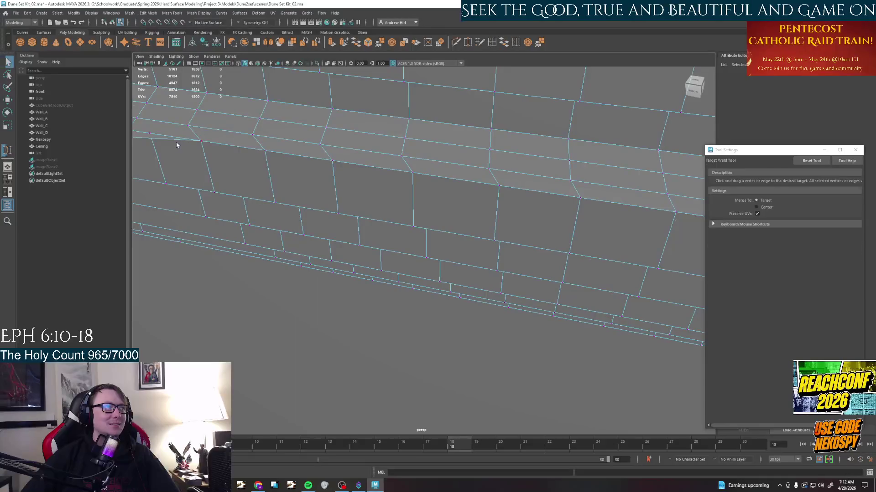
Target-weld the stray ceiling corner vertex onto its neighbouring vertex.
key(q)
right_click(154, 138)
right_drag(154, 138, 154, 157)
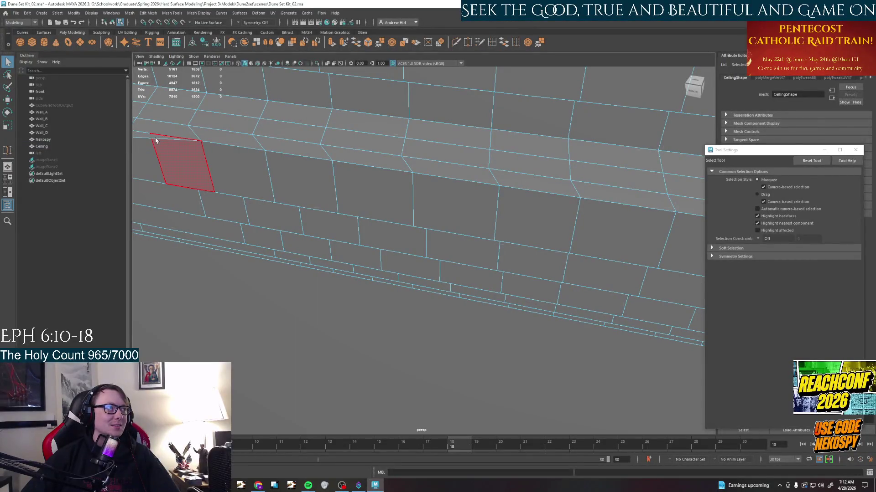
click(156, 141)
key(f)
alt+middle_drag(286, 169, 287, 169)
click(469, 43)
right_drag(357, 146, 323, 149)
drag(302, 170, 363, 170)
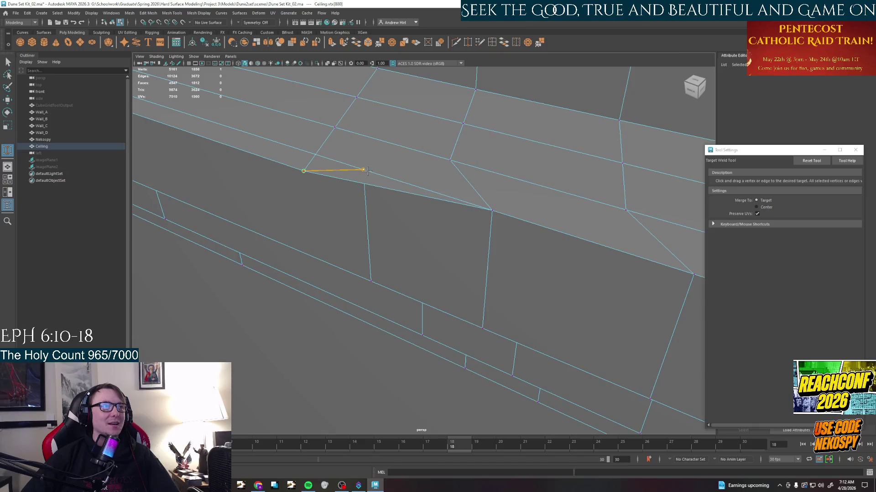
mouse_move(363, 171)
alt+middle_down()
mouse_move(353, 124)
mouse_move(428, 171)
alt+middle_up()
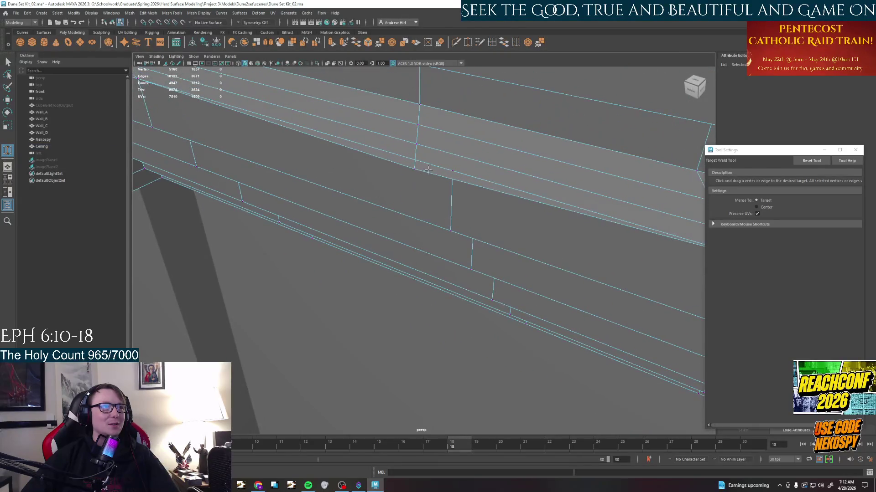
mouse_move(429, 167)
alt+mouse_down()
mouse_move(446, 219)
mouse_move(410, 219)
mouse_move(355, 195)
alt+mouse_up()
Move a ceiling edge slightly upward and select its whole edge loop.
key(q)
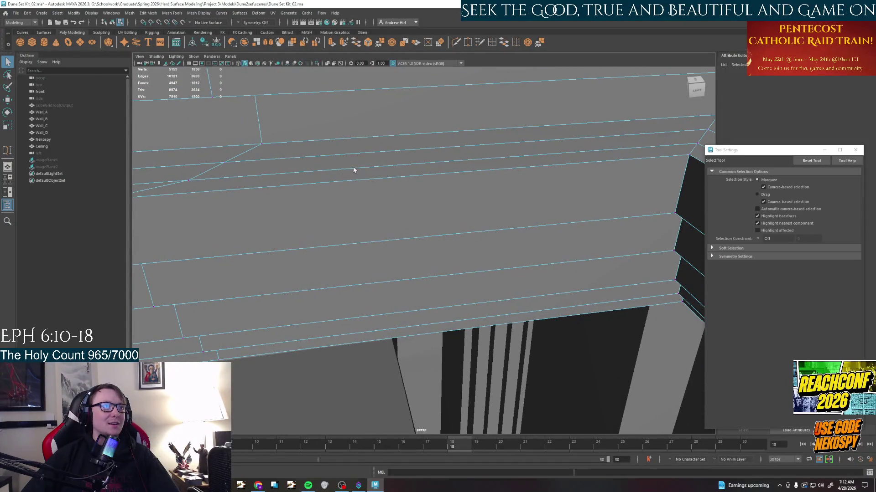
click(354, 167)
key(w)
mouse_move(421, 182)
mouse_down()
mouse_move(421, 150)
mouse_move(452, 168)
mouse_move(556, 169)
mouse_move(522, 188)
mouse_move(438, 205)
mouse_up()
double_click(422, 181)
alt+right_drag(438, 205, 410, 219)
Select the Ceiling object and frame its underside opening from below.
mouse_move(410, 219)
alt+mouse_down()
mouse_move(425, 229)
mouse_move(566, 228)
alt+mouse_up()
right_click(424, 229)
click(425, 230)
alt+drag(489, 228, 399, 202)
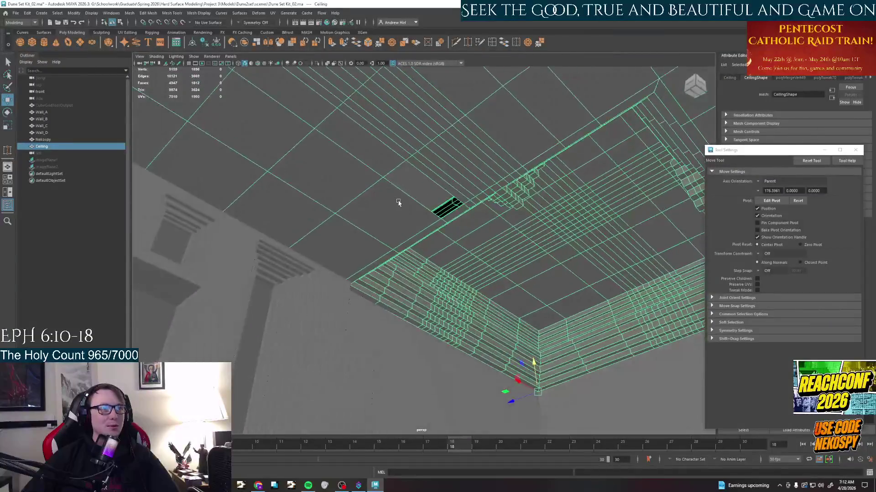
alt+right_drag(399, 202, 424, 212)
alt+drag(424, 212, 438, 217)
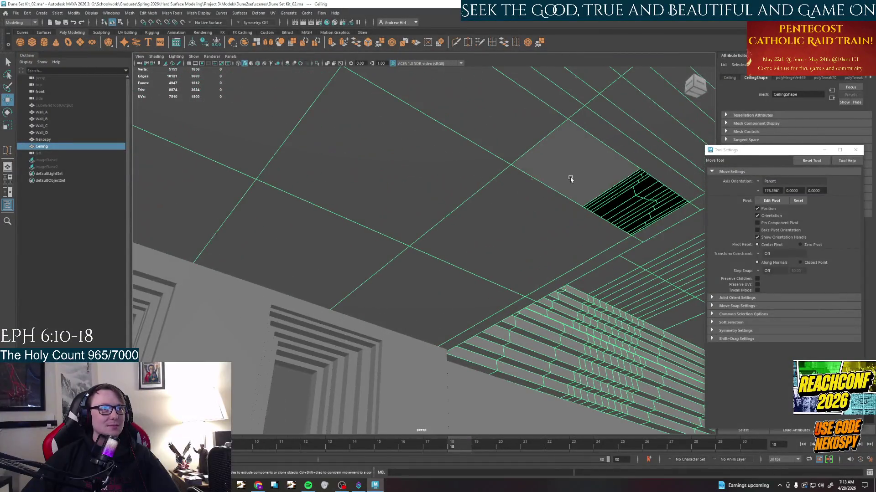
alt+right_drag(438, 218, 445, 221)
Bridge the border edges of the ceiling gap with new faces.
key(q)
drag(463, 196, 448, 86)
click(504, 44)
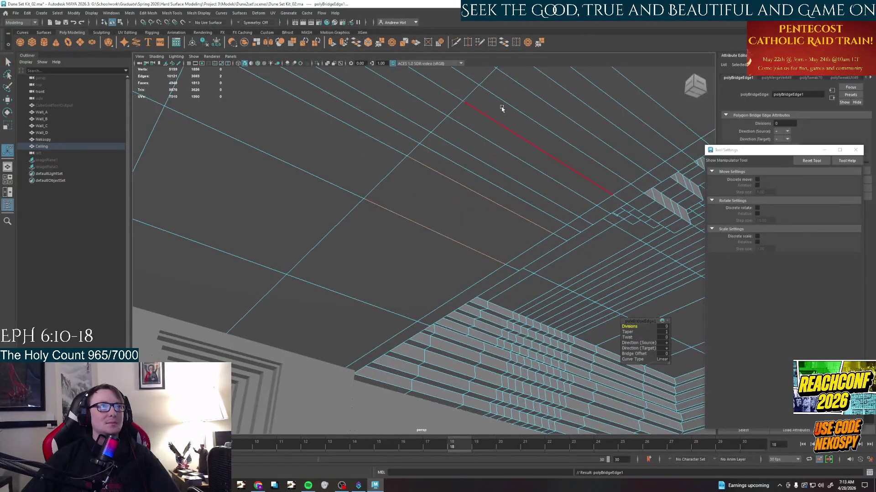
alt+right_drag(471, 165, 466, 171)
mouse_move(465, 172)
alt+mouse_down()
mouse_move(453, 201)
mouse_move(427, 182)
alt+mouse_up()
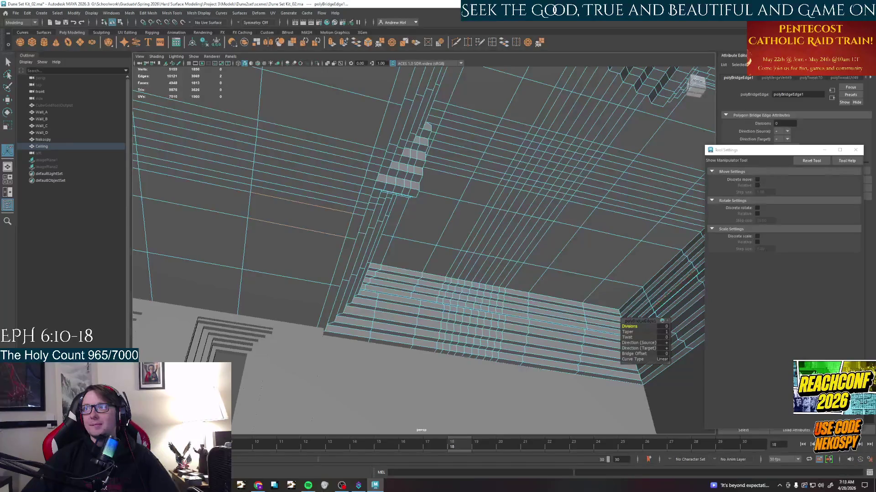
alt+drag(468, 269, 473, 273)
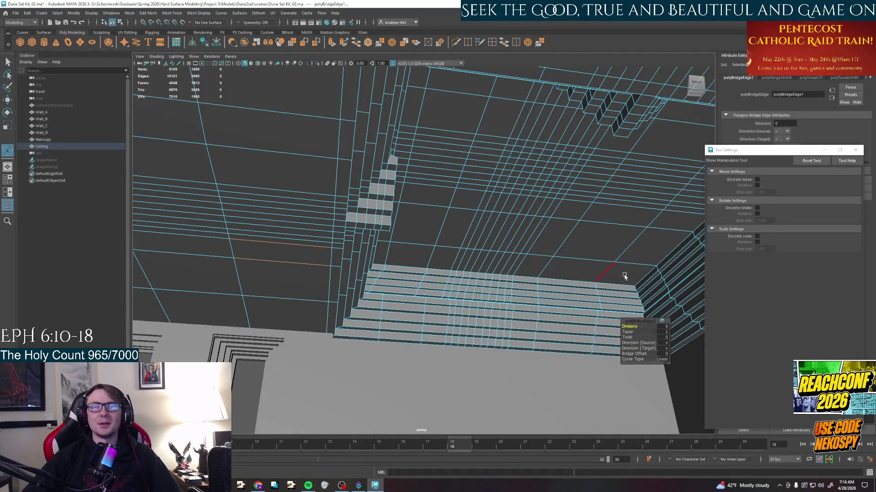
mouse_move(589, 274)
alt+mouse_down()
mouse_move(574, 279)
mouse_move(602, 301)
alt+mouse_up()
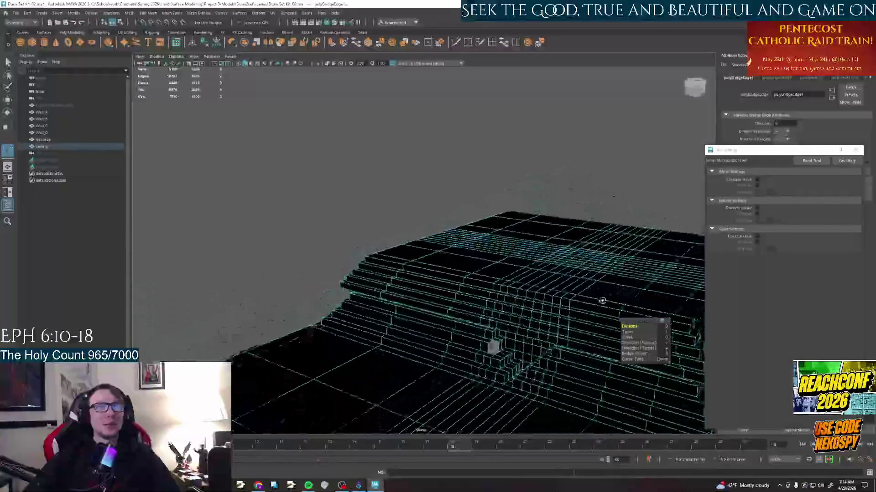
Bridge the edges of the small square opening in the stepped ceiling.
mouse_move(603, 301)
alt+right_down()
mouse_move(506, 329)
mouse_move(509, 309)
alt+right_up()
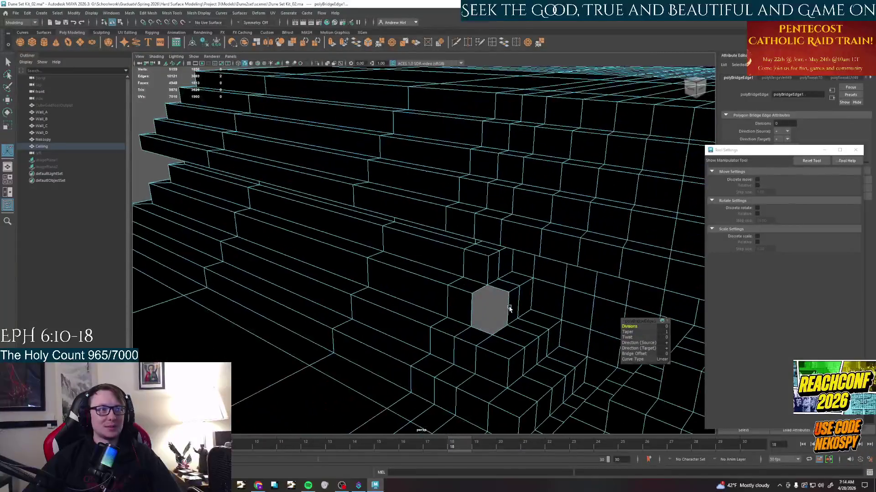
alt+drag(508, 309, 507, 294)
alt+right_drag(506, 295, 504, 274)
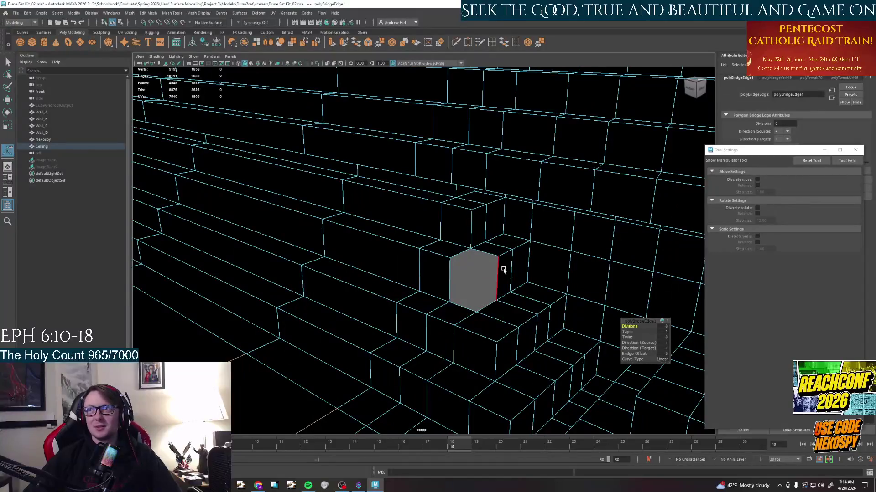
key(q)
click(486, 274)
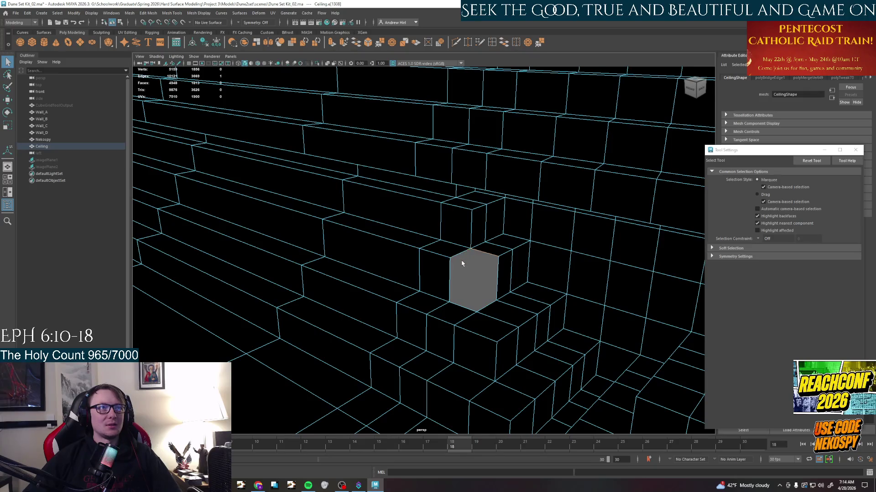
alt+right_drag(462, 254, 452, 246)
alt+drag(452, 246, 462, 266)
alt+drag(568, 326, 404, 315)
mouse_move(403, 315)
alt+right_down()
mouse_move(437, 293)
mouse_move(413, 303)
alt+right_up()
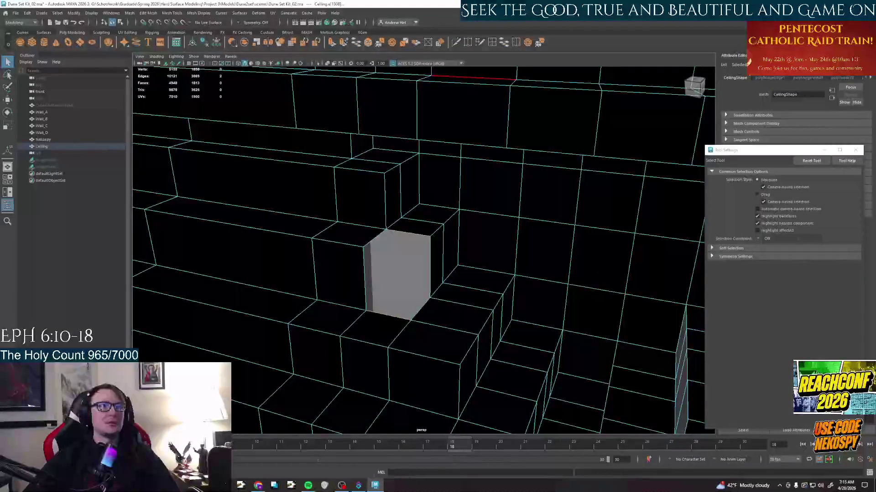
click(503, 43)
mouse_move(411, 240)
alt+mouse_down()
mouse_move(278, 296)
mouse_move(415, 275)
alt+mouse_up()
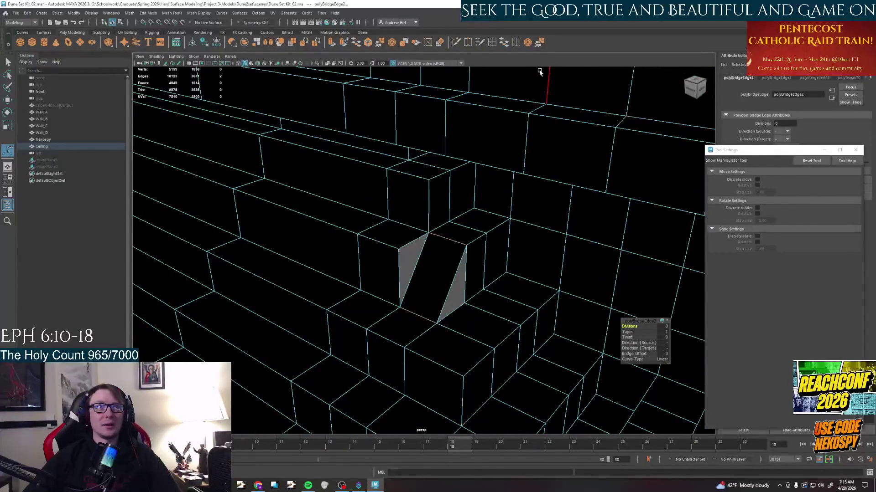
Start a Multi-Cut across the sliver face and abandon it.
click(492, 43)
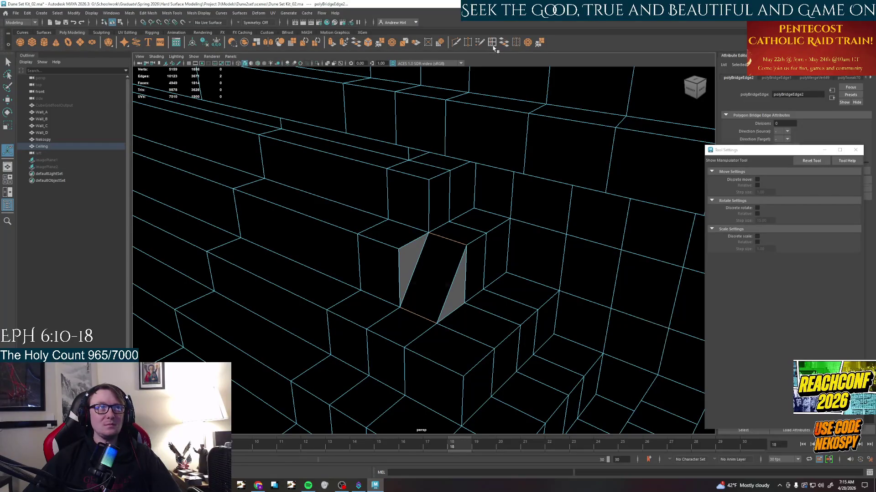
click(456, 43)
click(417, 263)
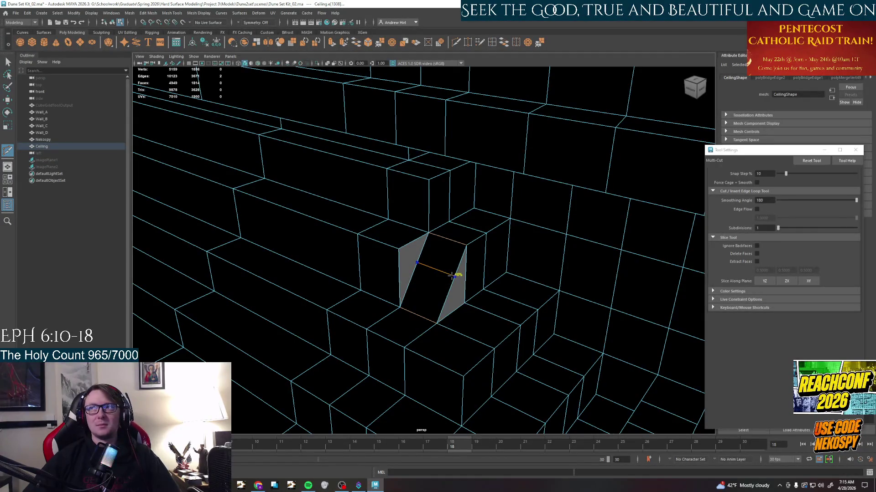
click(455, 274)
key(q)
Target-weld the sliver's vertex onto its neighbour to remove the twisted faces.
right_click(443, 274)
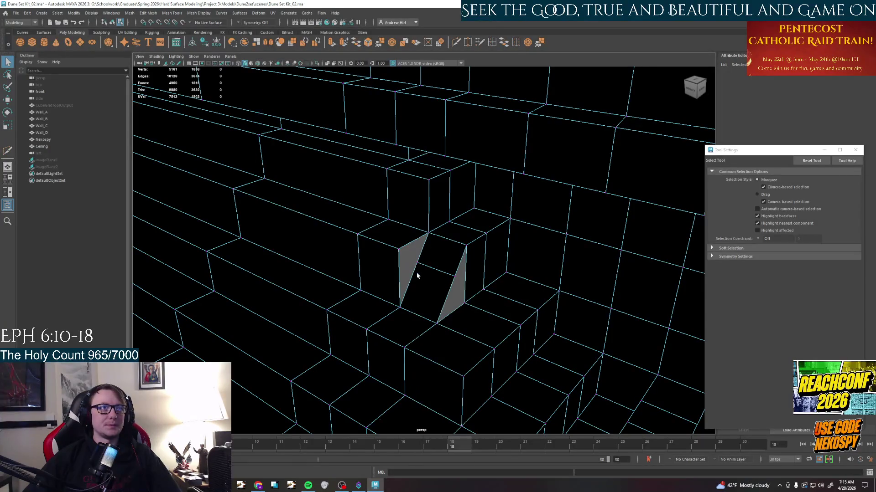
right_click(417, 267)
click(391, 266)
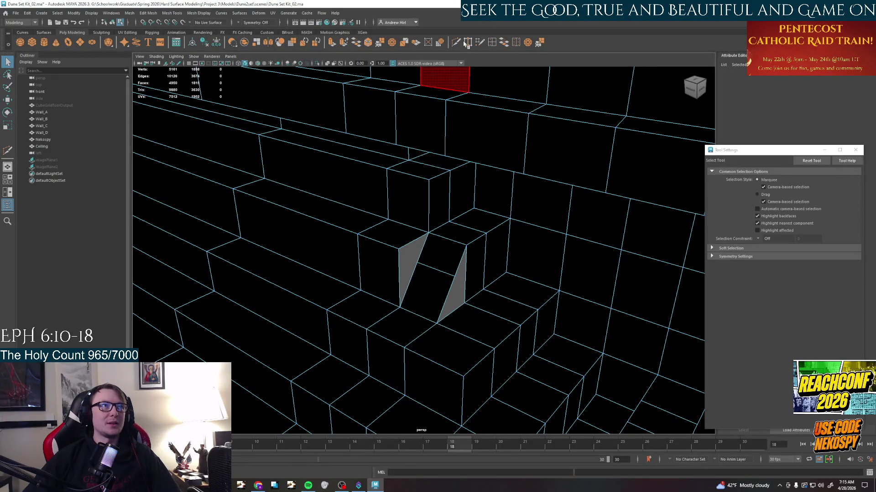
right_click(424, 256)
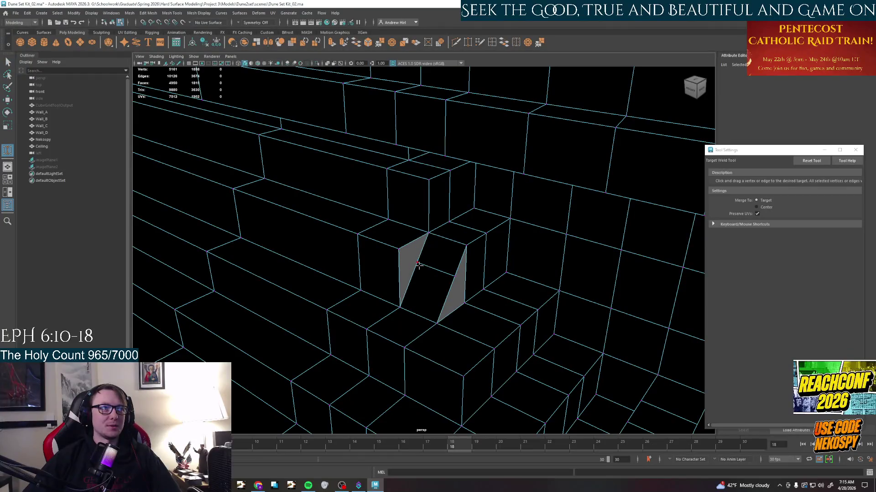
mouse_move(403, 256)
mouse_down()
mouse_move(424, 263)
mouse_move(466, 305)
mouse_up()
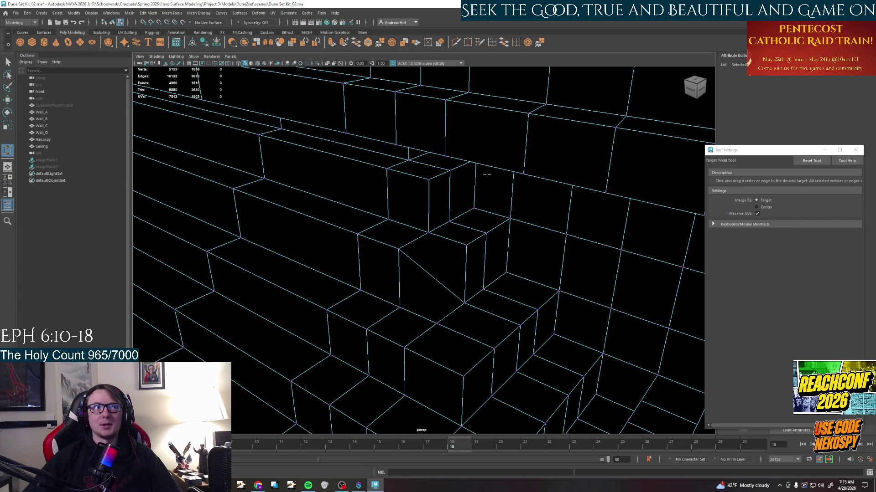
Cut a new edge across the closed opening with Multi-Cut, then delete it.
key(q)
key(ctrl+shift+x)
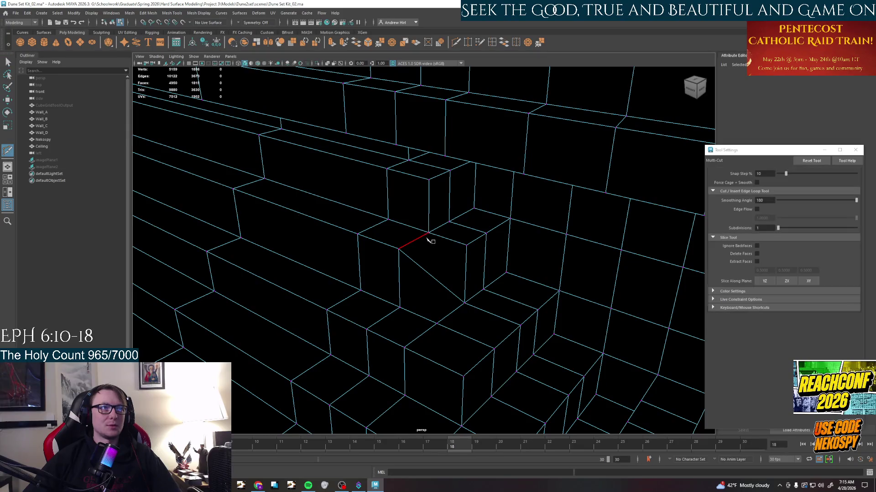
click(425, 247)
click(429, 233)
click(417, 316)
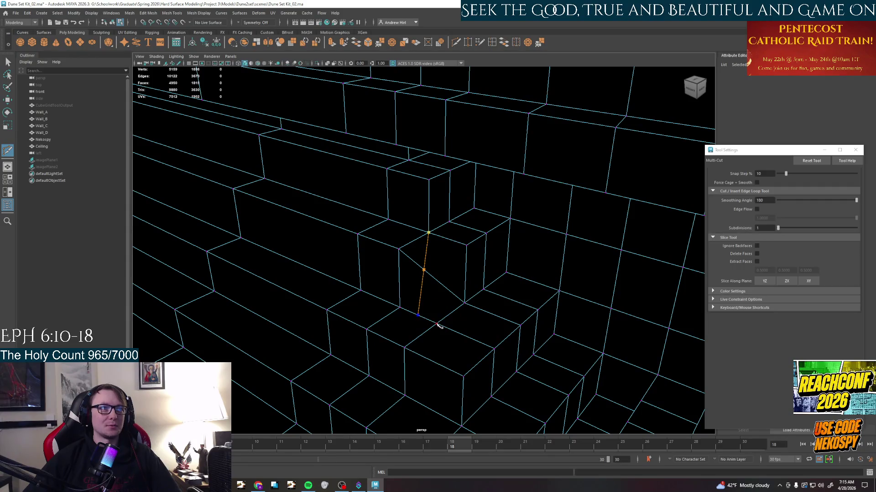
click(439, 327)
click(428, 233)
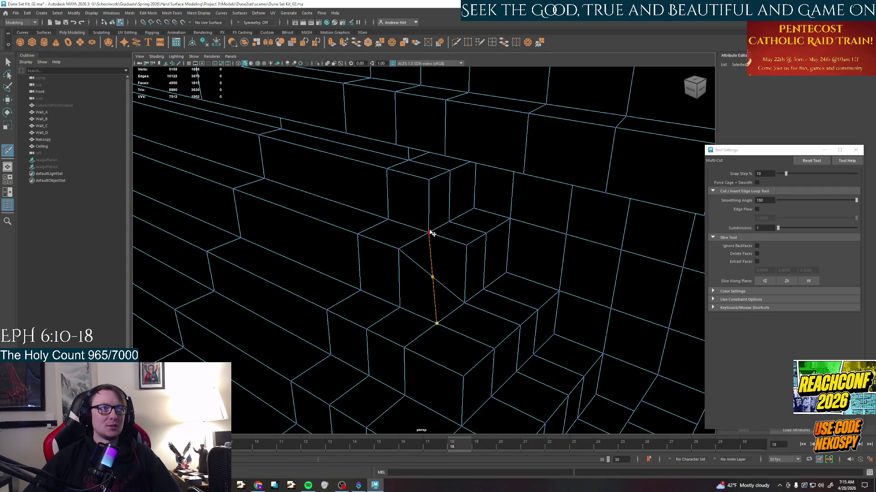
key(Return)
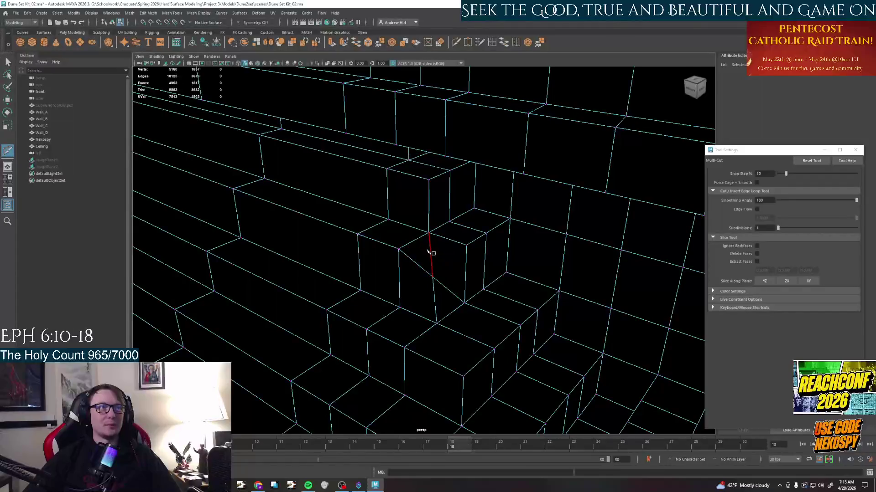
key(q)
right_click(438, 269)
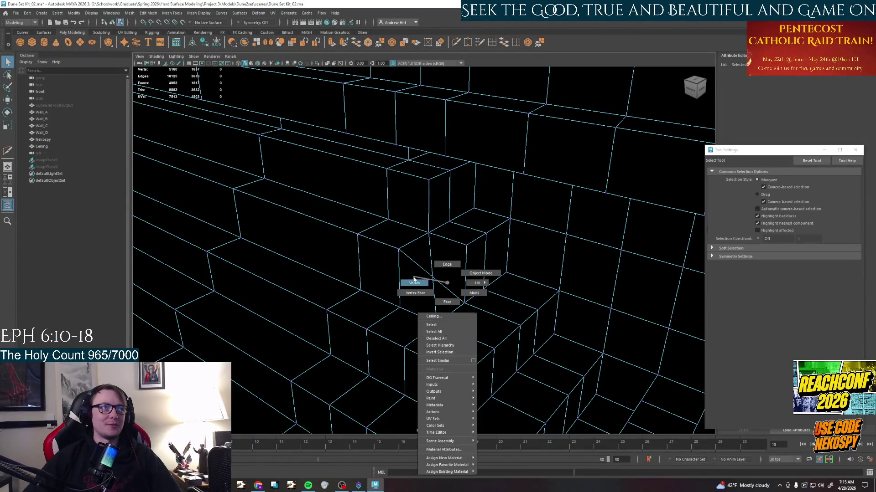
right_drag(416, 267, 417, 254)
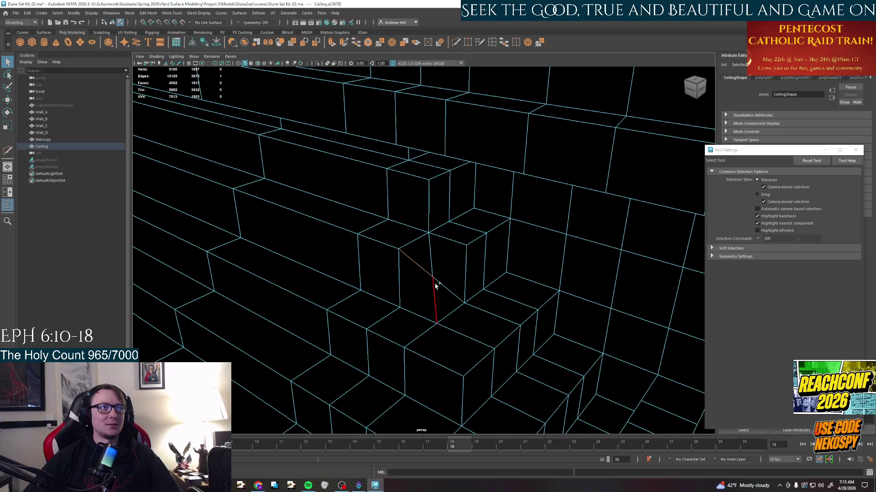
key(Delete)
Cut a short edge from a border edge to the vertical edge of the opening.
click(456, 42)
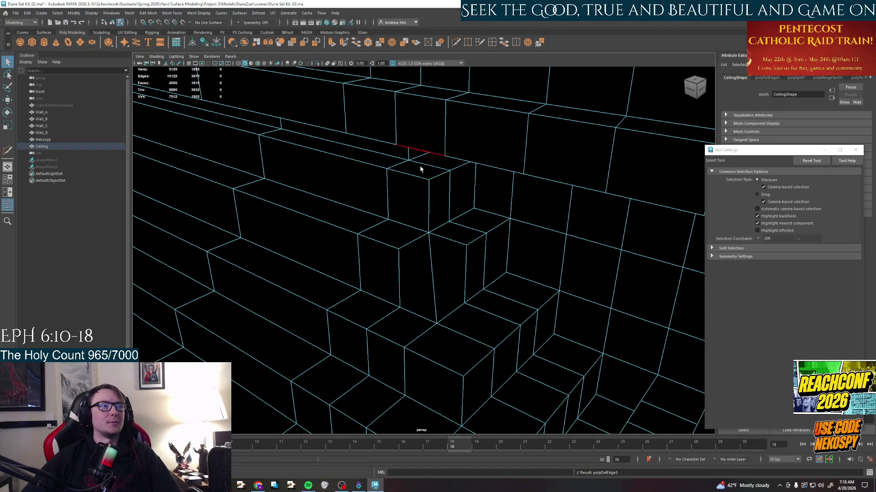
click(400, 251)
click(433, 269)
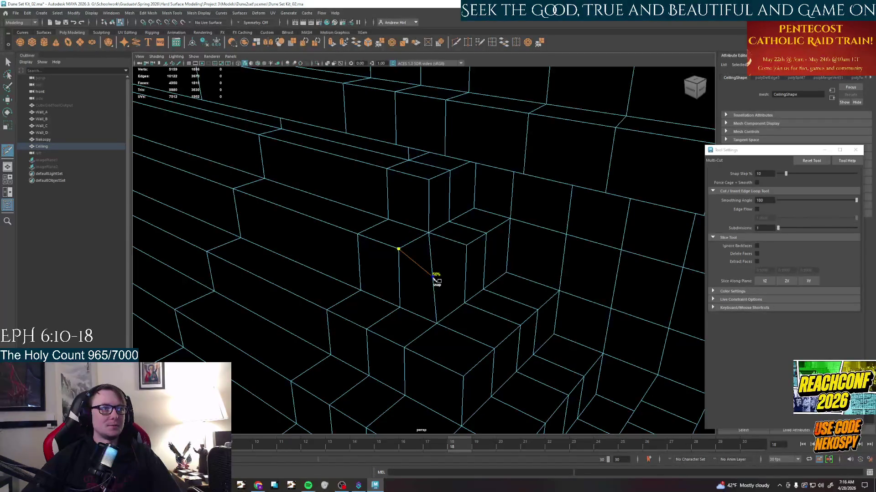
right_click(468, 250)
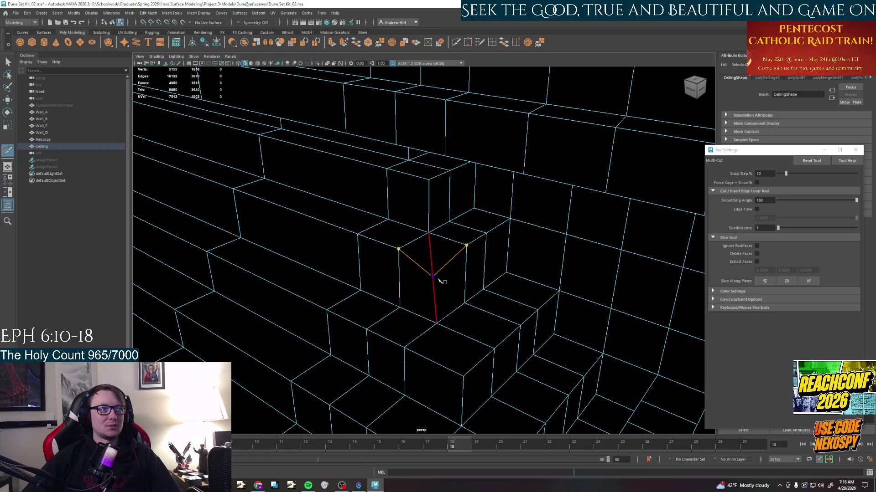
click(442, 281)
mouse_move(443, 281)
alt+mouse_down()
mouse_move(475, 280)
mouse_move(445, 267)
alt+mouse_up()
mouse_move(444, 286)
right_down()
mouse_move(436, 255)
mouse_move(431, 263)
right_up()
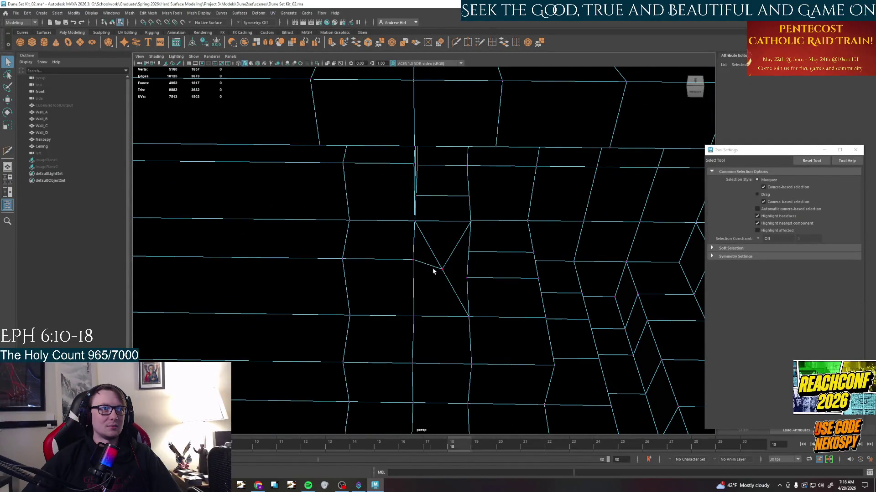
Select the vertex where the diagonal edges meet, ready to move it.
click(442, 270)
mouse_move(441, 272)
alt+mouse_down()
mouse_move(454, 357)
mouse_move(445, 274)
mouse_move(443, 301)
mouse_move(419, 226)
mouse_move(418, 177)
mouse_move(425, 222)
alt+mouse_up()
click(443, 279)
key(w)
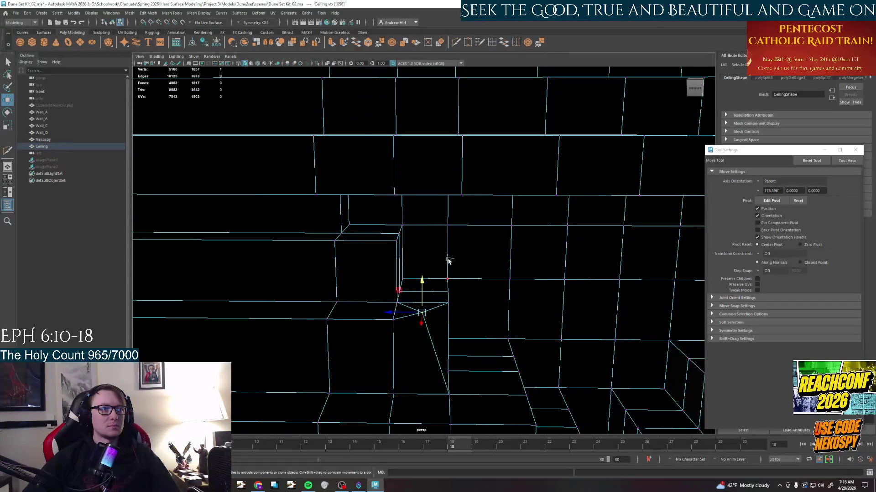
Undo the move and vertex-snap the stray vertex onto the adjacent corner vertex.
key(ctrl+z)
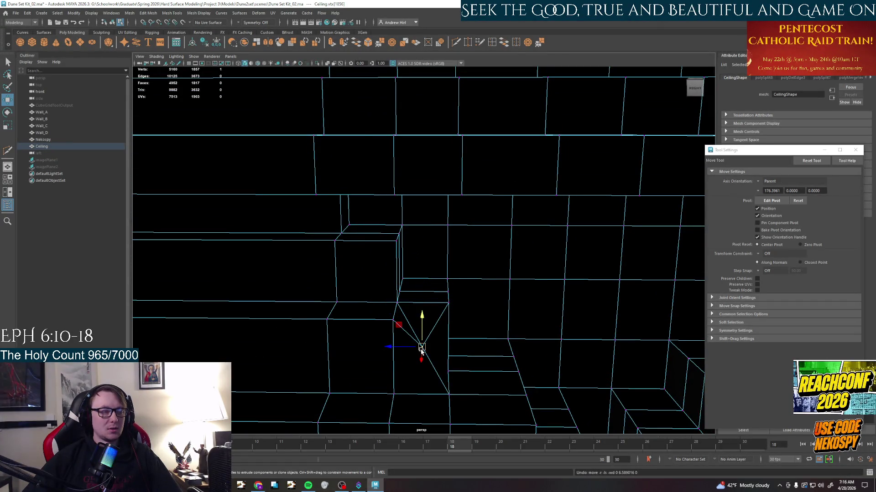
mouse_move(421, 351)
mouse_down()
mouse_move(448, 302)
mouse_move(386, 343)
mouse_move(383, 260)
mouse_move(408, 321)
mouse_move(363, 301)
mouse_move(253, 325)
mouse_move(544, 198)
mouse_move(527, 260)
mouse_move(446, 295)
mouse_move(512, 359)
mouse_move(506, 339)
mouse_move(374, 306)
mouse_move(422, 320)
mouse_move(409, 319)
mouse_up()
click(400, 310)
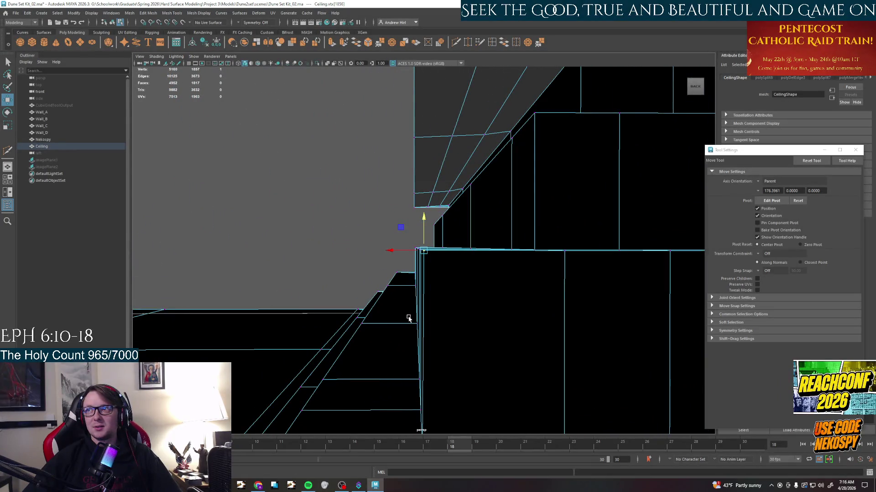
mouse_move(418, 322)
alt+mouse_down()
mouse_move(415, 281)
mouse_move(476, 207)
alt+mouse_up()
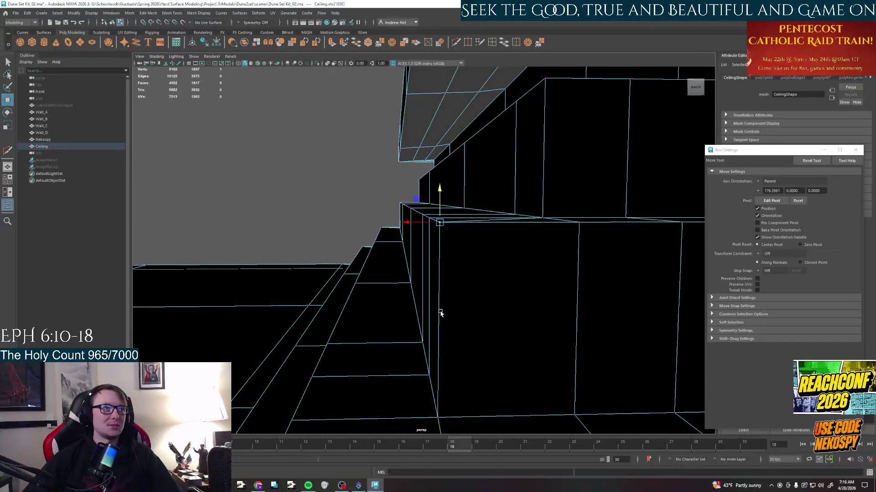
Delete the leftover diagonal edge from the ceiling step face.
right_click(476, 206)
click(476, 208)
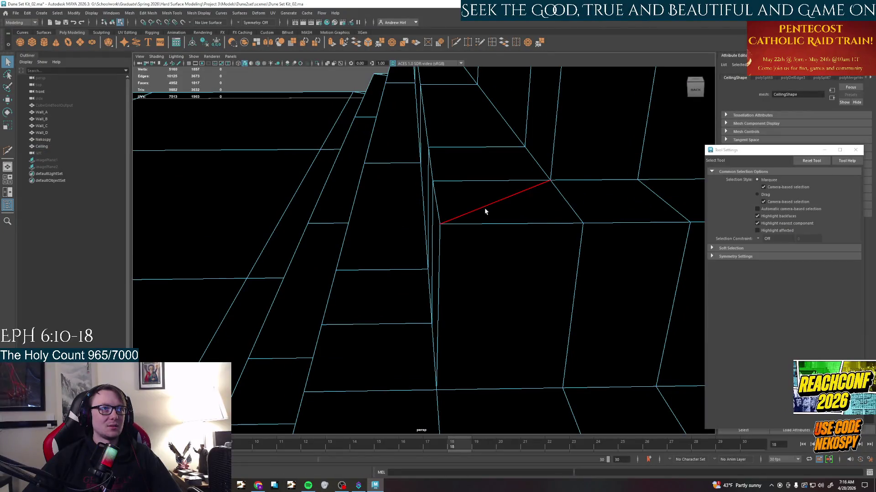
key(Delete)
alt+drag(484, 213, 473, 260)
Select a corner vertex of the step with the Move tool.
mouse_move(465, 229)
right_down()
mouse_move(463, 218)
mouse_move(448, 218)
right_up()
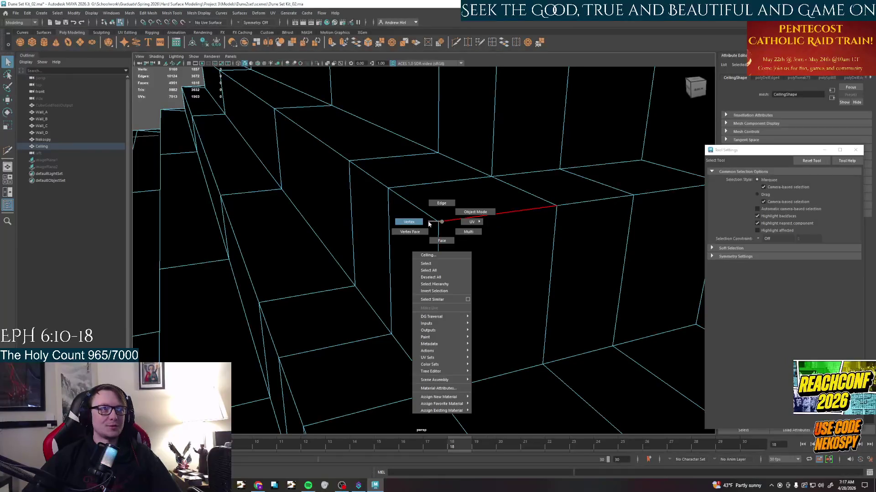
mouse_move(451, 226)
alt+mouse_down()
mouse_move(479, 264)
mouse_move(446, 254)
alt+mouse_up()
key(w)
click(449, 252)
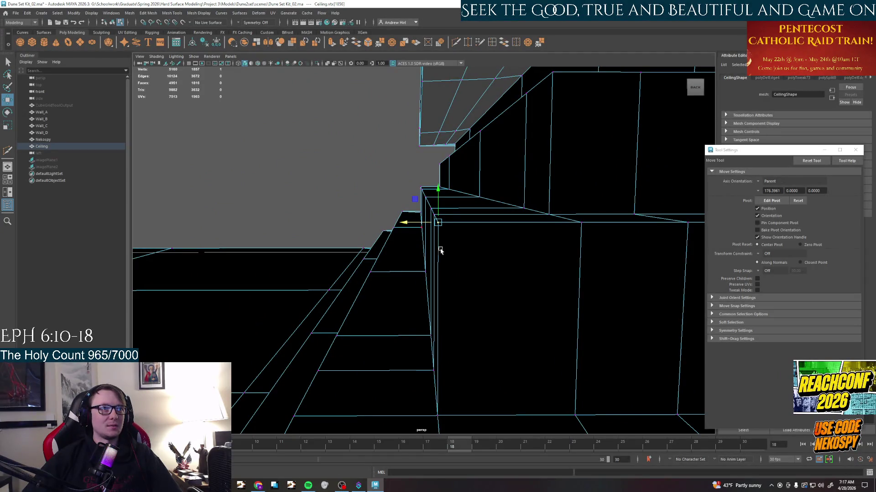
mouse_move(444, 265)
alt+mouse_down()
mouse_move(549, 273)
mouse_move(517, 275)
alt+mouse_up()
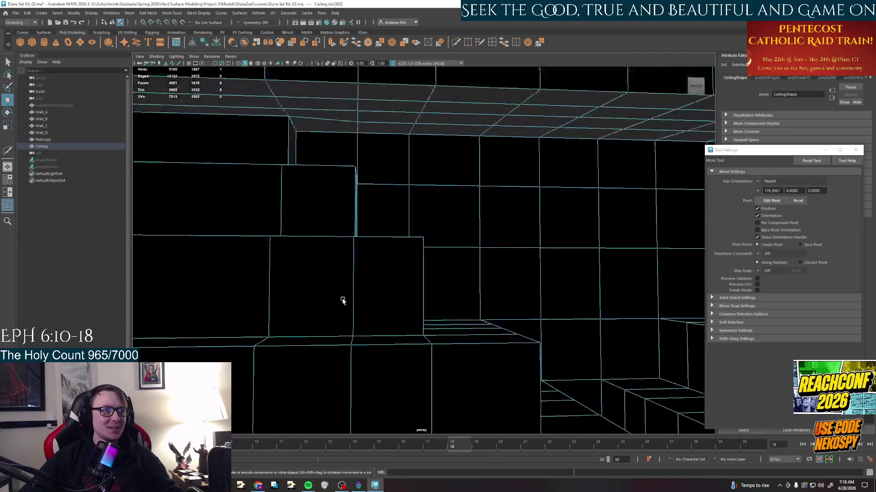
scroll(338, 301, down, 8)
Orbit around the whole Ceiling mesh and frame it from below.
mouse_move(339, 301)
alt+mouse_down()
mouse_move(360, 328)
mouse_move(342, 294)
mouse_move(301, 260)
mouse_move(478, 219)
mouse_move(649, 196)
alt+mouse_up()
scroll(479, 205, down, 6)
mouse_move(479, 205)
alt+mouse_down()
mouse_move(451, 240)
mouse_move(470, 278)
mouse_move(452, 260)
mouse_move(479, 253)
mouse_move(516, 266)
alt+mouse_up()
scroll(510, 260, up, 5)
mouse_move(550, 297)
alt+mouse_down()
mouse_move(385, 276)
mouse_move(424, 268)
mouse_move(403, 280)
mouse_move(506, 246)
mouse_move(501, 227)
alt+mouse_up()
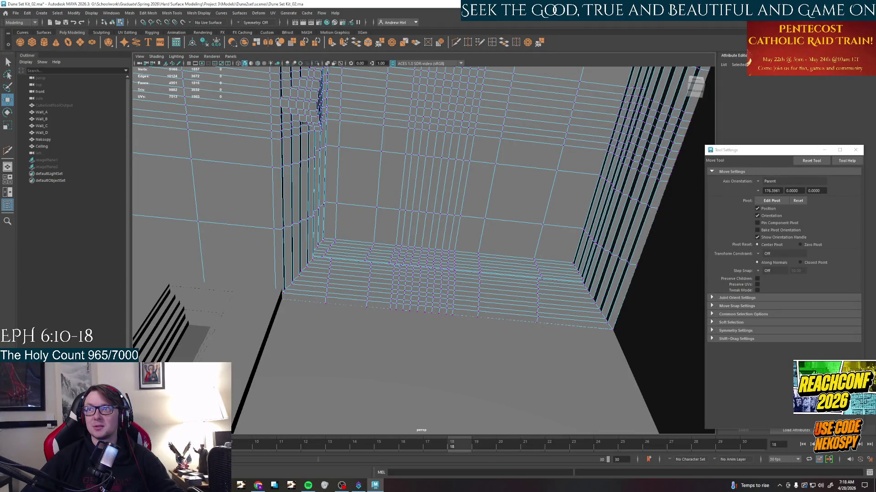
mouse_move(555, 231)
alt+mouse_down()
mouse_move(472, 224)
mouse_move(473, 257)
mouse_move(422, 264)
mouse_move(484, 257)
alt+mouse_up()
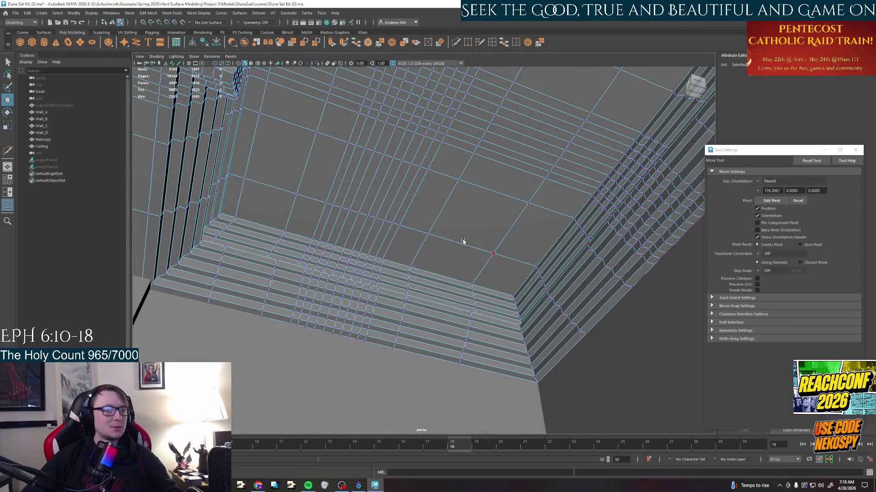
mouse_move(464, 241)
alt+mouse_down()
mouse_move(416, 179)
mouse_move(434, 241)
alt+mouse_up()
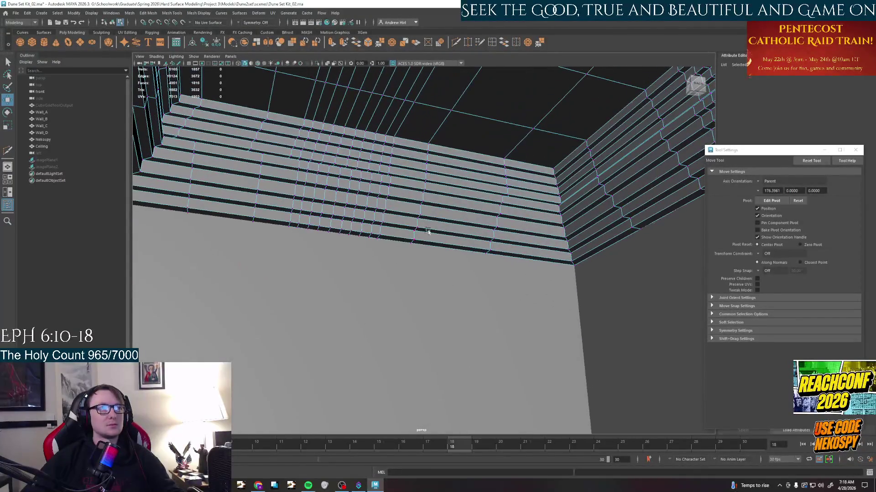
click(379, 191)
key(f)
Slide the long edge of the ceiling strip along one axis, then undo the move.
alt+drag(443, 251, 438, 225)
right_drag(441, 219, 444, 211)
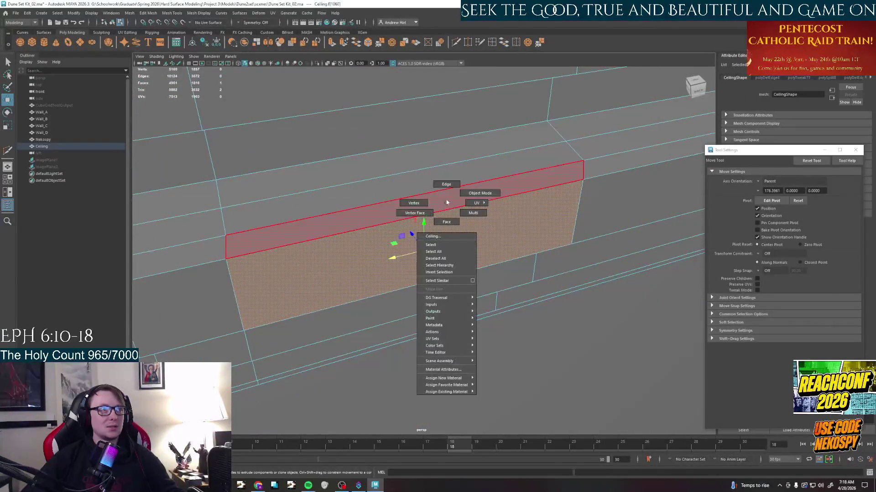
click(444, 210)
key(w)
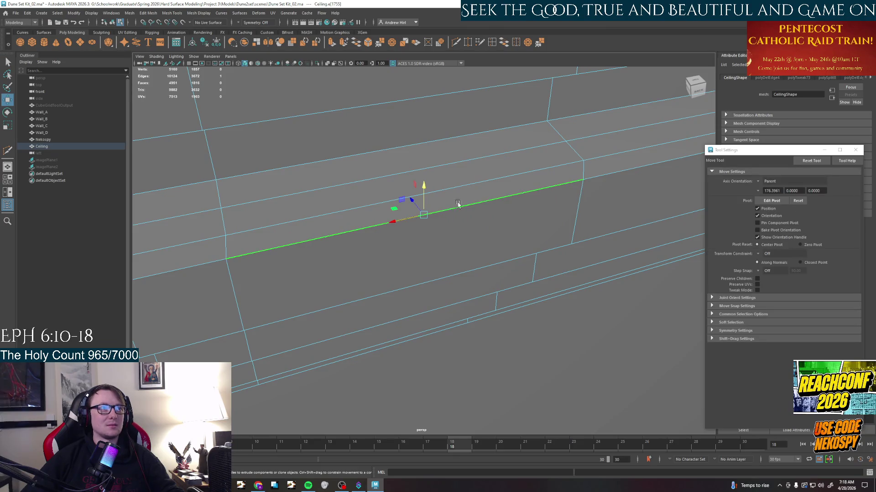
mouse_move(398, 223)
mouse_down()
mouse_move(465, 220)
mouse_move(473, 205)
mouse_up()
key(z)
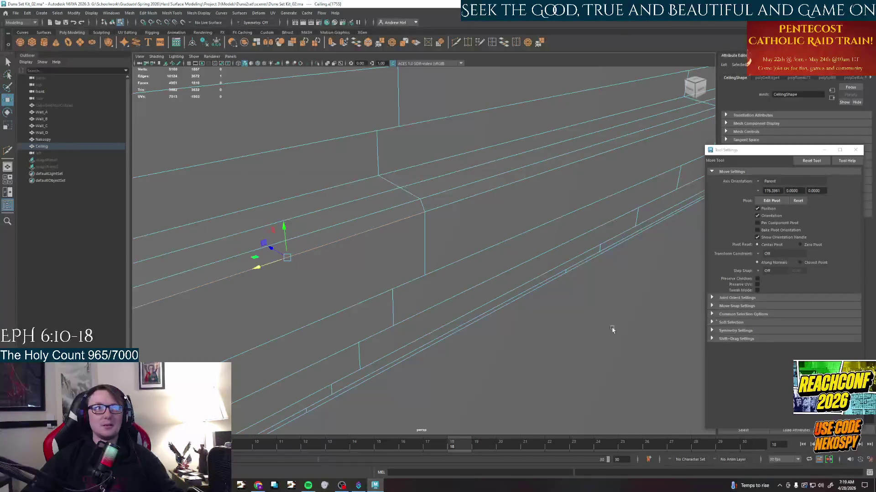
Switch to shaded display and orbit to a framed overview of the ceiling.
key(5)
mouse_move(589, 318)
alt+mouse_down()
mouse_move(532, 307)
mouse_move(506, 287)
alt+mouse_up()
alt+right_drag(506, 288, 457, 199)
mouse_move(456, 198)
alt+mouse_down()
mouse_move(467, 237)
mouse_move(424, 171)
mouse_move(480, 89)
mouse_move(496, 163)
mouse_move(451, 137)
mouse_move(445, 158)
mouse_move(595, 360)
alt+mouse_up()
mouse_move(421, 189)
alt+right_down()
mouse_move(479, 188)
mouse_move(465, 198)
mouse_move(440, 258)
alt+right_up()
key(f)
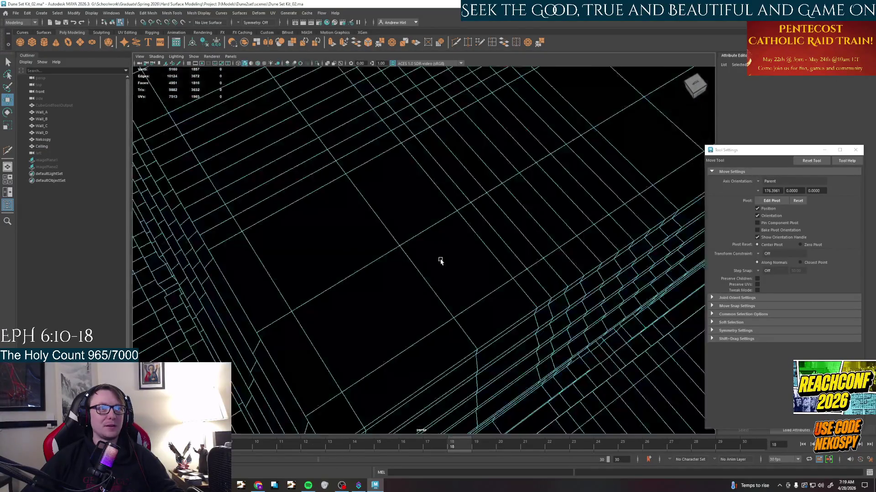
alt+drag(440, 259, 430, 241)
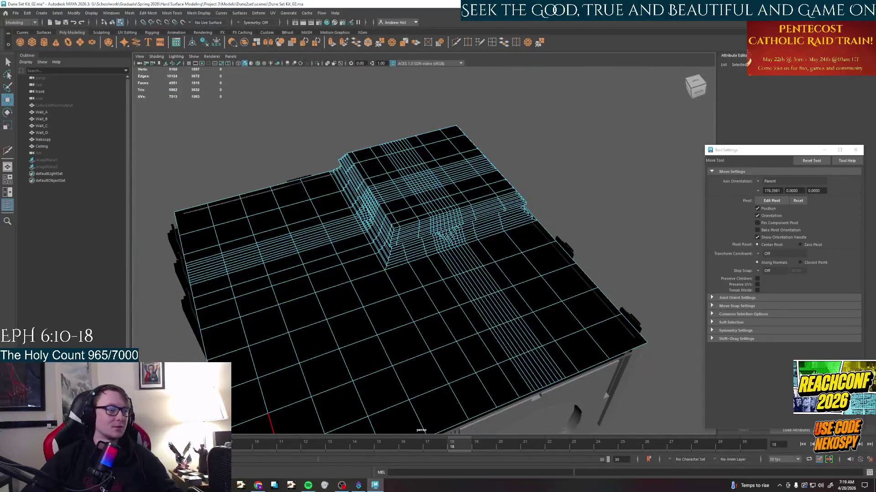
Launch PureRef from the system search.
key(super)
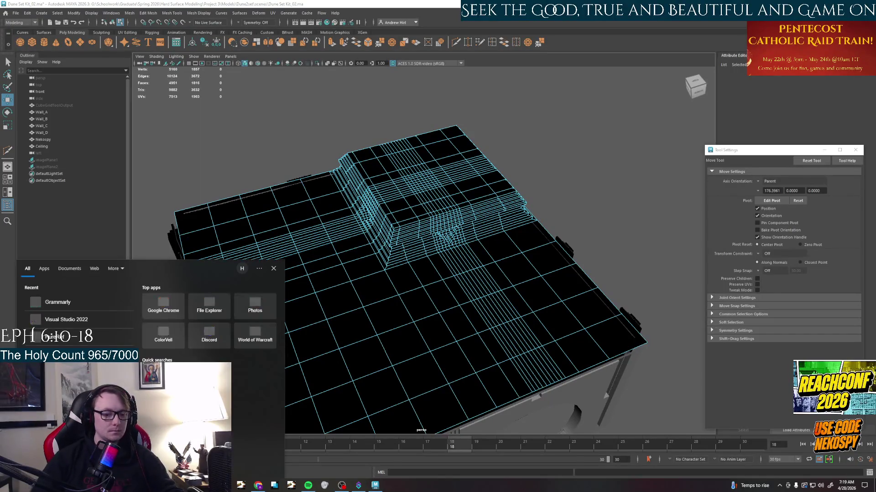
text(pureref)
key(Return)
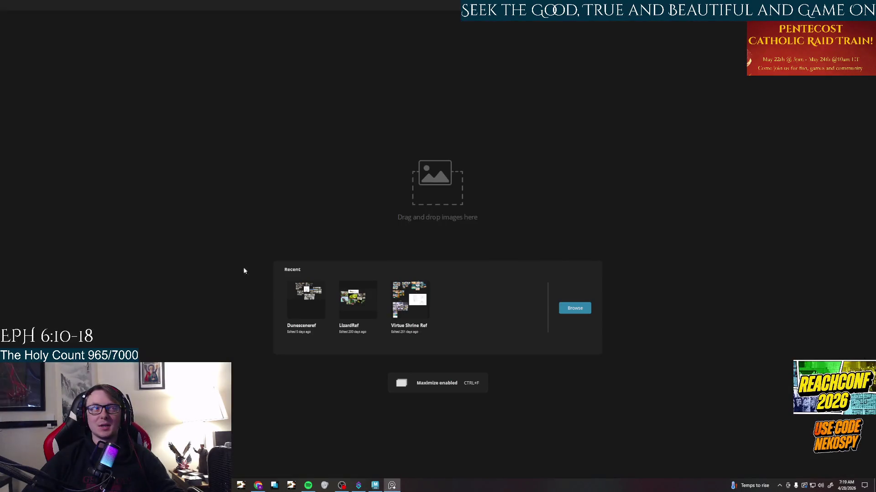
Open the Dunesceneref board fullscreen and pan across the reference collage.
click(325, 300)
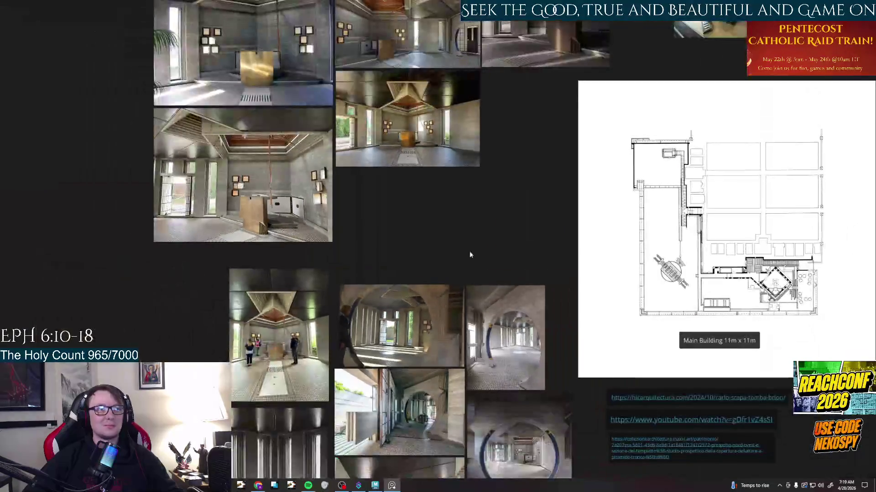
key(ctrl+f)
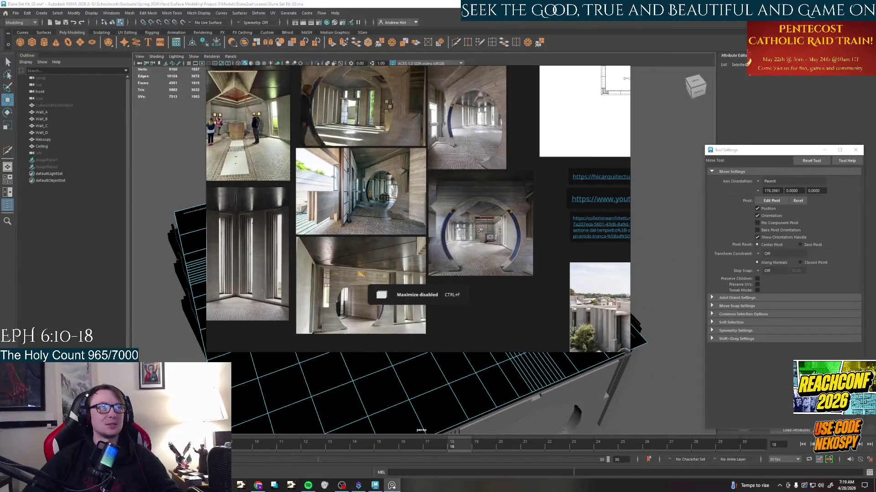
key(ctrl+f)
scroll(546, 349, up, 3)
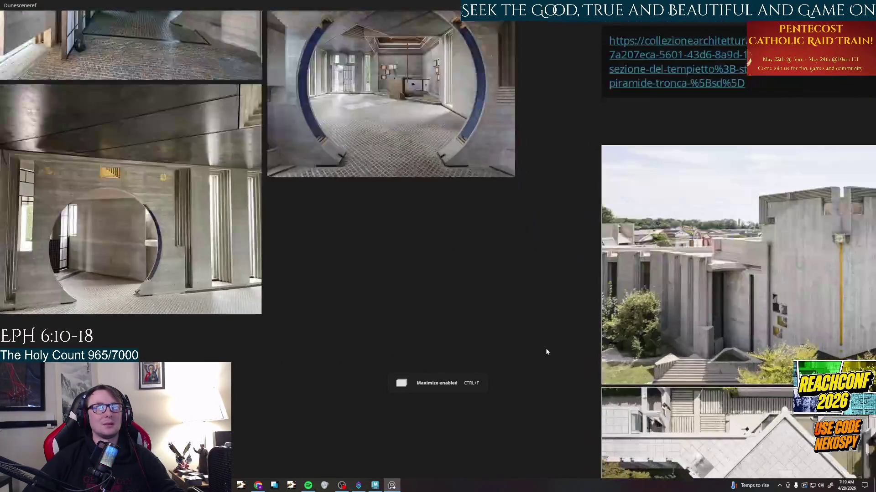
scroll(545, 348, down, 2)
drag(545, 348, 396, 221)
scroll(318, 230, up, 2)
drag(317, 230, 233, 176)
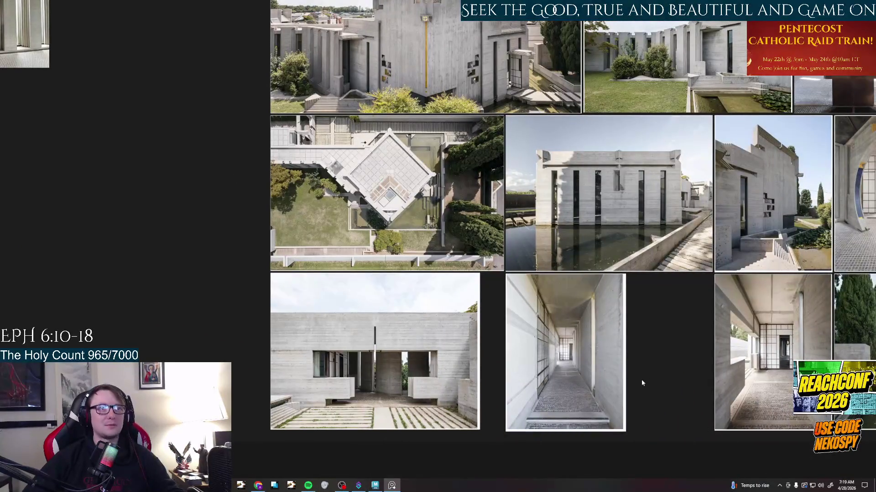
key(ctrl+f)
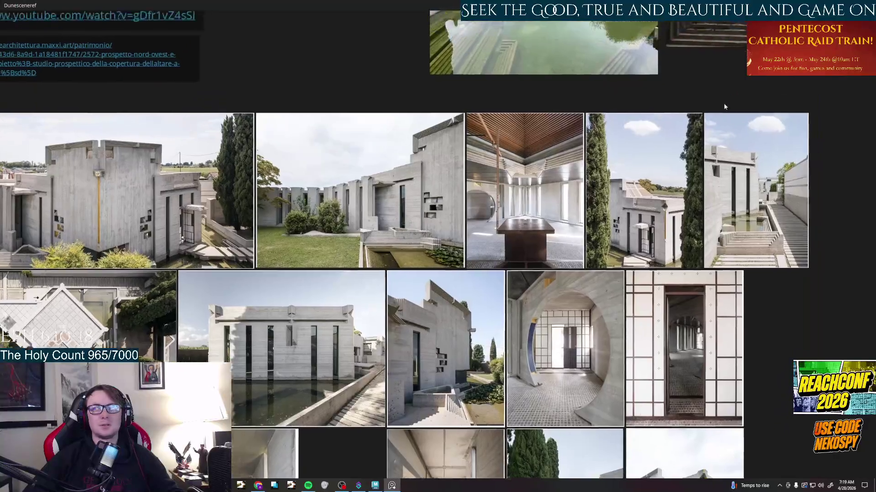
drag(410, 205, 599, 348)
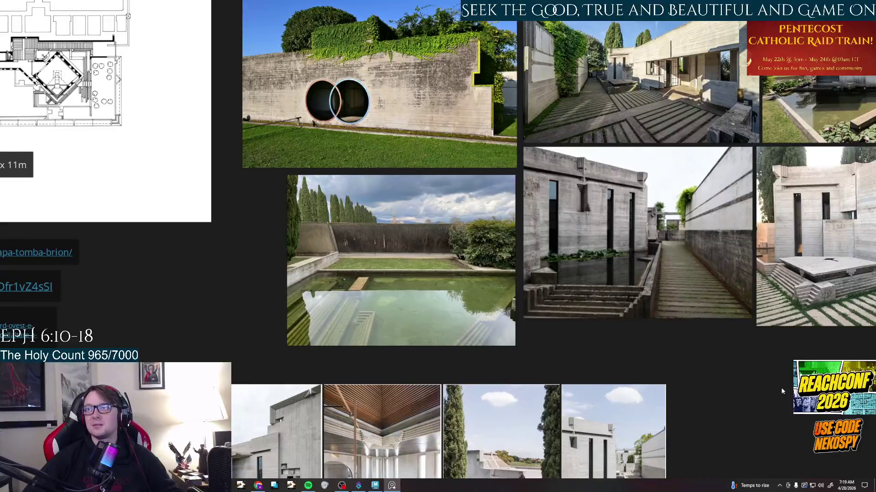
scroll(500, 196, down, 3)
scroll(500, 196, down, 3)
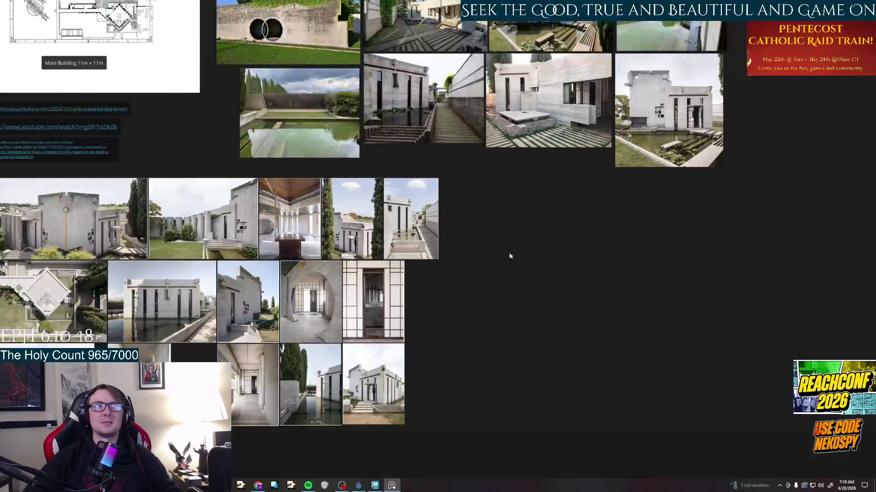
Pan over the interior photos, floor plan and exterior links, then return to Maya.
middle_drag(559, 320, 868, 390)
middle_drag(609, 208, 411, 411)
scroll(587, 221, up, 1)
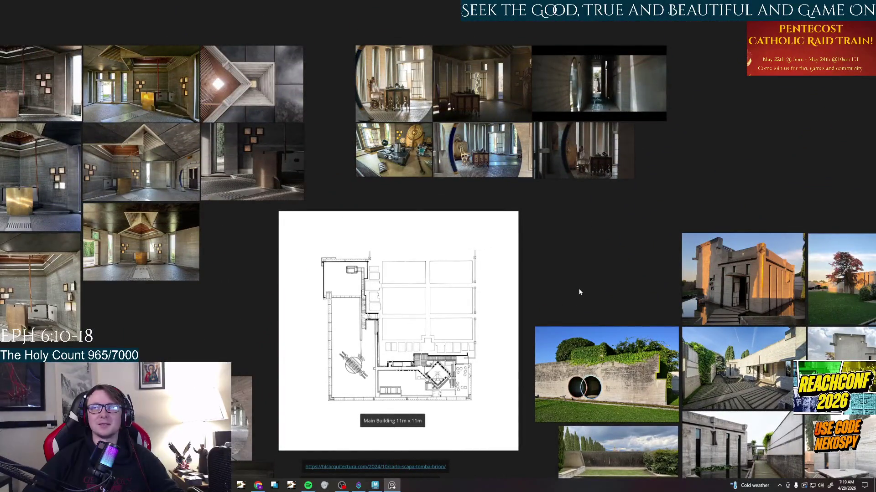
scroll(579, 288, up, 2)
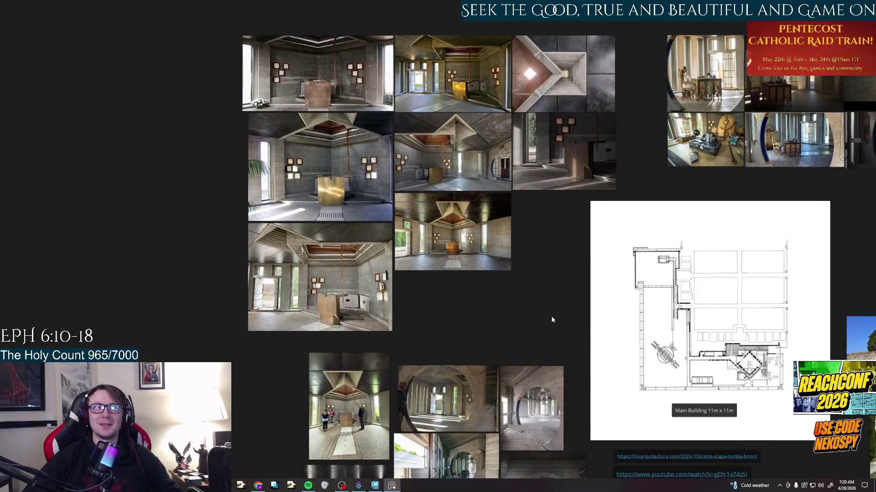
middle_drag(411, 239, 490, 173)
scroll(490, 173, up, 1)
scroll(576, 246, up, 1)
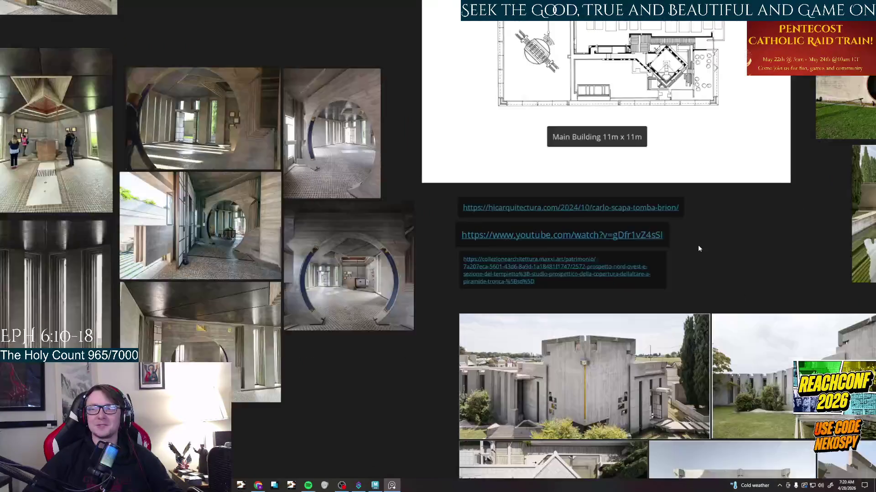
middle_drag(732, 314, 579, 153)
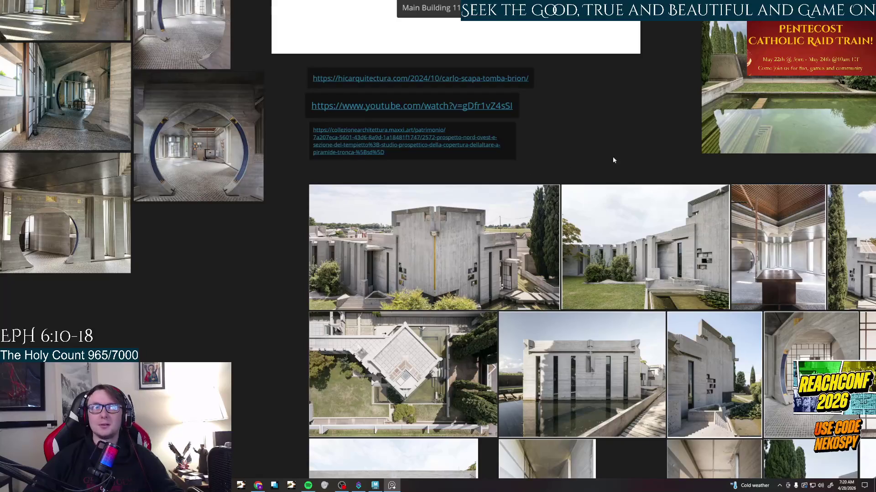
scroll(612, 156, down, 3)
scroll(321, 104, up, 2)
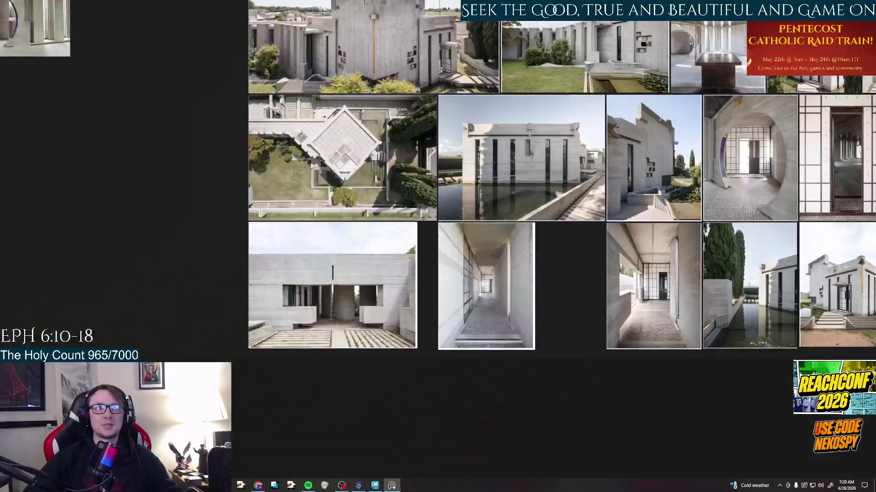
scroll(552, 290, down, 3)
drag(551, 289, 438, 247)
scroll(515, 110, down, 3)
drag(515, 110, 470, 319)
scroll(421, 258, up, 3)
scroll(420, 258, down, 2)
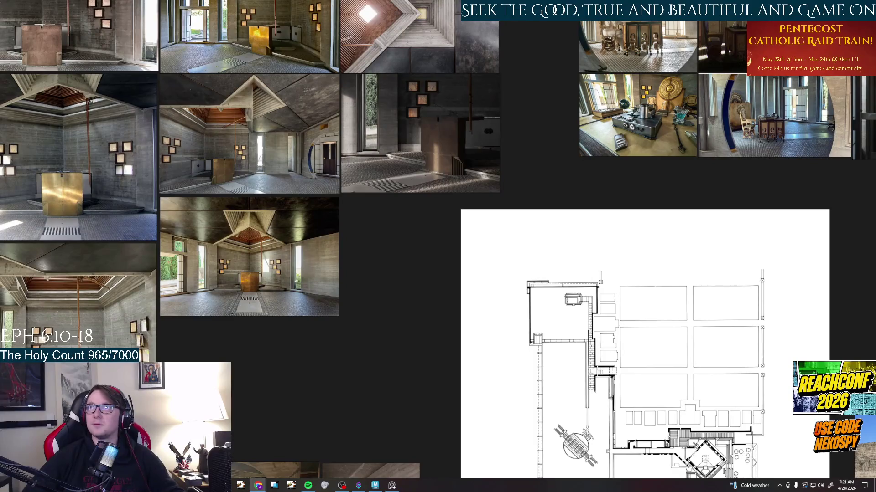
drag(620, 173, 427, 247)
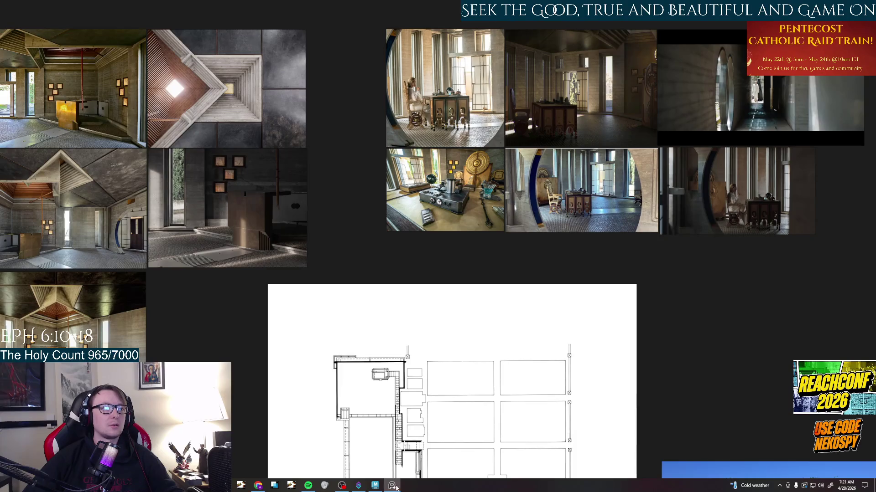
scroll(619, 239, up, 2)
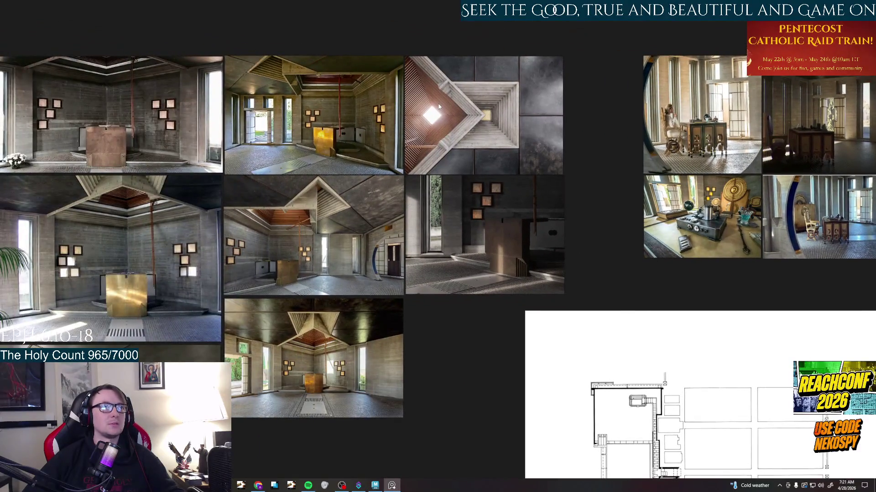
scroll(440, 106, up, 2)
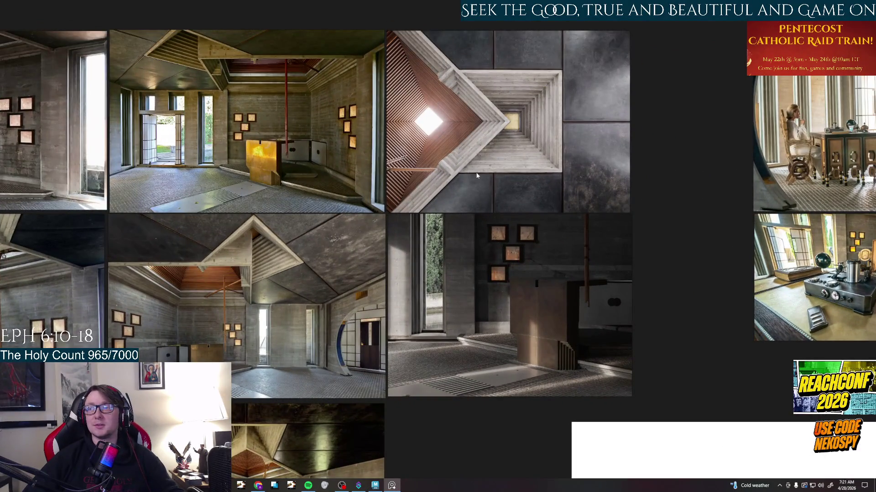
click(375, 486)
Accept the autosave and orbit the stepped ceiling mesh from below and above.
click(420, 248)
alt+middle_drag(424, 253, 475, 340)
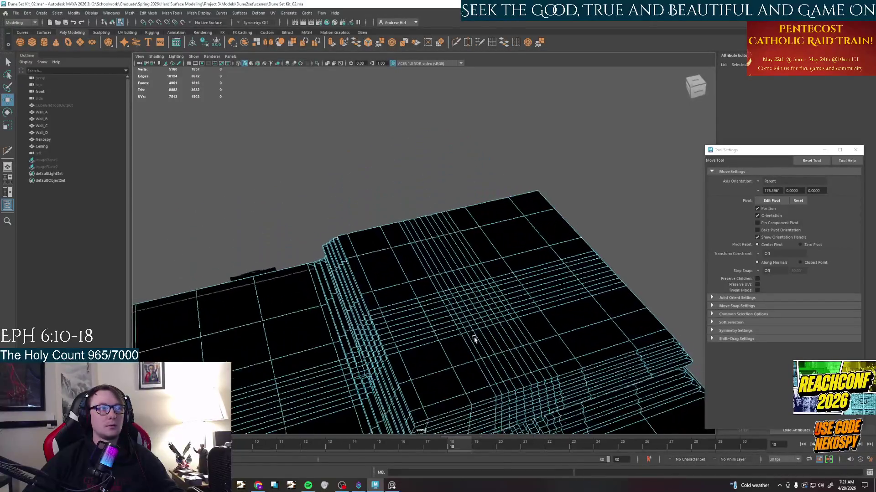
alt+drag(475, 340, 463, 316)
alt+right_drag(462, 315, 463, 314)
mouse_move(463, 315)
alt+mouse_down()
mouse_move(463, 300)
mouse_move(432, 301)
mouse_move(456, 307)
mouse_move(470, 342)
mouse_move(468, 324)
alt+mouse_up()
key(f)
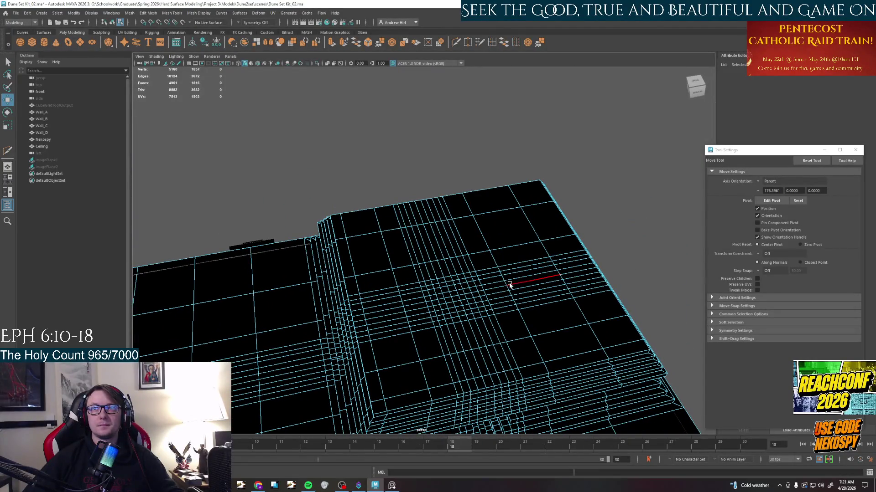
alt+drag(506, 282, 383, 300)
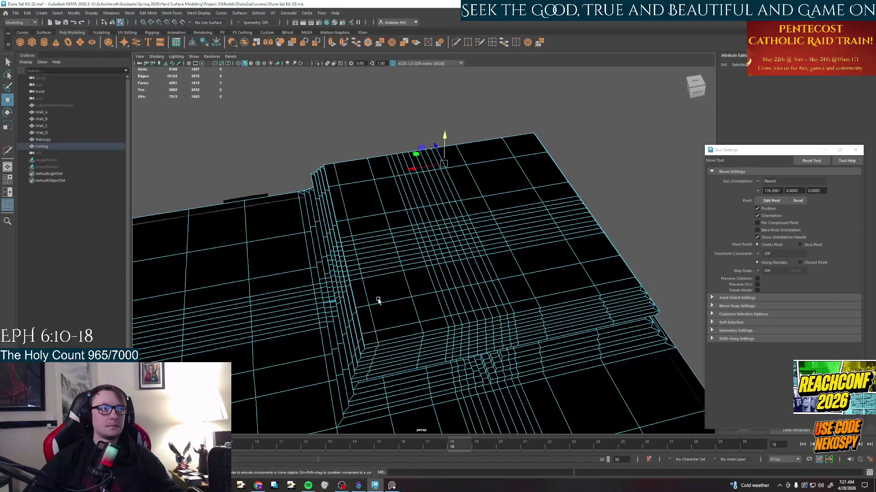
Select a strip of faces on the ceiling top.
key(q)
click(368, 327)
Shift-select the outer and next inner rings of faces on the ceiling top.
shift+click(635, 285)
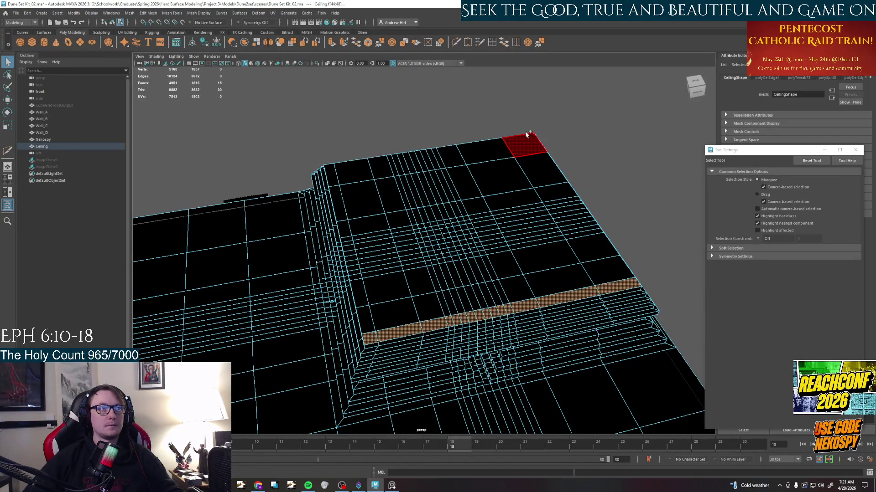
shift+click(531, 141)
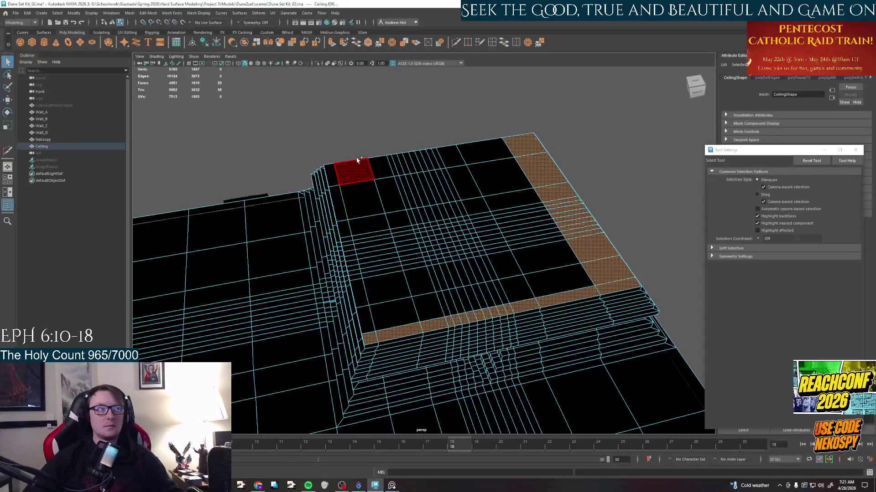
shift+click(326, 177)
shift+click(369, 323)
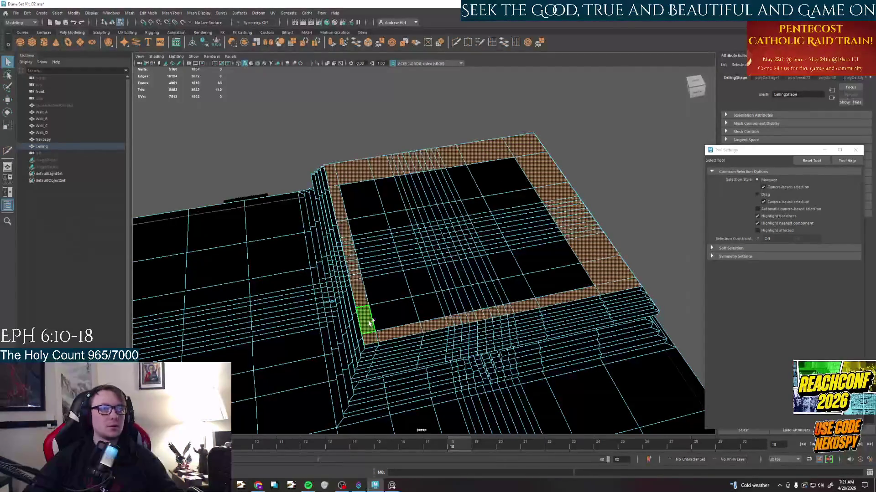
shift+click(616, 270)
shift+click(506, 177)
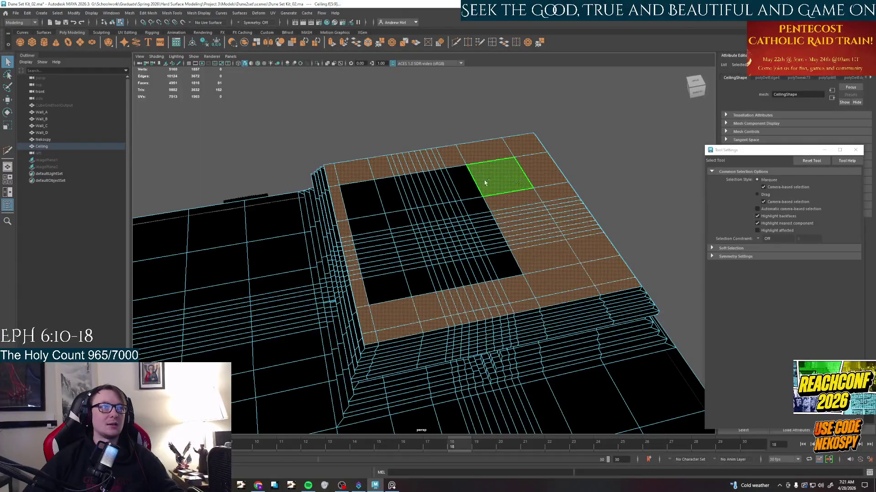
shift+click(360, 198)
shift+click(387, 287)
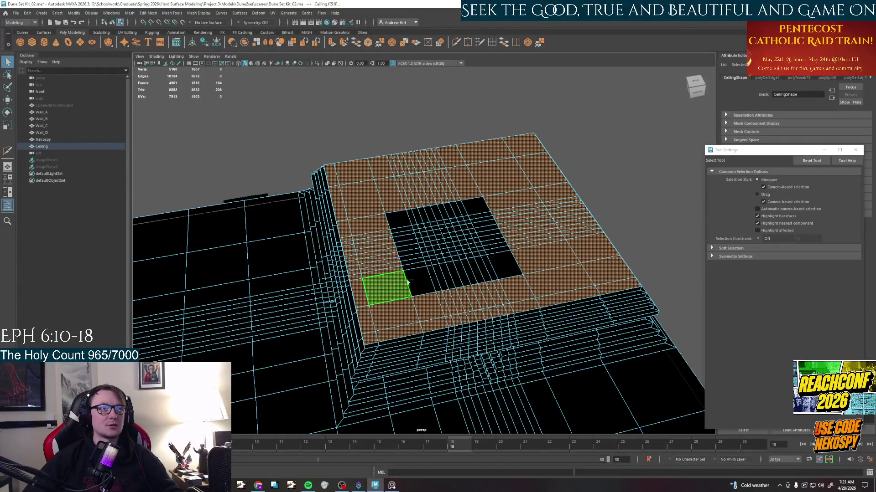
Keep adding faces around the unselected hole until only the centre remains.
shift+click(513, 267)
shift+click(477, 207)
shift+click(403, 219)
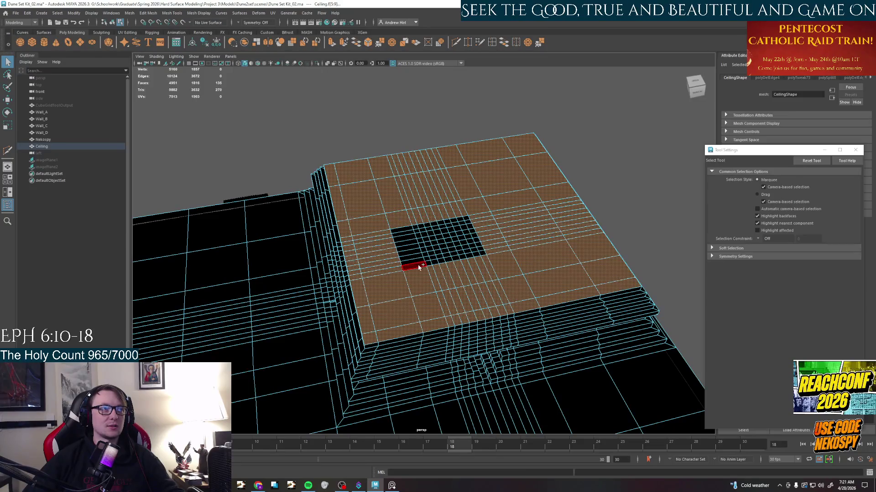
shift+click(419, 267)
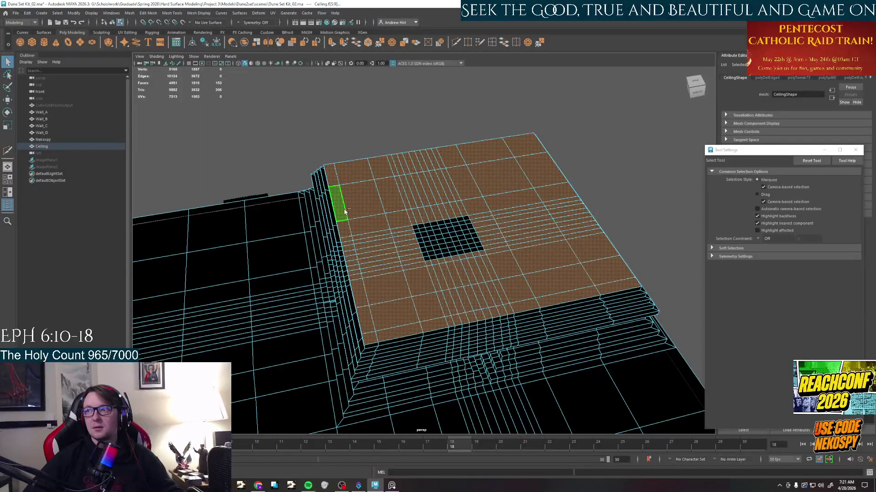
mouse_move(390, 243)
alt+mouse_down()
mouse_move(542, 263)
mouse_move(538, 287)
mouse_move(456, 309)
alt+mouse_up()
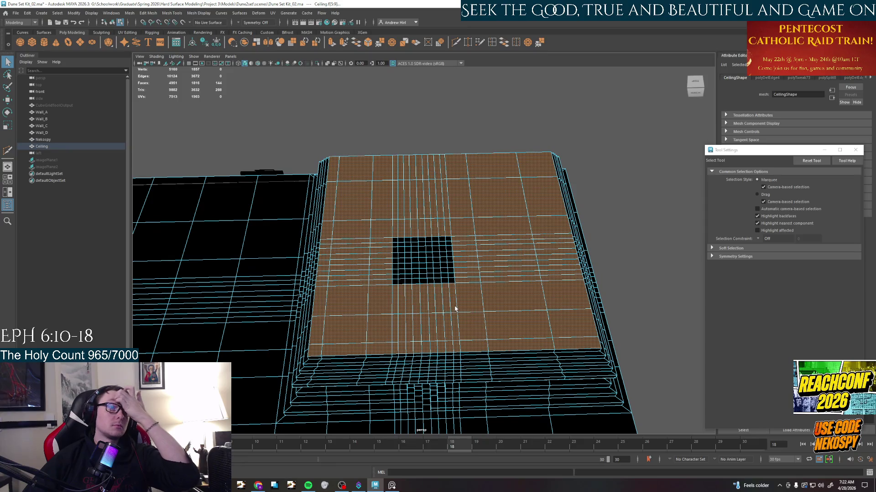
Paint the remaining centre faces into the selection with the Paint Selection Tool.
click(10, 86)
mouse_move(435, 279)
mouse_down()
mouse_move(397, 263)
mouse_move(394, 238)
mouse_move(435, 254)
mouse_move(447, 229)
mouse_move(431, 279)
mouse_move(455, 255)
mouse_up()
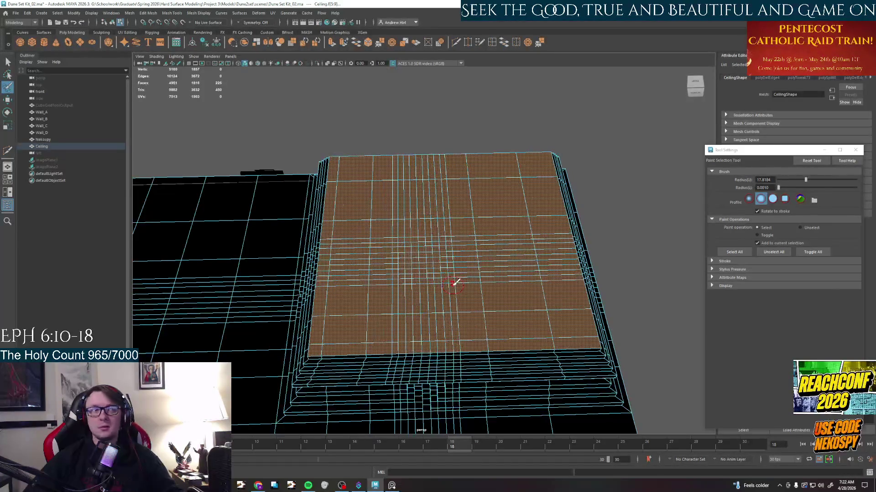
alt+drag(455, 283, 410, 297)
Return to the Select Tool (Q) with the full ceiling top still selected.
mouse_move(454, 289)
alt+mouse_down()
mouse_move(501, 292)
mouse_move(445, 205)
alt+mouse_up()
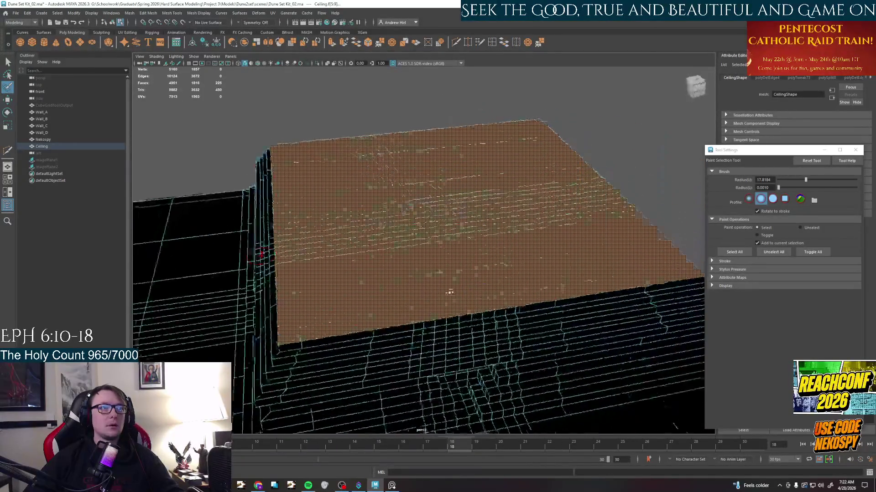
key(q)
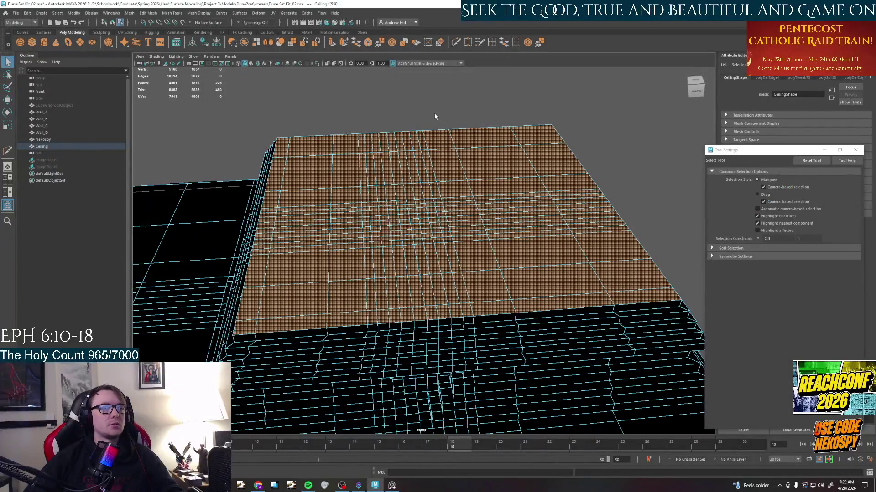
scroll(434, 116, down, 2)
mouse_move(391, 181)
alt+mouse_down()
mouse_move(410, 198)
mouse_move(376, 188)
mouse_move(383, 185)
alt+mouse_up()
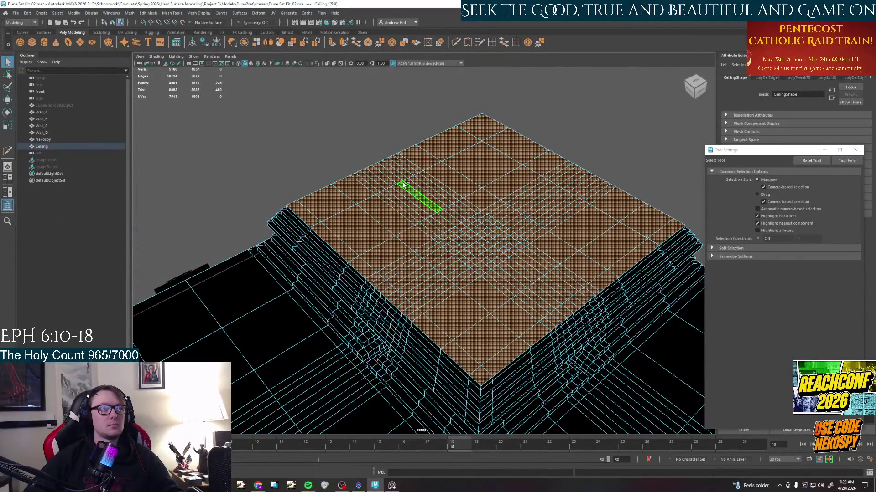
Extrude the selected top faces and pull them upward with the manipulator.
key(ctrl+e)
alt+drag(403, 186, 399, 194)
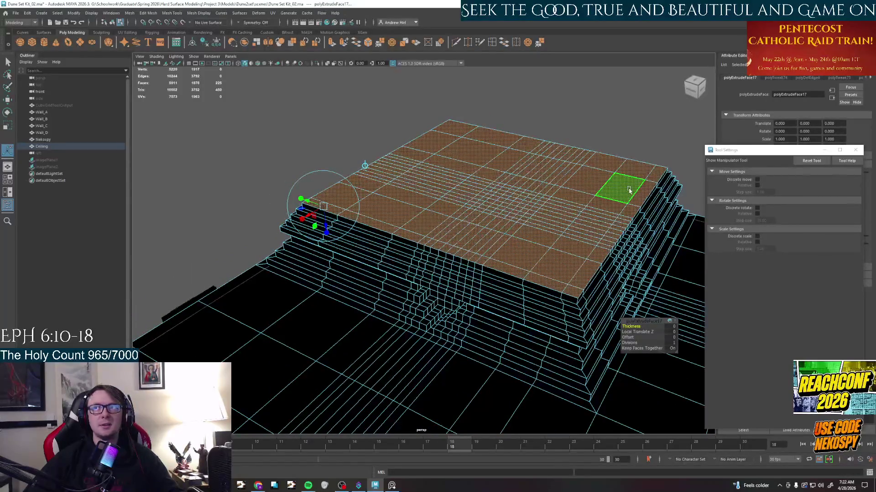
mouse_move(598, 189)
alt+mouse_down()
mouse_move(525, 213)
mouse_move(559, 218)
alt+mouse_up()
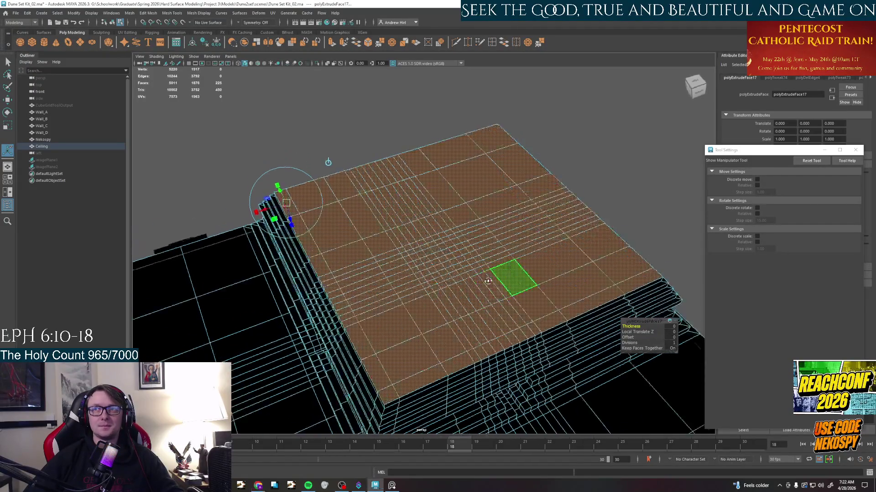
alt+drag(510, 267, 540, 247)
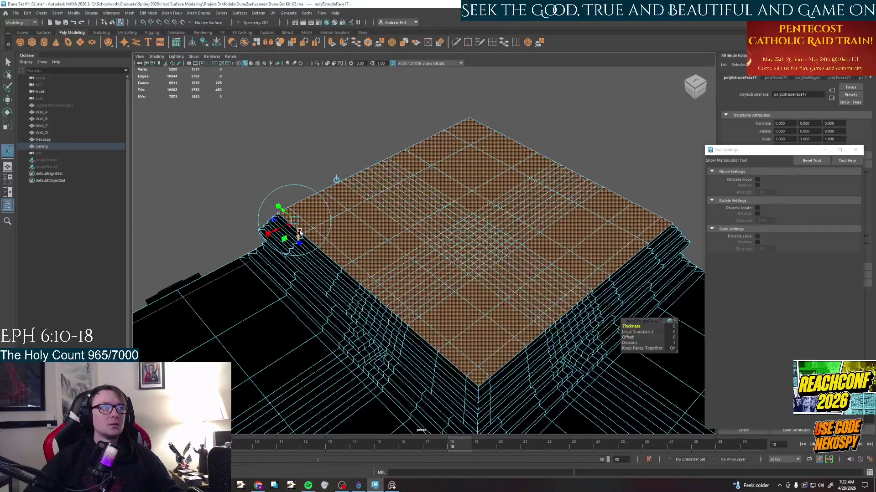
mouse_move(472, 251)
alt+mouse_down()
mouse_move(472, 238)
mouse_move(369, 236)
alt+mouse_up()
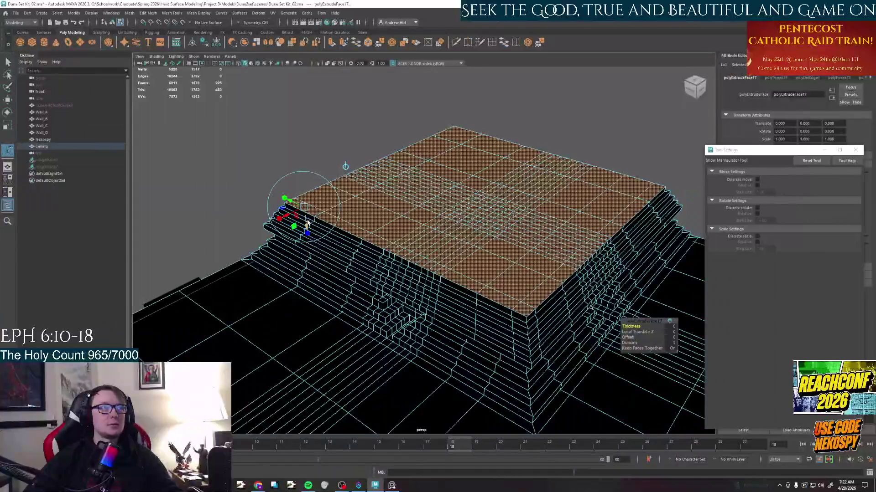
drag(306, 223, 306, 215)
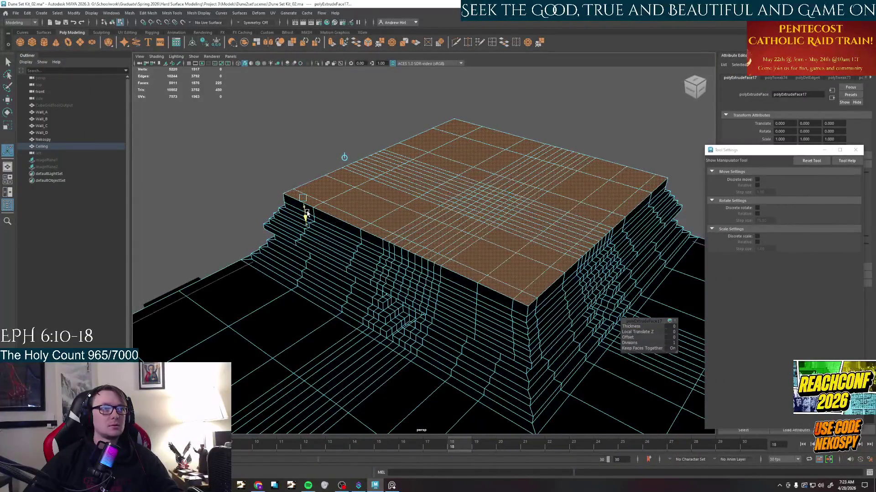
Undo back to the full top-face selection and start a fresh extrusion.
key(ctrl+z)
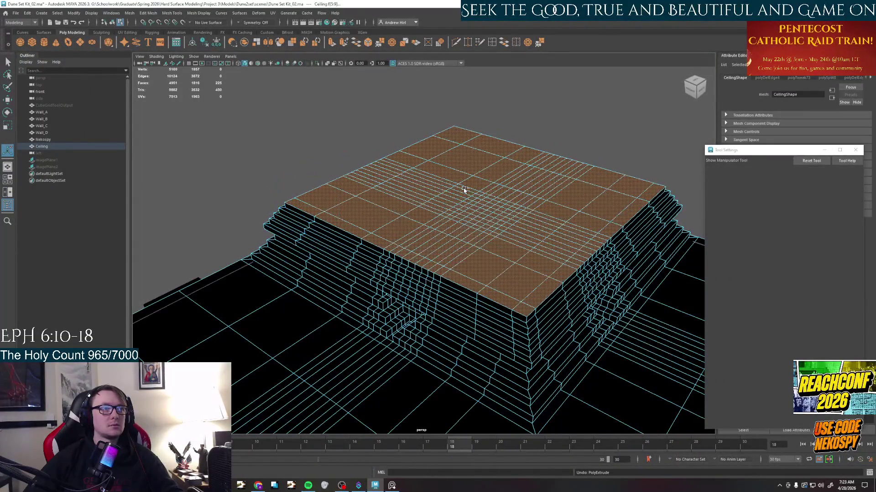
alt+drag(464, 191, 424, 274)
key(ctrl+z)
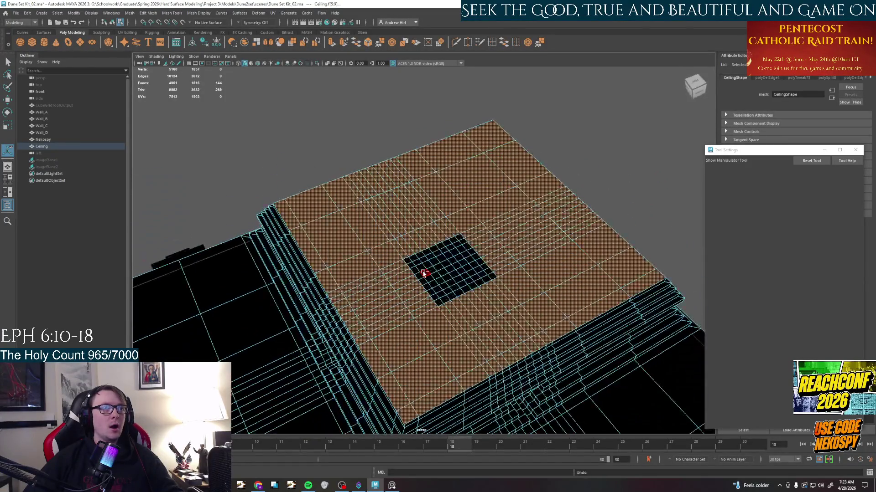
key(ctrl+z)
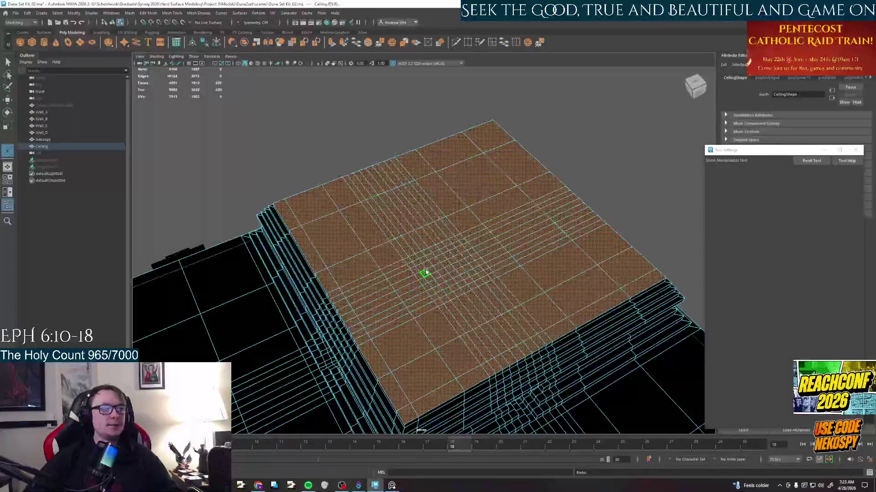
alt+drag(425, 274, 424, 260)
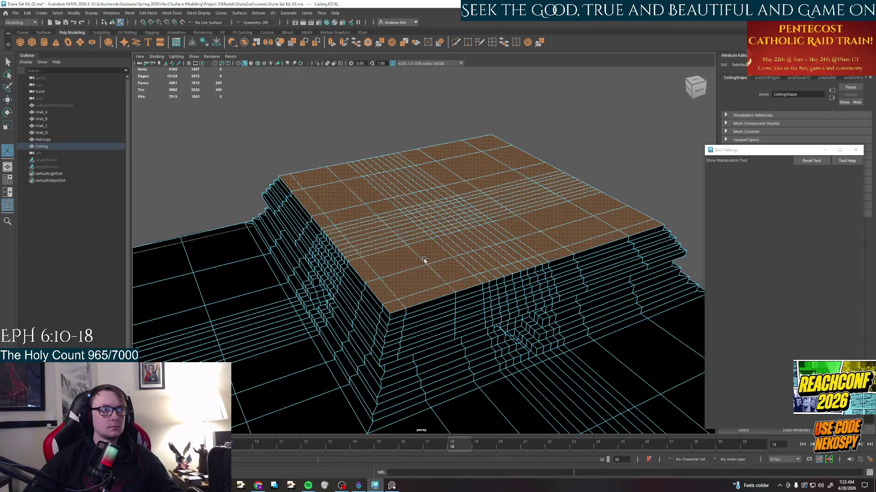
key(ctrl+e)
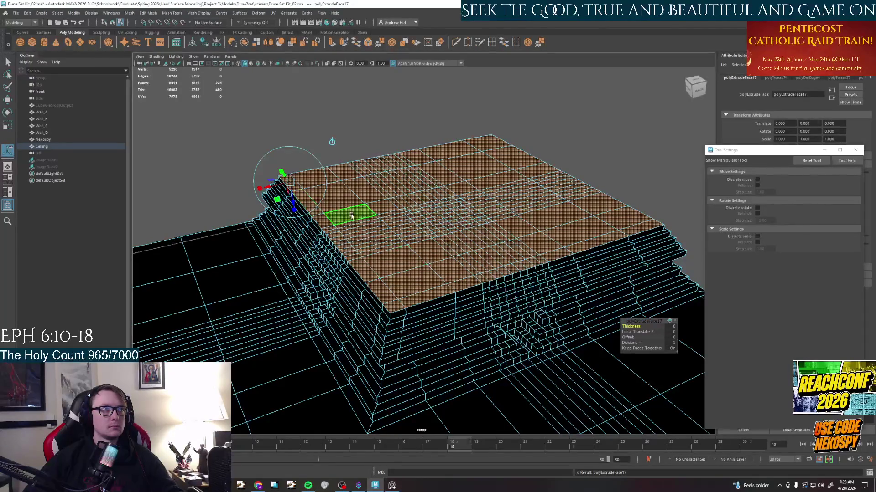
Scale the extruded faces slightly, extrude again and raise the new faces upward.
alt+drag(383, 247, 349, 236)
key(r)
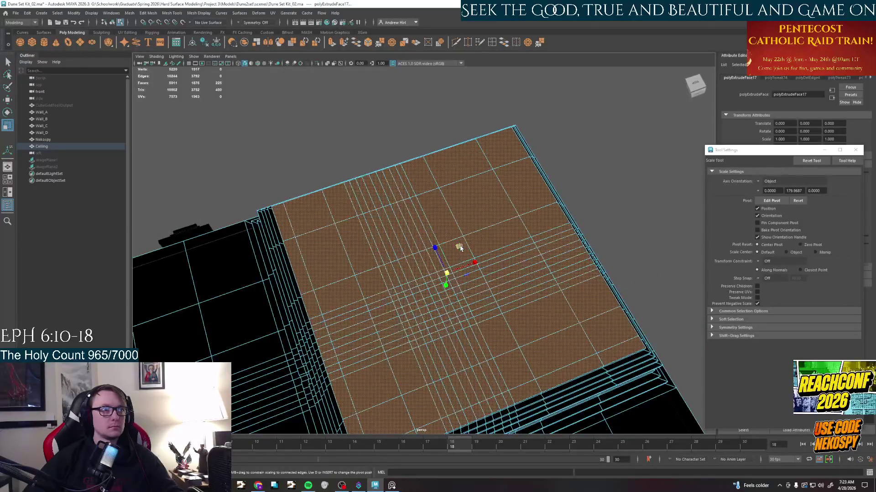
drag(459, 248, 454, 253)
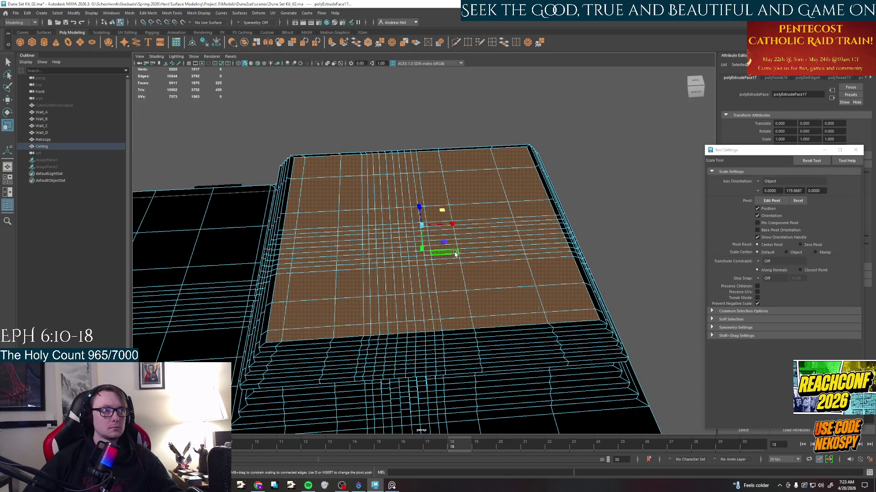
key(ctrl+e)
drag(300, 174, 300, 180)
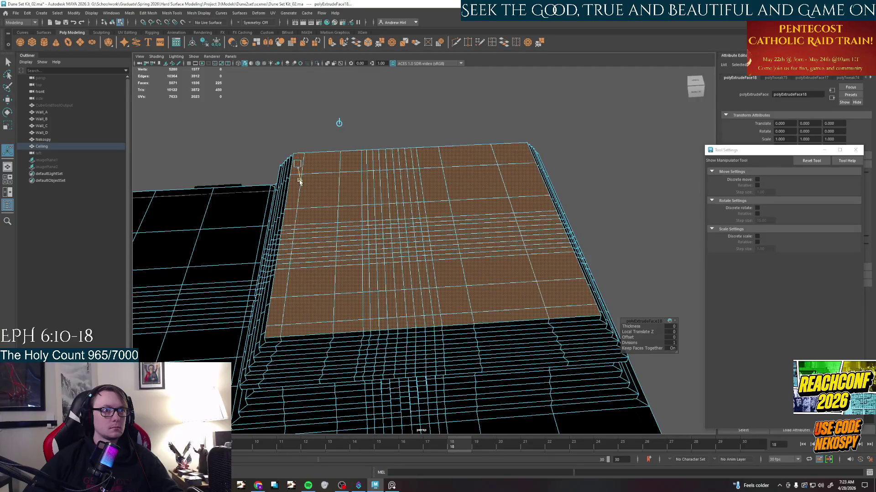
alt+drag(383, 253, 398, 244)
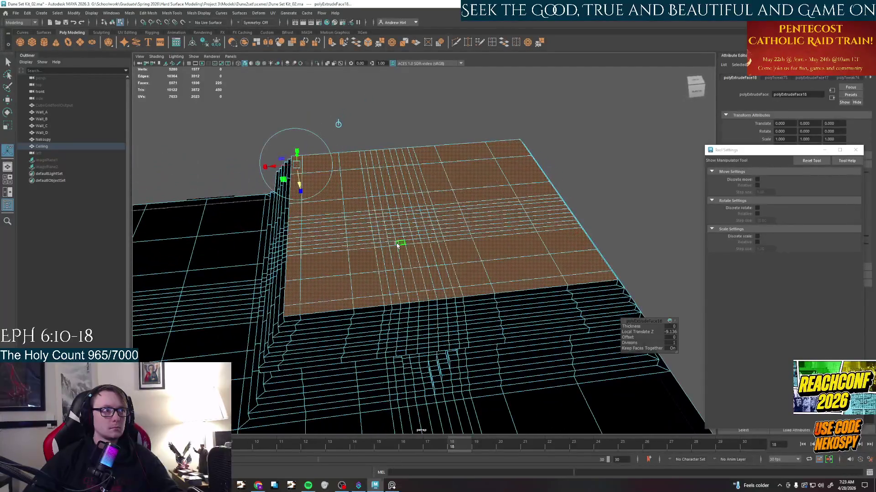
click(398, 248)
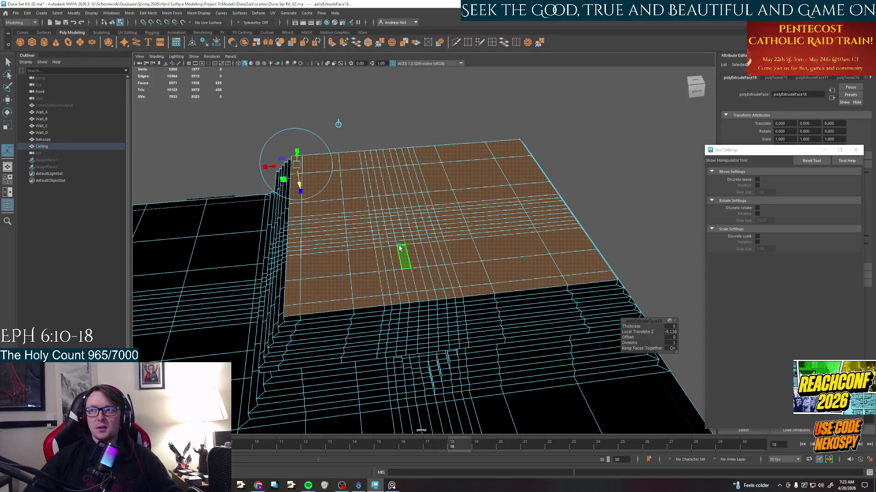
Bring the PureRef reference board in front of Maya.
click(391, 486)
scroll(410, 178, up, 3)
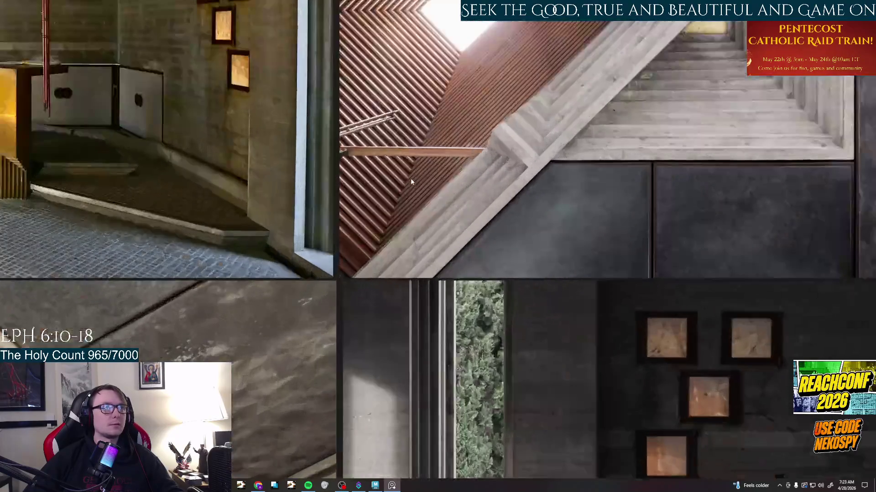
scroll(410, 178, up, 3)
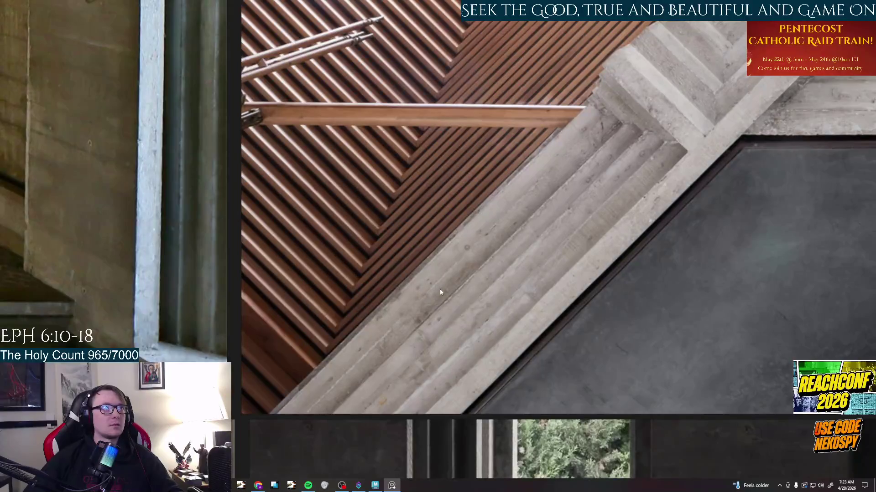
scroll(439, 289, down, 3)
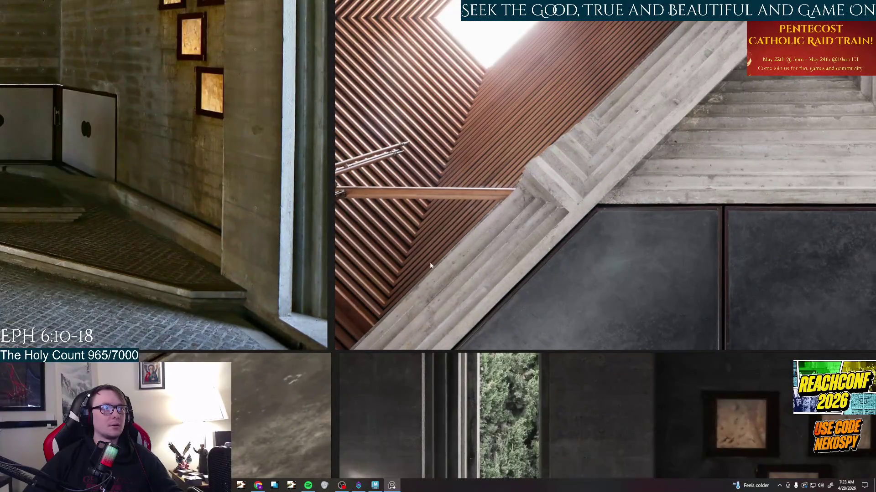
Return from PureRef to the Maya ceiling model.
click(391, 485)
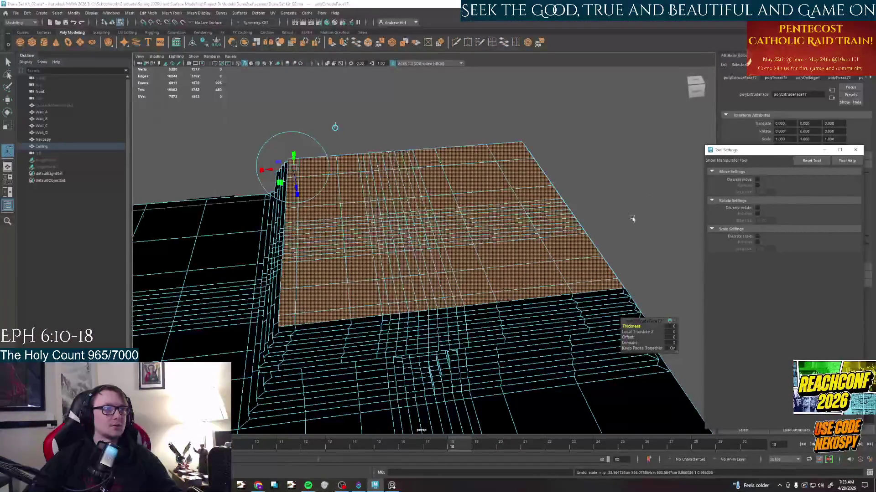
Raise the selected top faces high into a tall block and inspect it.
click(297, 182)
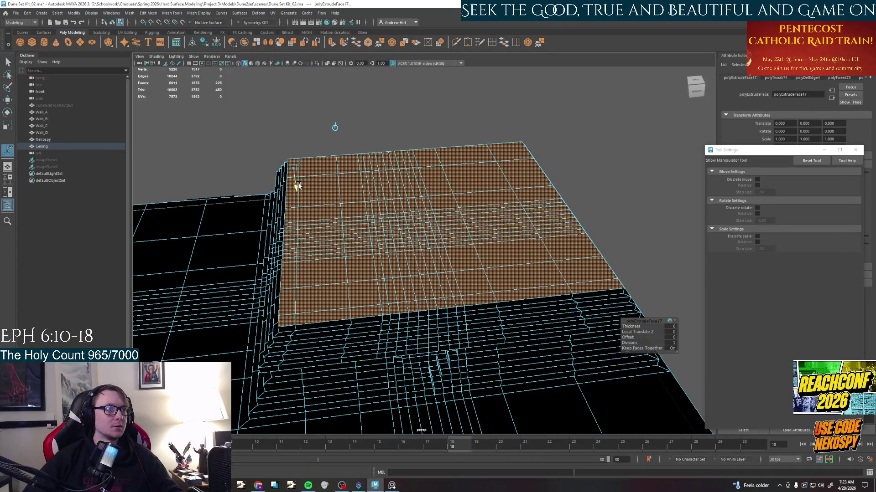
drag(298, 182, 298, 82)
key(f)
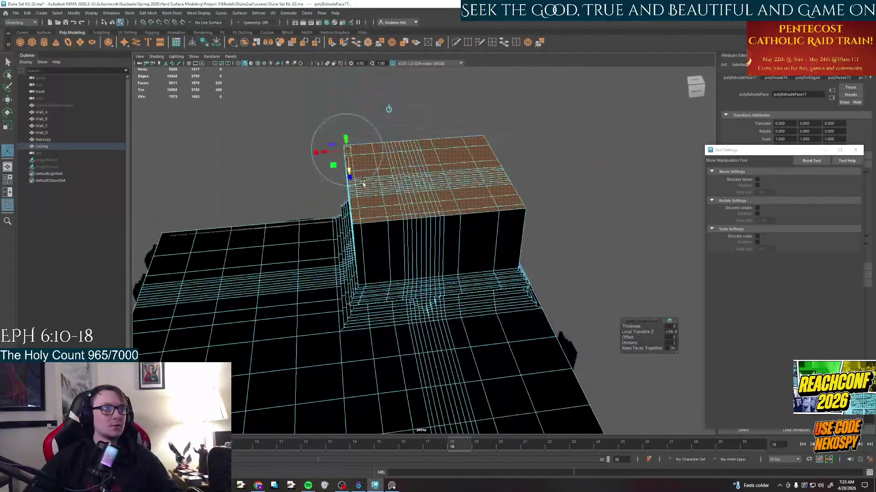
drag(347, 169, 347, 137)
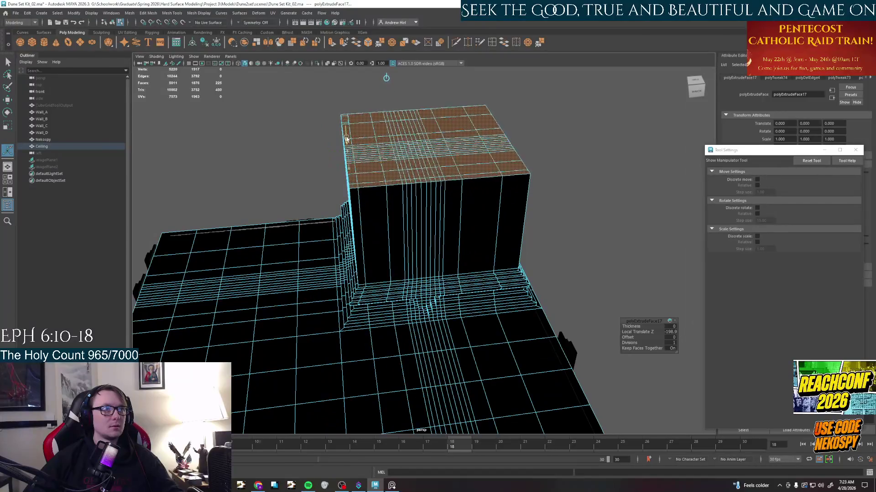
mouse_move(520, 212)
alt+mouse_down()
mouse_move(504, 230)
mouse_move(434, 241)
alt+mouse_up()
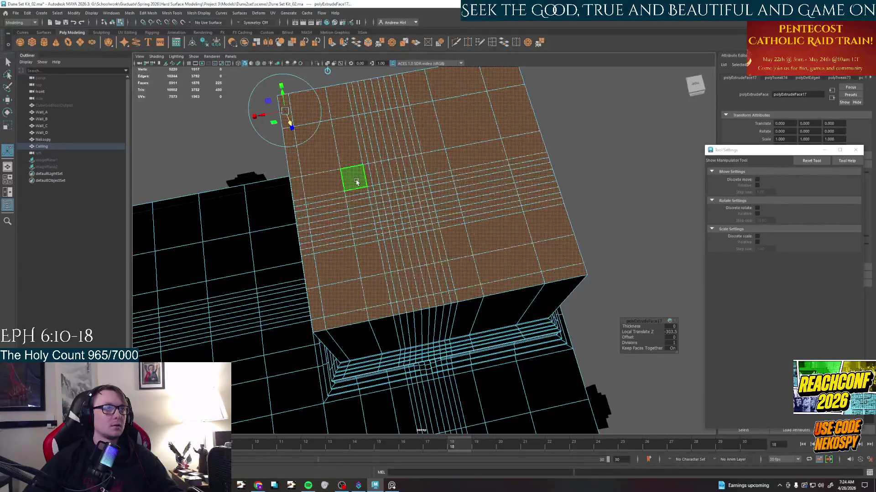
alt+drag(357, 182, 417, 166)
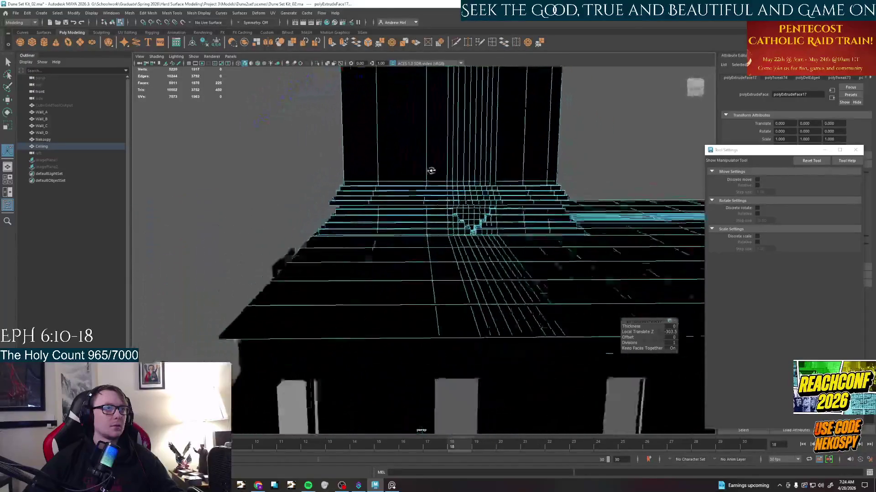
Glance at the reference board and come back to the raised block.
click(393, 486)
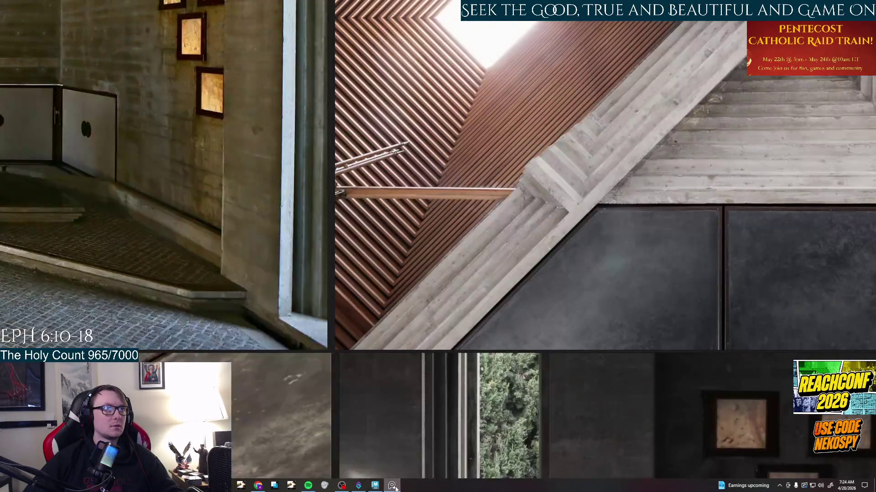
click(393, 486)
mouse_move(459, 314)
alt+mouse_down()
mouse_move(445, 274)
mouse_move(397, 255)
mouse_move(421, 276)
alt+mouse_up()
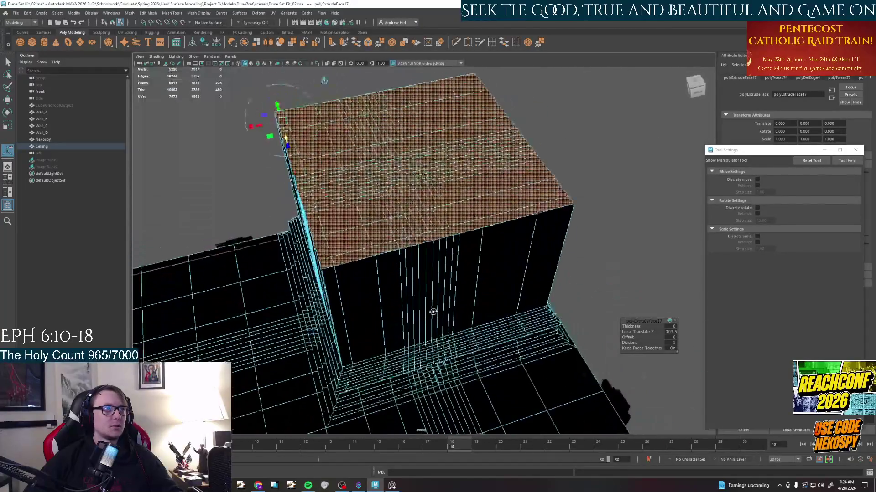
Ctrl-drag over the outer strips of top faces to deselect them.
alt+middle_drag(421, 275, 404, 249)
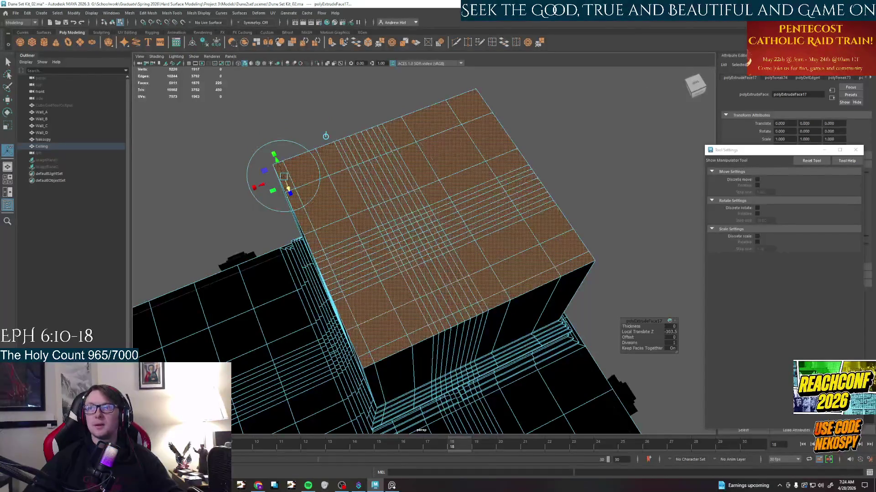
mouse_move(438, 157)
alt+mouse_down()
mouse_move(383, 205)
mouse_move(404, 190)
alt+mouse_up()
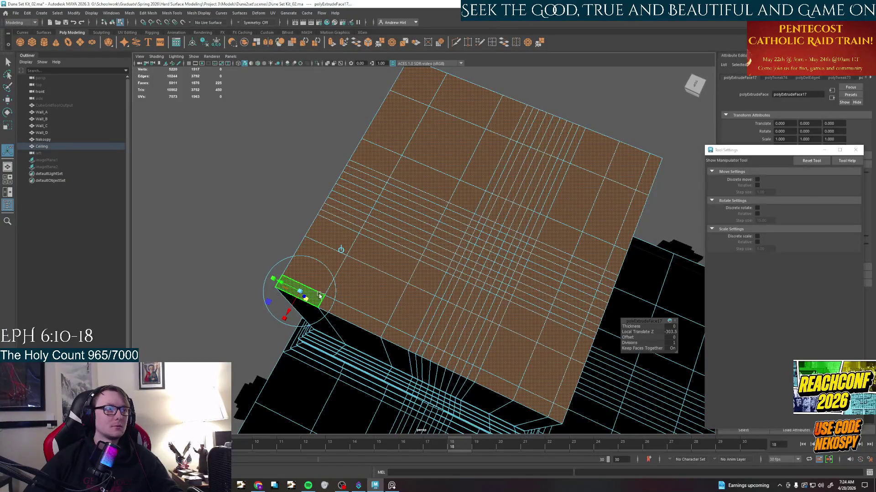
ctrl+drag(441, 89, 295, 288)
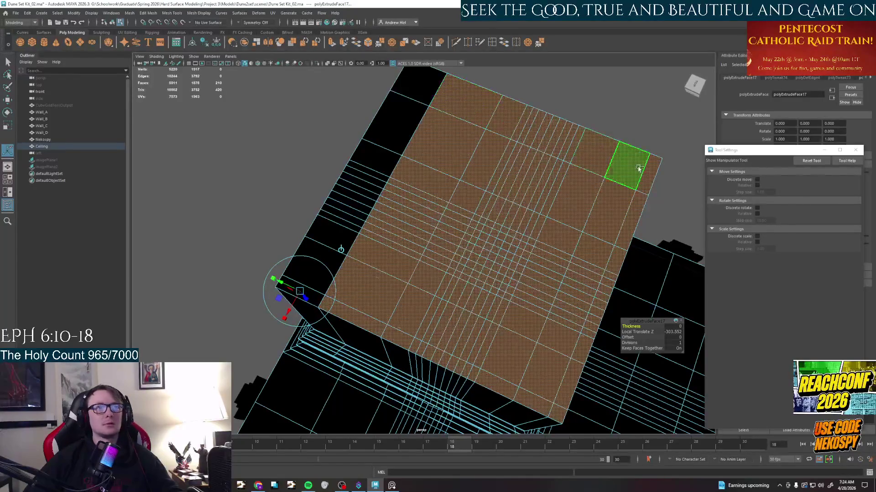
ctrl+drag(479, 96, 650, 178)
ctrl+drag(592, 381, 643, 198)
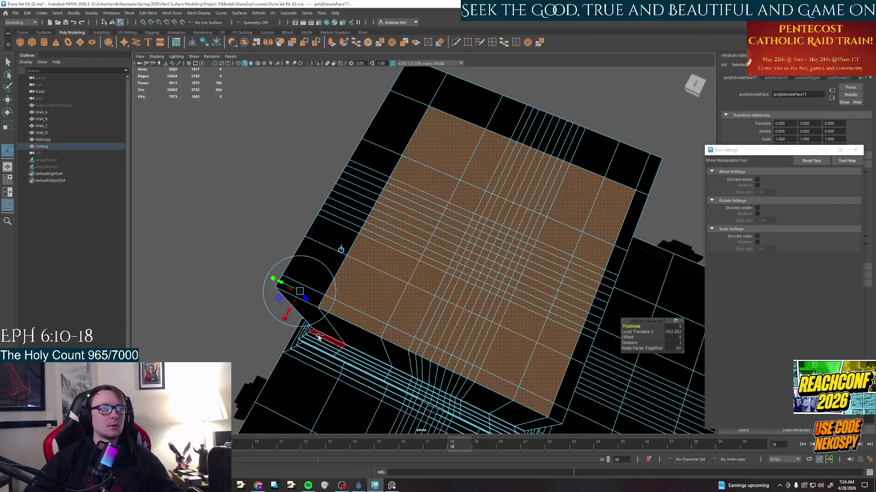
ctrl+drag(548, 411, 328, 308)
ctrl+drag(404, 179, 486, 107)
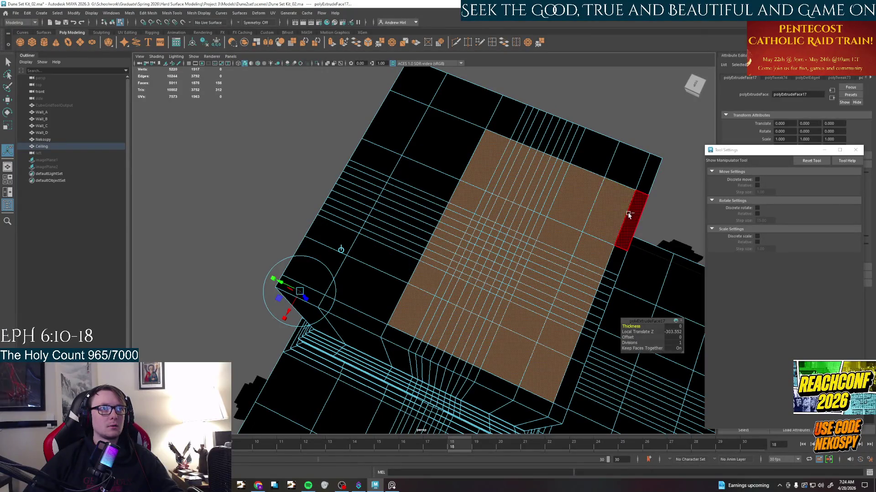
ctrl+drag(647, 249, 583, 177)
Trim the remaining edge rows and columns until only a small square patch stays selected.
ctrl+click(553, 388)
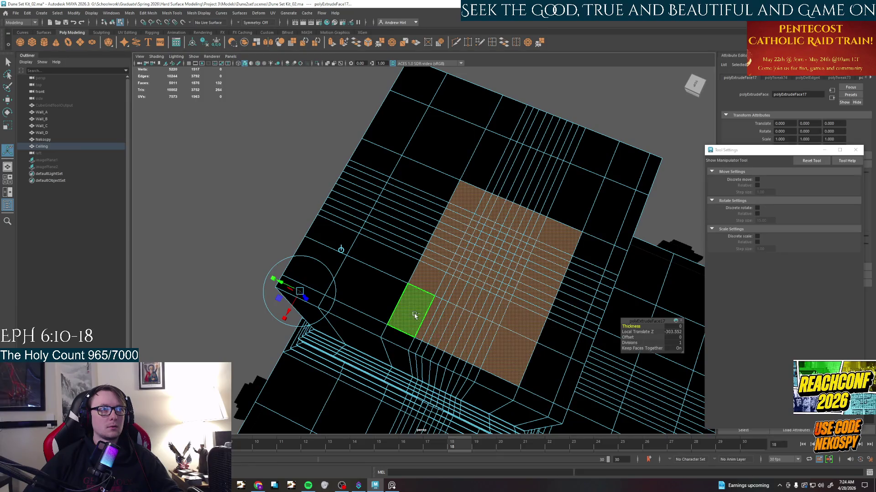
ctrl+click(420, 300)
ctrl+click(463, 204)
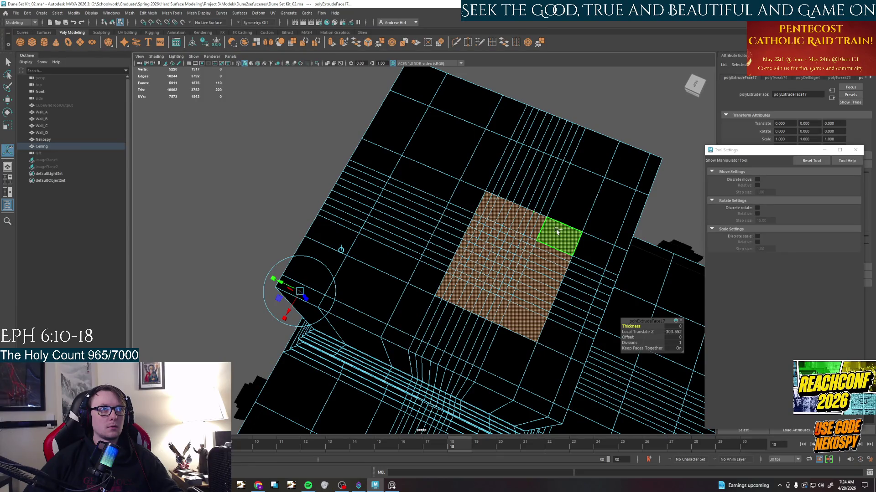
ctrl+drag(524, 220, 558, 236)
ctrl+drag(523, 301, 541, 280)
ctrl+click(493, 313)
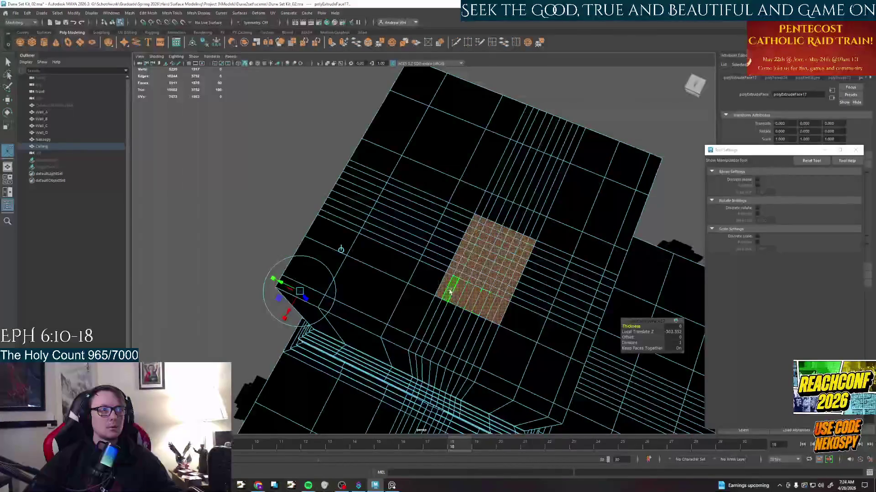
ctrl+click(449, 291)
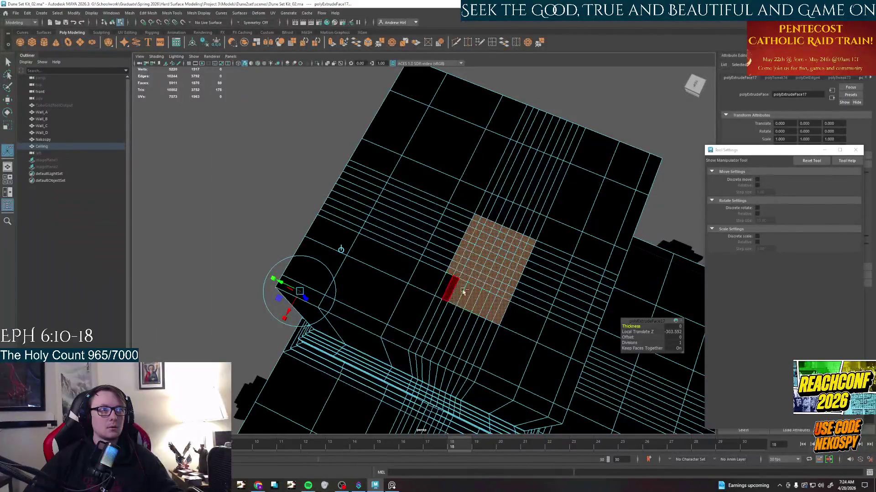
ctrl+click(502, 311)
mouse_move(489, 301)
alt+mouse_down()
mouse_move(448, 224)
mouse_move(464, 267)
alt+mouse_up()
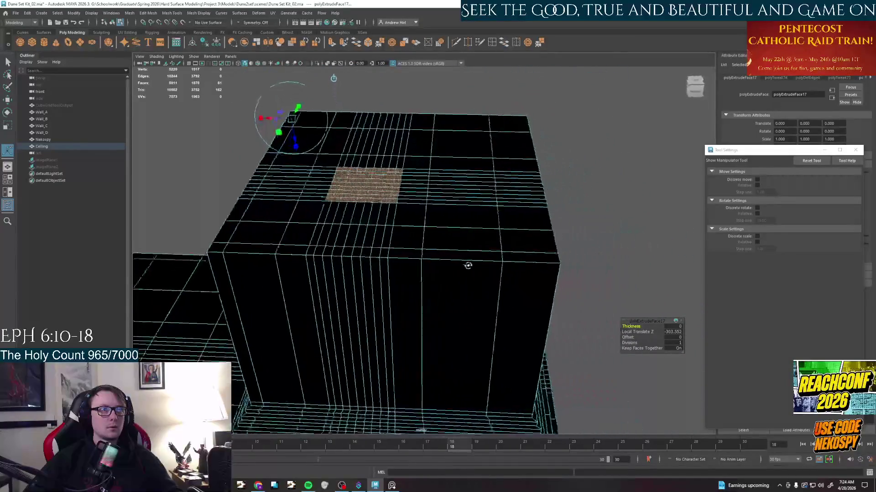
key(w)
drag(353, 180, 342, 65)
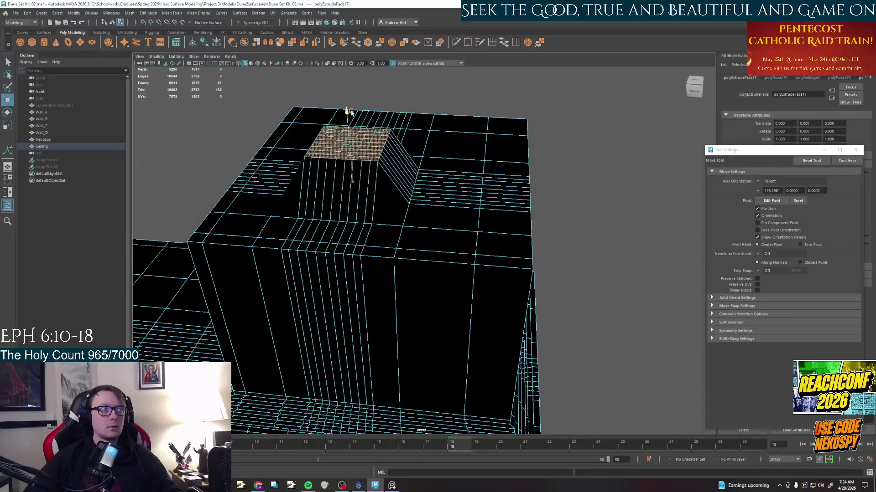
key(ctrl+z)
key(ctrl+z)
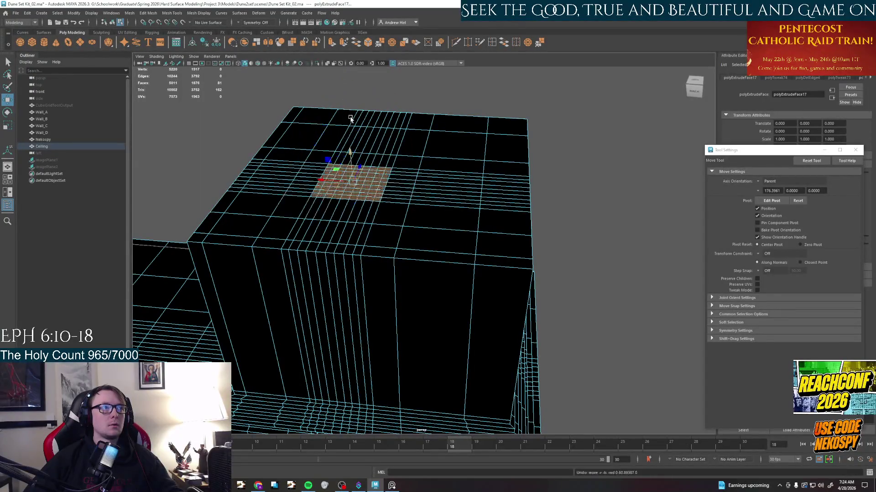
mouse_move(399, 234)
alt+mouse_down()
mouse_move(424, 225)
mouse_move(373, 246)
mouse_move(403, 244)
alt+mouse_up()
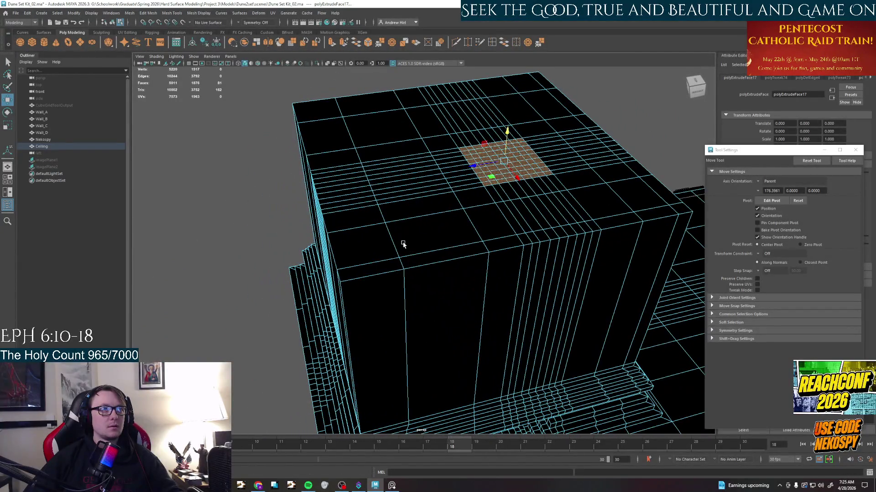
key(q)
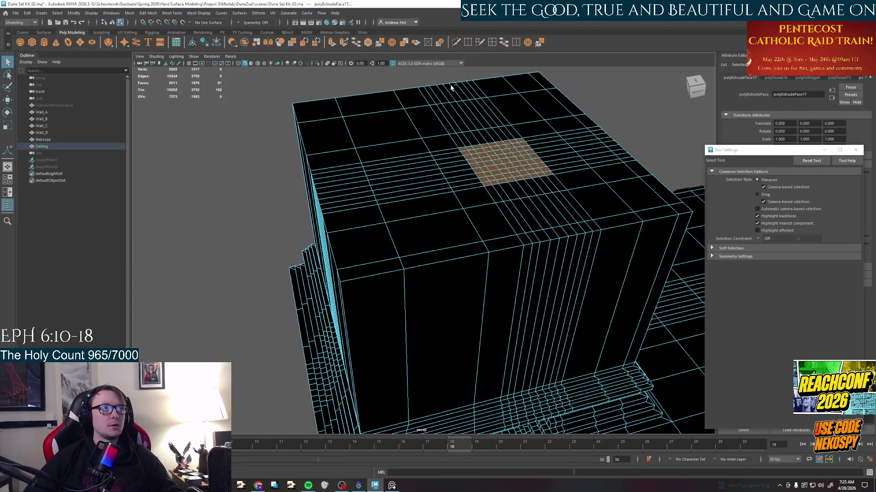
mouse_move(406, 183)
alt+mouse_down()
mouse_move(431, 186)
mouse_move(437, 197)
alt+mouse_up()
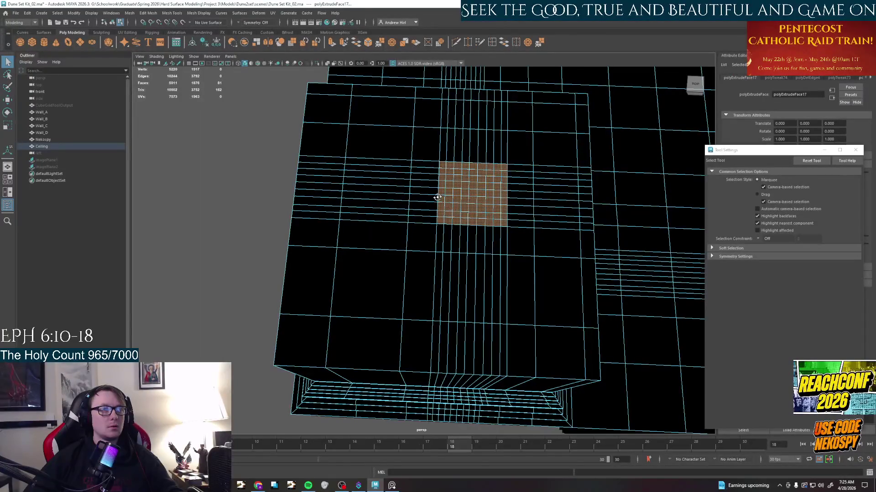
alt+drag(437, 197, 334, 177)
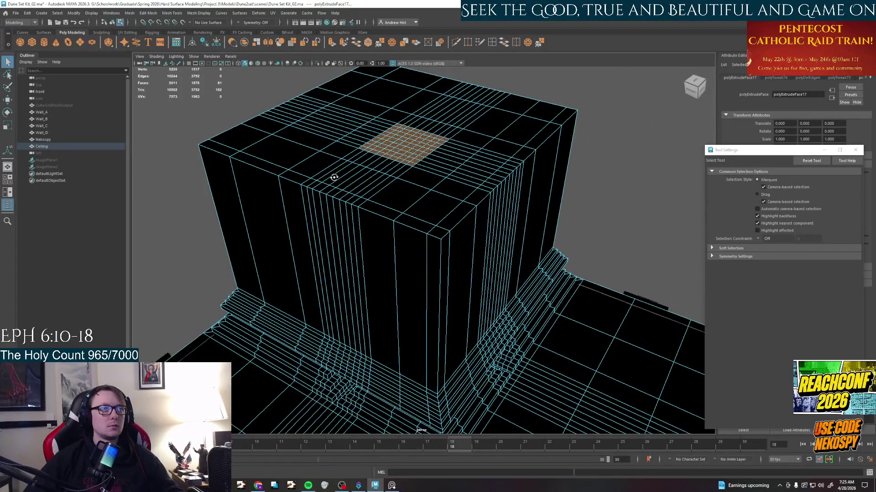
Grow the face selection across the whole block top and switch to the Scale tool.
key(ctrl+z)
key(shift+greater)
key(shift+greater)
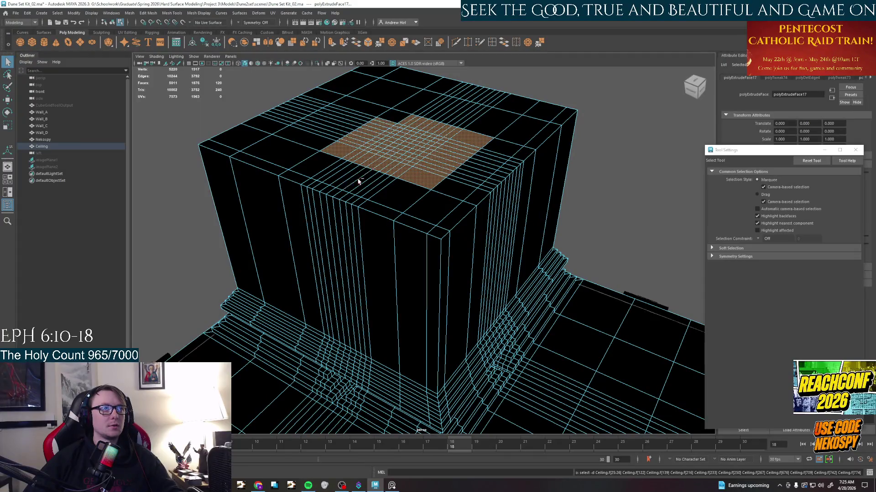
key(shift+greater)
key(shift+greater)
key(shift+greater)
key(shift+greater)
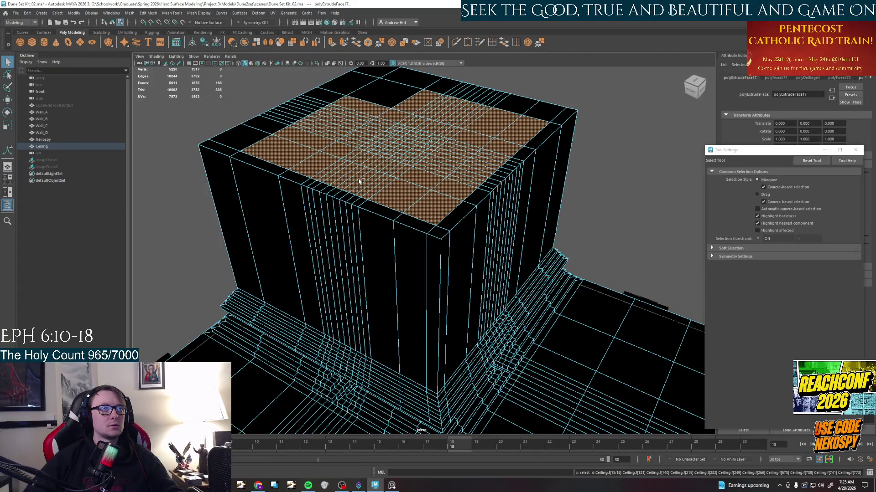
key(shift+greater)
key(shift+greater)
key(shift+greater)
key(shift+greater)
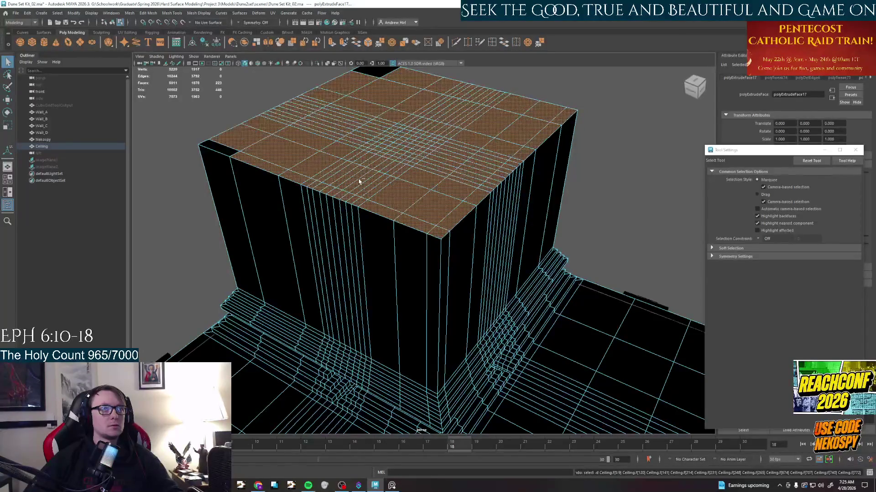
key(shift+greater)
key(e)
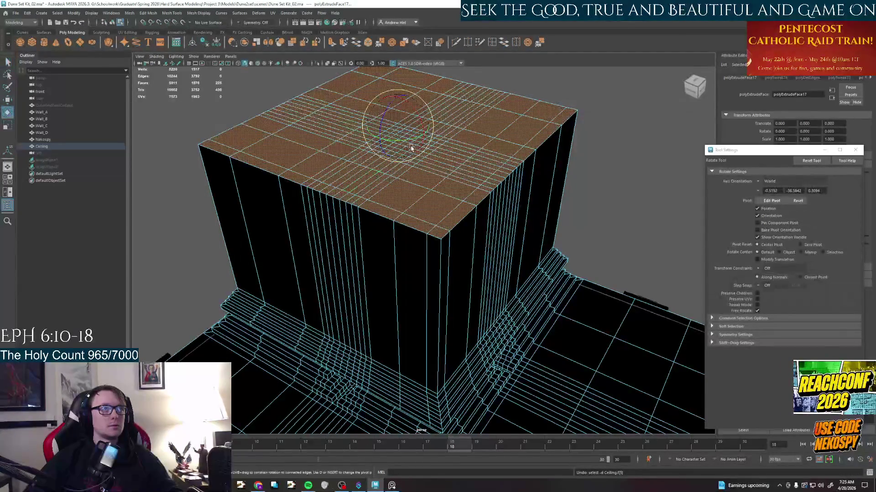
key(r)
Scale the top faces inward so the block tapers into a stepped pyramid.
drag(397, 126, 399, 121)
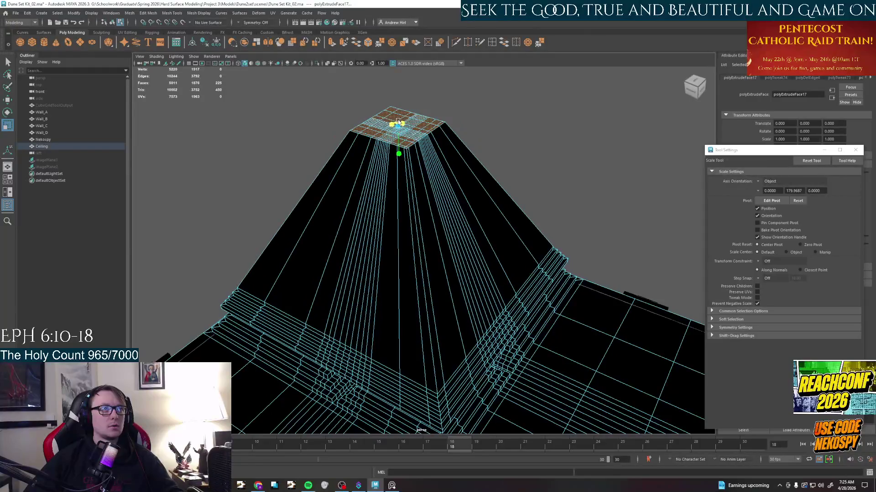
mouse_move(617, 211)
alt+mouse_down()
mouse_move(565, 145)
mouse_move(479, 274)
alt+mouse_up()
scroll(449, 301, up, 3)
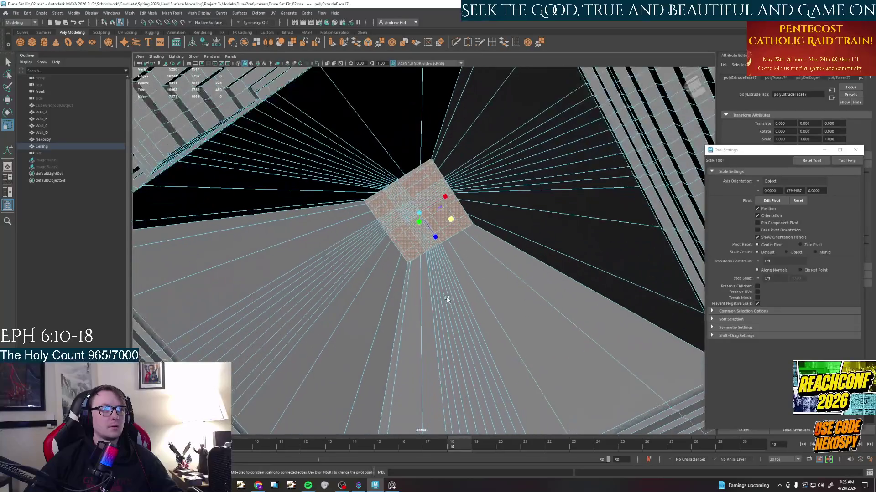
alt+drag(453, 305, 461, 204)
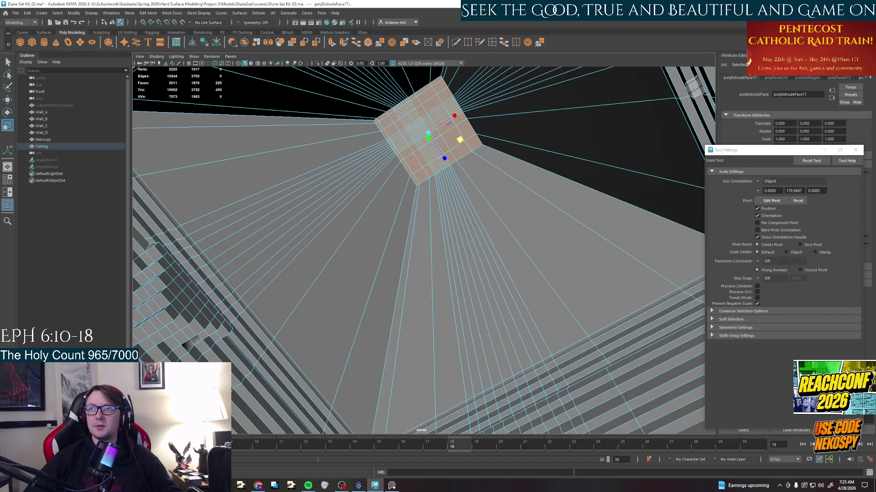
mouse_move(478, 205)
alt+mouse_down()
mouse_move(451, 246)
mouse_move(470, 202)
mouse_move(507, 219)
alt+mouse_up()
Clear the face selection and select the whole Ceiling object.
key(w)
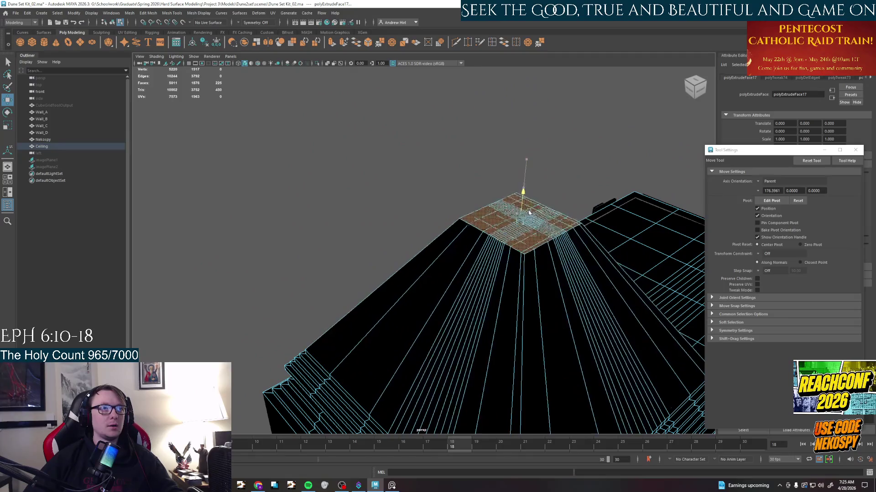
click(529, 212)
mouse_move(479, 233)
alt+mouse_down()
mouse_move(518, 211)
mouse_move(499, 243)
mouse_move(479, 246)
alt+mouse_up()
right_drag(424, 226, 424, 287)
click(474, 248)
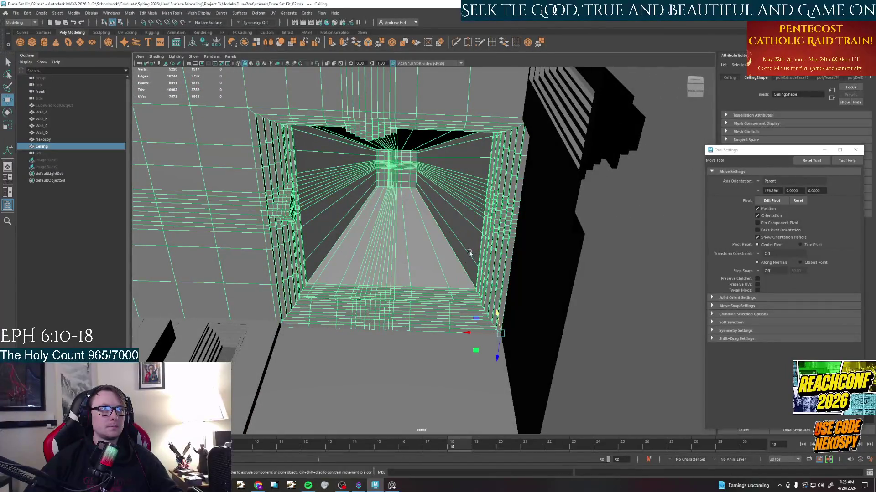
alt+drag(454, 276, 447, 301)
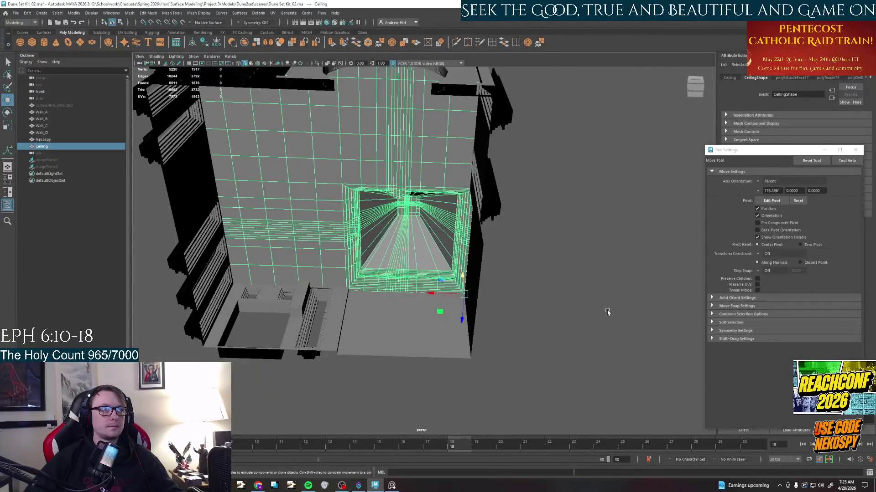
click(606, 312)
mouse_move(602, 308)
alt+mouse_down()
mouse_move(479, 274)
mouse_move(418, 283)
mouse_move(465, 237)
mouse_move(466, 248)
alt+mouse_up()
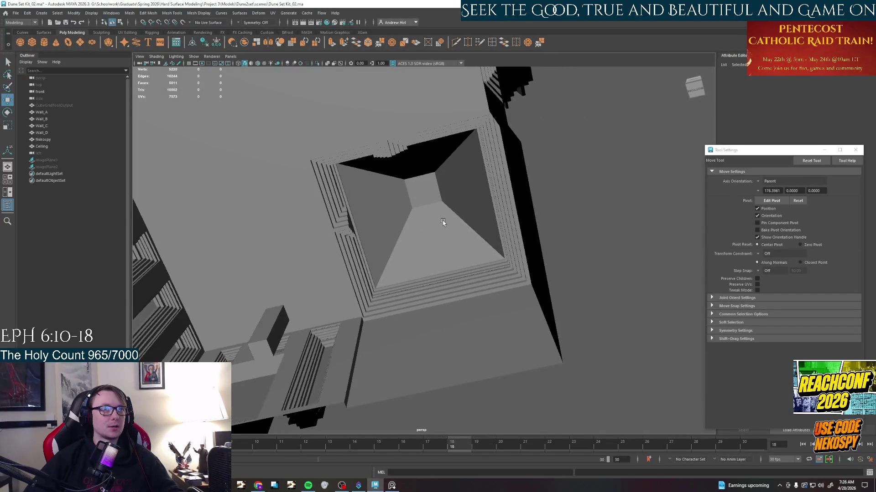
mouse_move(449, 228)
alt+mouse_down()
mouse_move(469, 325)
mouse_move(493, 251)
mouse_move(457, 242)
alt+mouse_up()
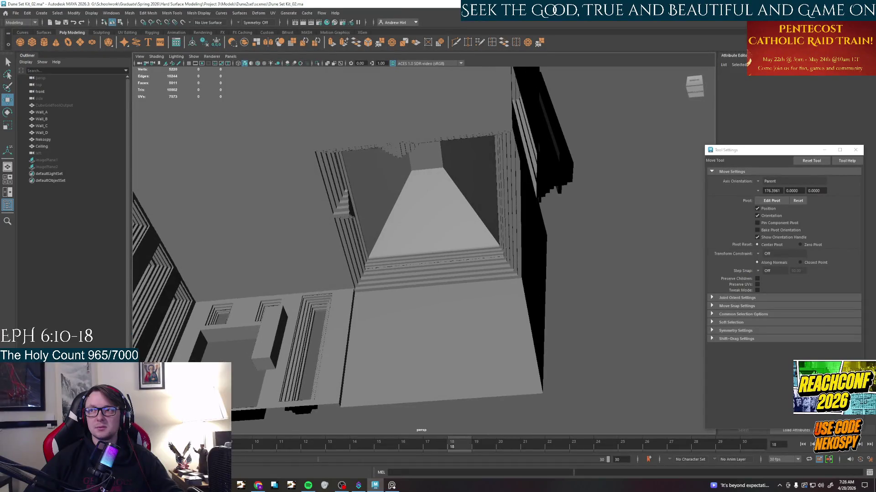
mouse_move(477, 317)
alt+mouse_down()
mouse_move(413, 314)
mouse_move(403, 301)
alt+mouse_up()
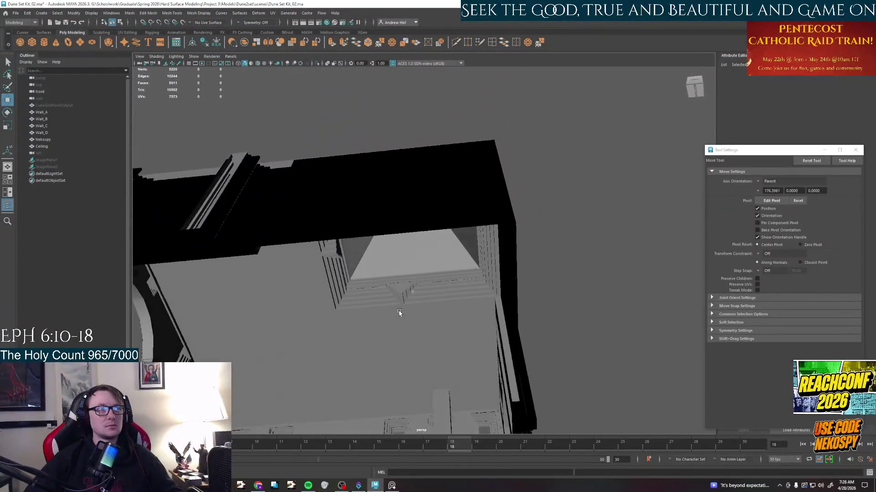
mouse_move(404, 302)
alt+right_down()
mouse_move(421, 295)
mouse_move(404, 334)
alt+right_up()
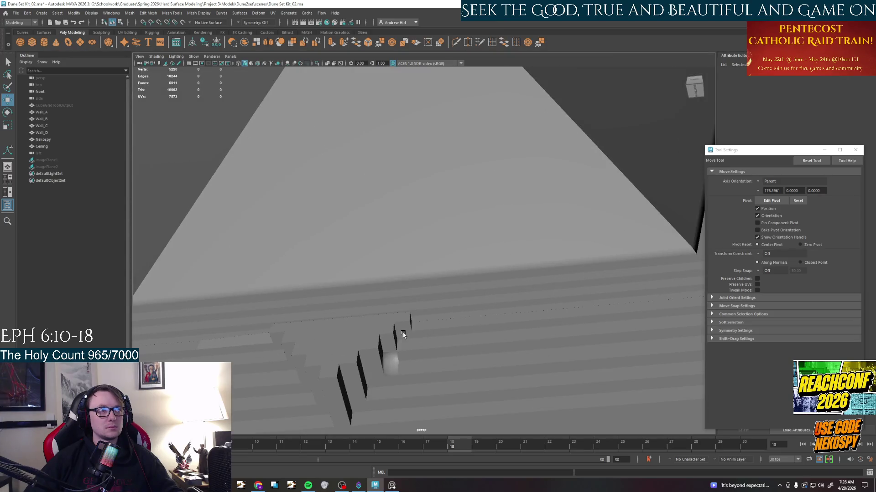
click(393, 362)
Select a long strip of faces and apply Mesh Display > Harden Edge.
right_drag(391, 363, 390, 304)
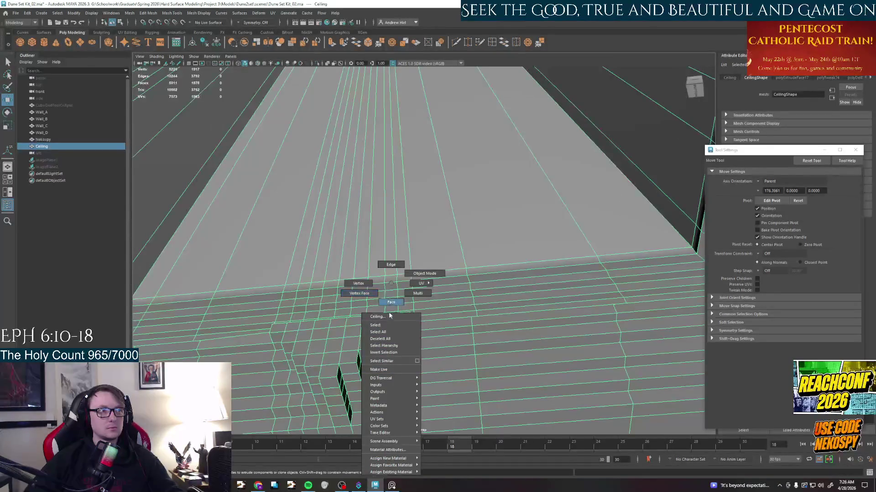
key(q)
click(391, 362)
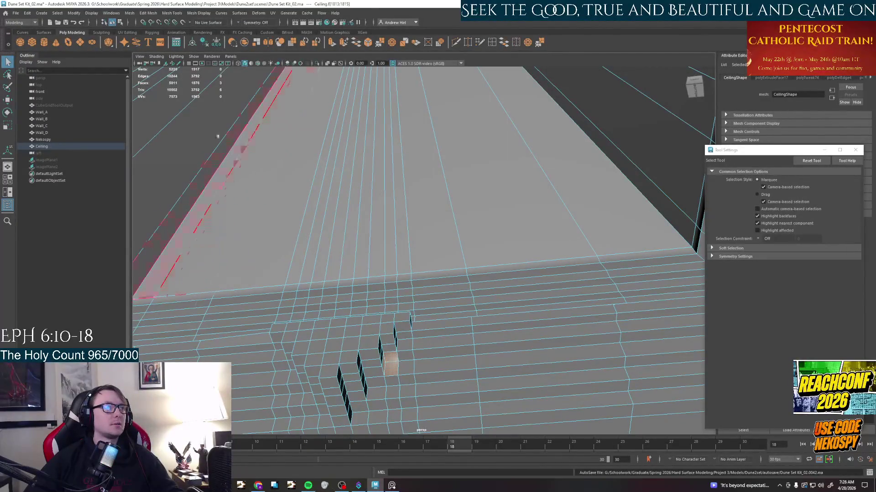
click(152, 12)
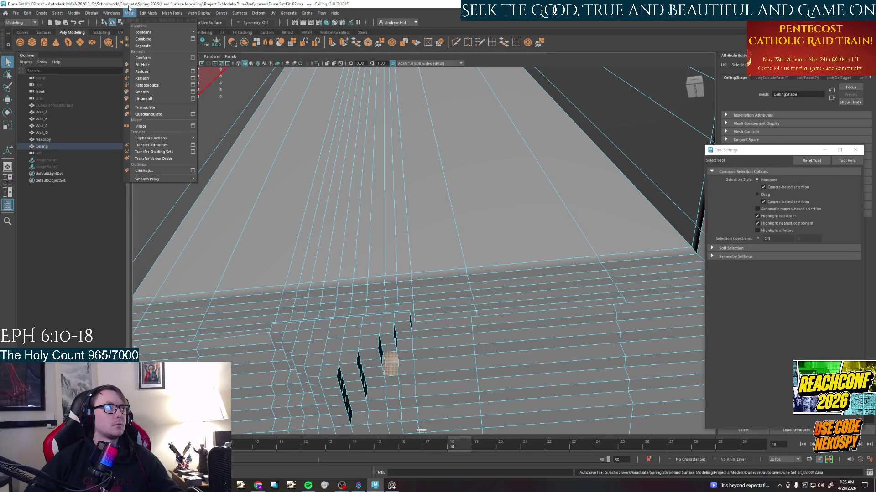
mouse_move(199, 13)
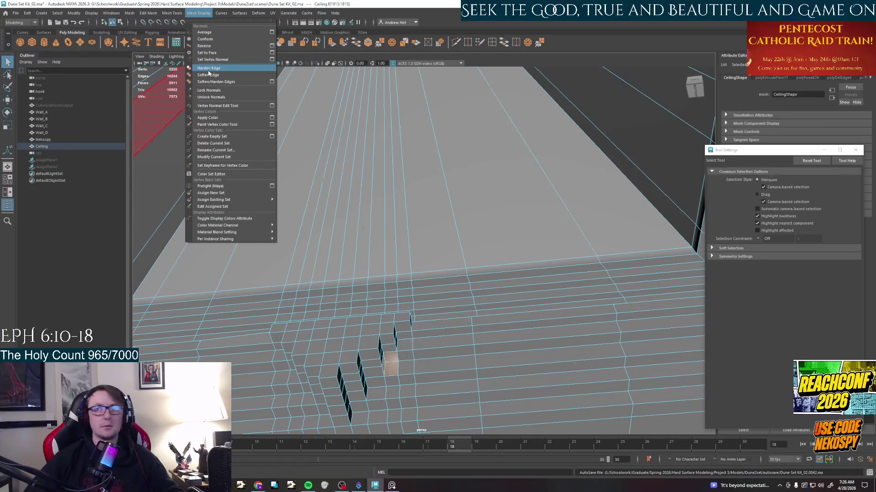
click(208, 69)
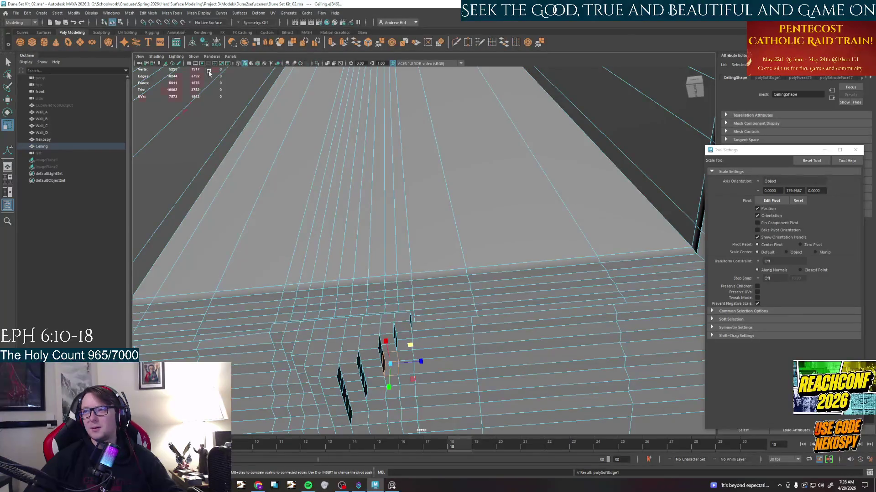
Inspect a single ceiling face up close, then return to whole-object selection mode.
mouse_move(410, 240)
alt+mouse_down()
mouse_move(383, 206)
mouse_move(425, 246)
alt+mouse_up()
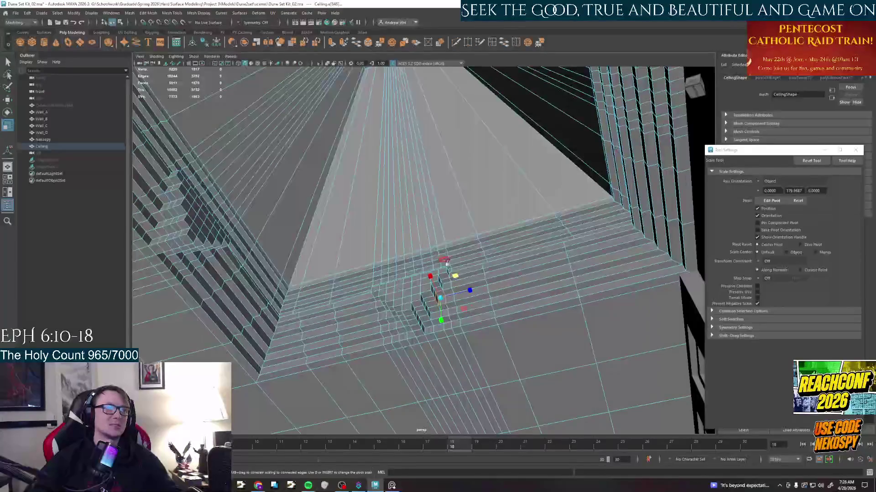
scroll(424, 274, down, 5)
scroll(424, 274, up, 5)
click(458, 295)
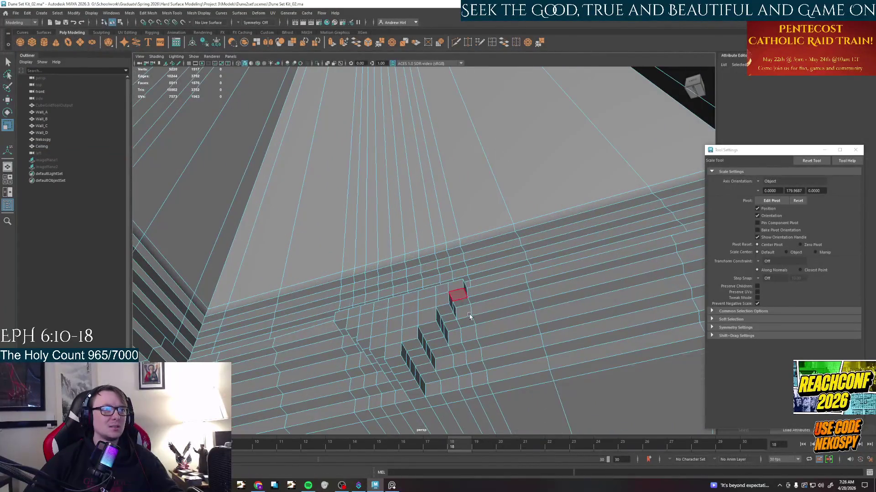
alt+drag(469, 314, 391, 181)
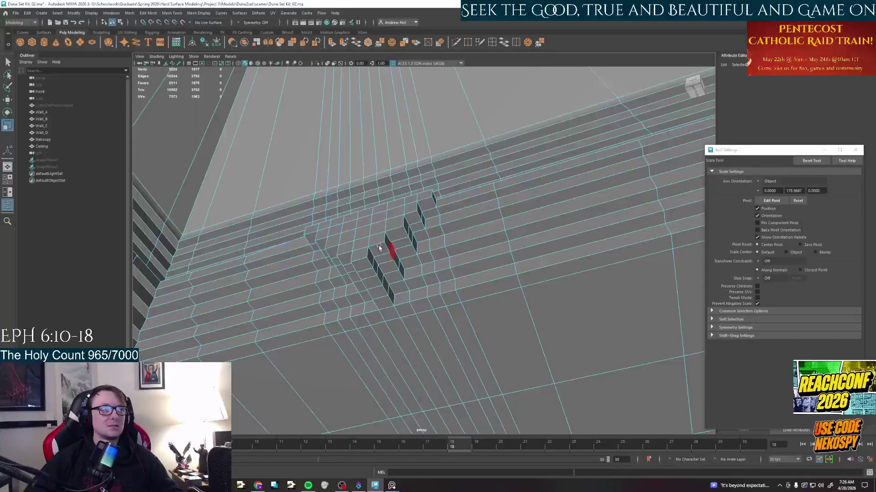
alt+drag(378, 248, 411, 205)
right_drag(383, 192, 410, 205)
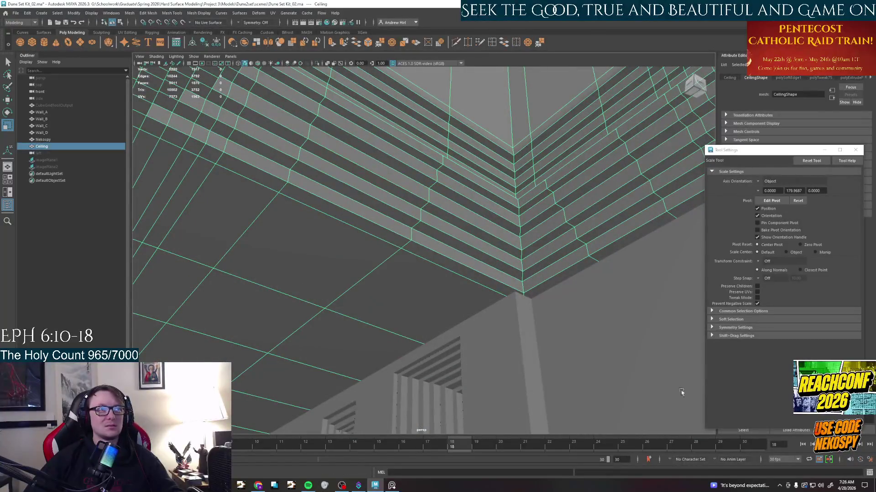
scroll(424, 273, down, 5)
mouse_move(424, 274)
alt+mouse_down()
mouse_move(419, 340)
mouse_move(451, 274)
mouse_move(438, 287)
alt+mouse_up()
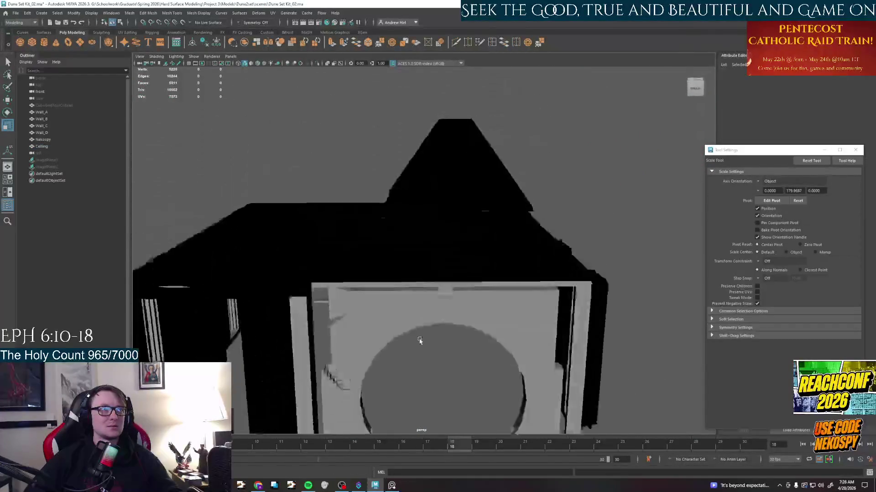
Delete the Ceiling object's construction history, frame the whole room, and select Wall_B.
click(479, 205)
scroll(409, 219, up, 5)
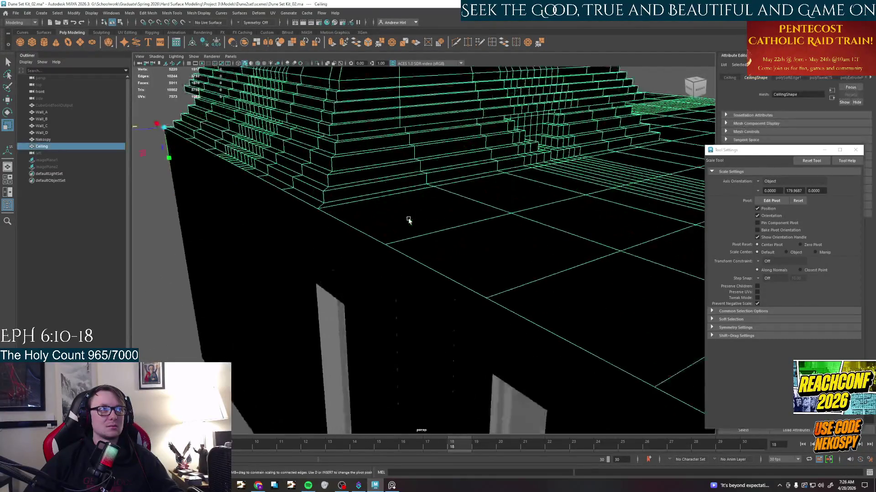
mouse_move(408, 219)
alt+mouse_down()
mouse_move(383, 205)
mouse_move(398, 231)
mouse_move(384, 219)
mouse_move(334, 234)
mouse_move(428, 237)
mouse_move(477, 274)
mouse_move(492, 239)
alt+mouse_up()
scroll(383, 219, down, 4)
click(217, 43)
key(f)
mouse_move(411, 240)
alt+mouse_down()
mouse_move(451, 285)
mouse_move(454, 304)
alt+mouse_up()
click(409, 276)
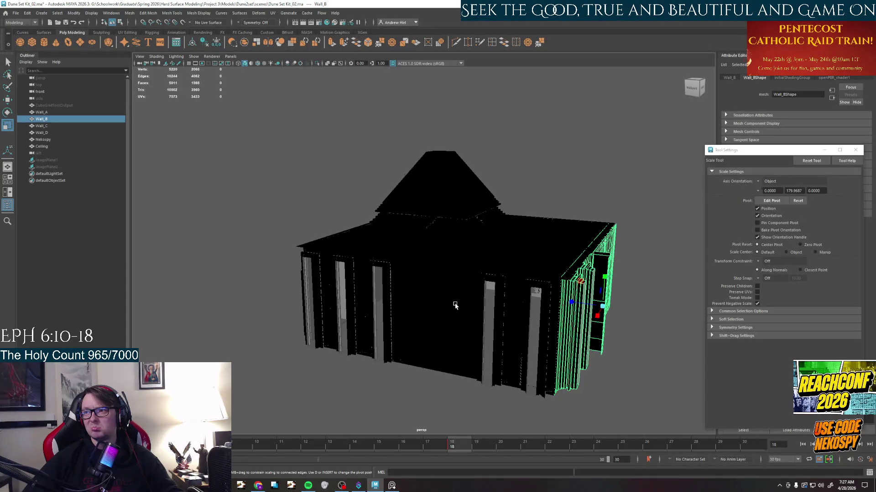
Select Wall_D and move the view in to face its doorway opening directly.
alt+drag(455, 305, 401, 264)
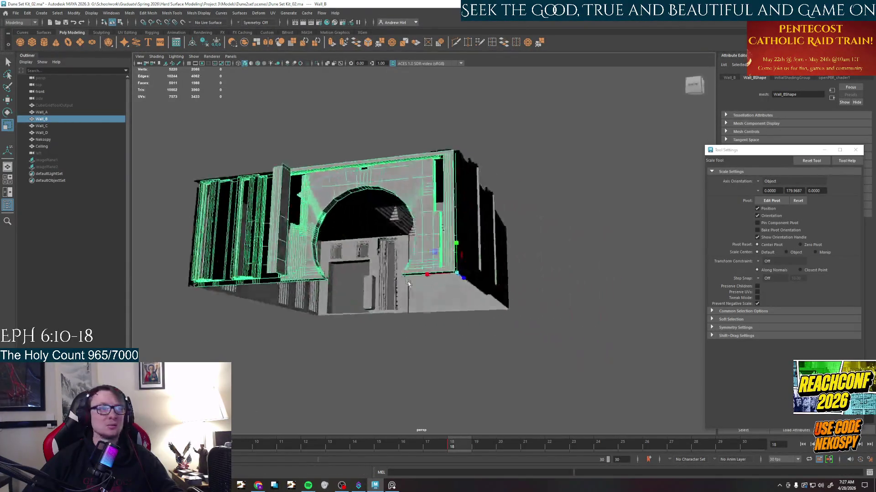
click(428, 288)
scroll(427, 288, up, 6)
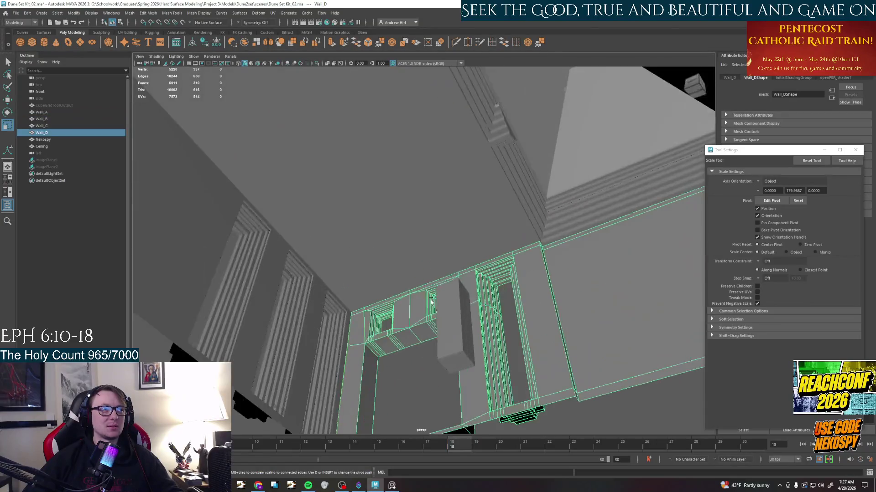
mouse_move(422, 329)
alt+mouse_down()
mouse_move(424, 294)
mouse_move(438, 274)
mouse_move(471, 261)
mouse_move(424, 158)
mouse_move(450, 220)
mouse_move(424, 211)
alt+mouse_up()
alt+middle_drag(486, 198, 475, 292)
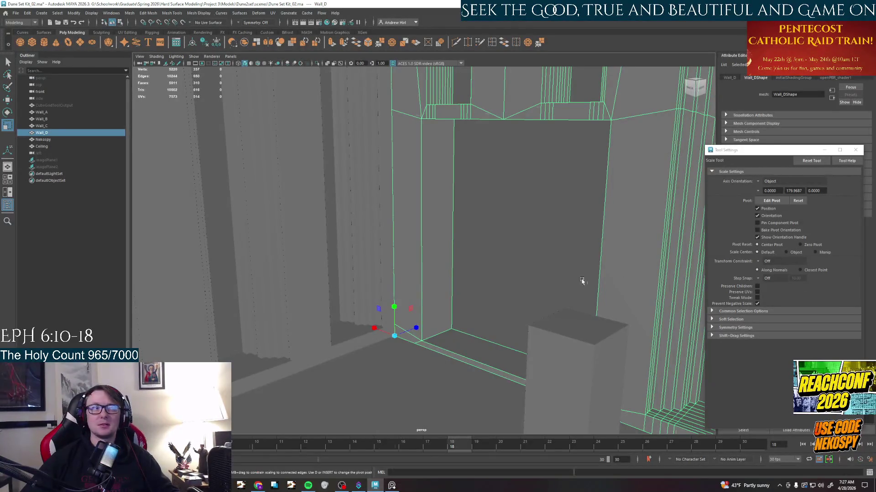
alt+drag(593, 277, 502, 306)
alt+drag(442, 318, 417, 327)
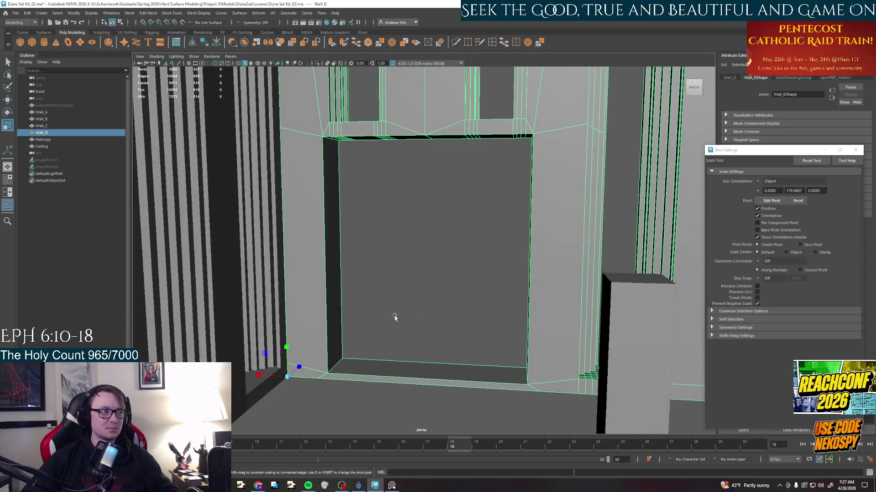
Deselect the wall and bring the PureRef reference photo board to the front.
key(q)
click(382, 409)
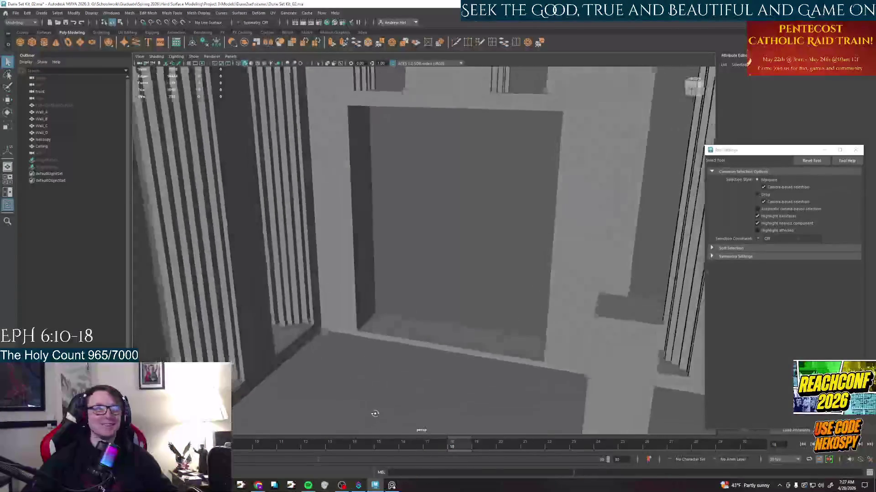
alt+drag(382, 412, 205, 349)
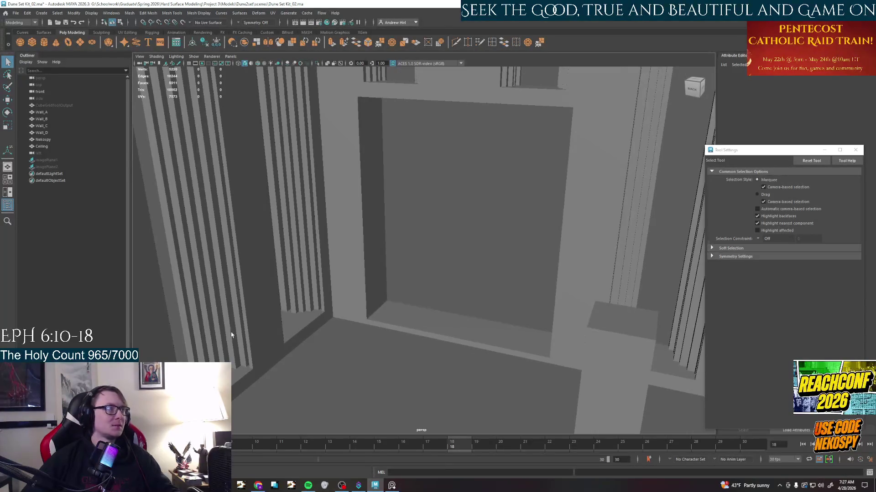
click(392, 486)
scroll(438, 226, down, 3)
scroll(438, 226, up, 4)
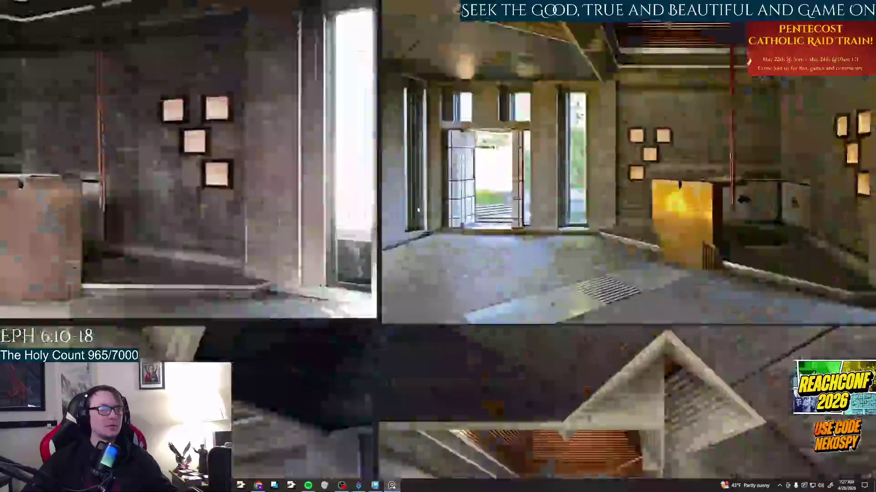
scroll(418, 211, up, 4)
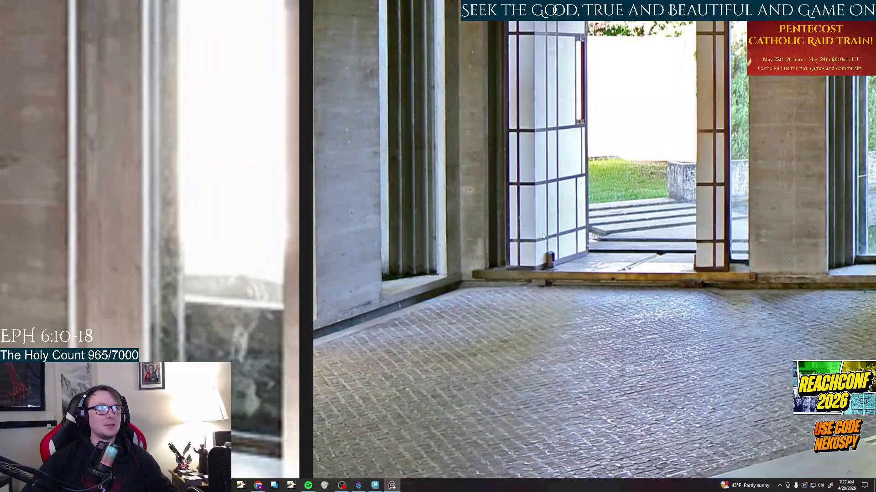
scroll(543, 236, down, 3)
scroll(543, 237, up, 2)
Enlarge the doorway reference photo for a close look, return to Maya and create a new polygon cube.
click(375, 486)
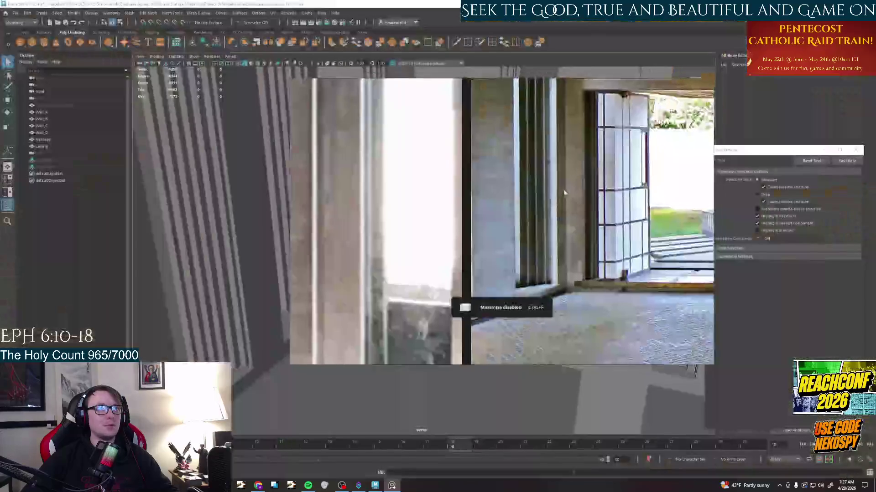
drag(563, 191, 440, 231)
mouse_move(377, 126)
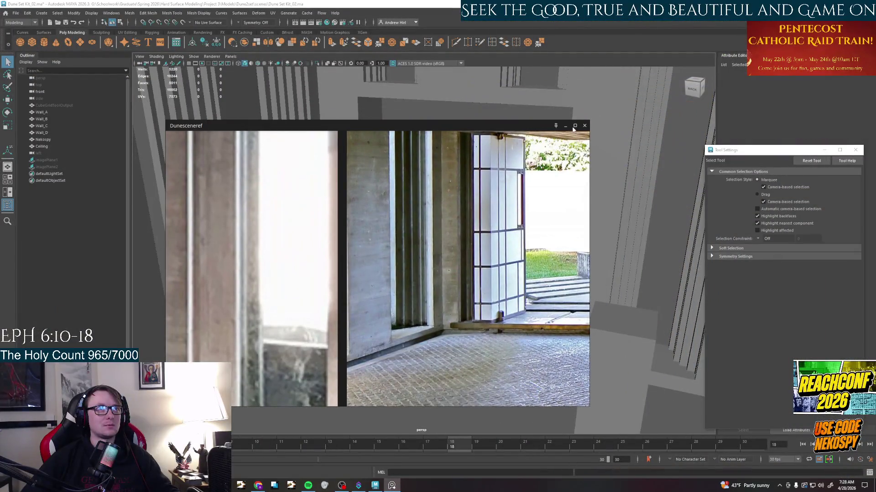
click(575, 127)
scroll(567, 276, up, 3)
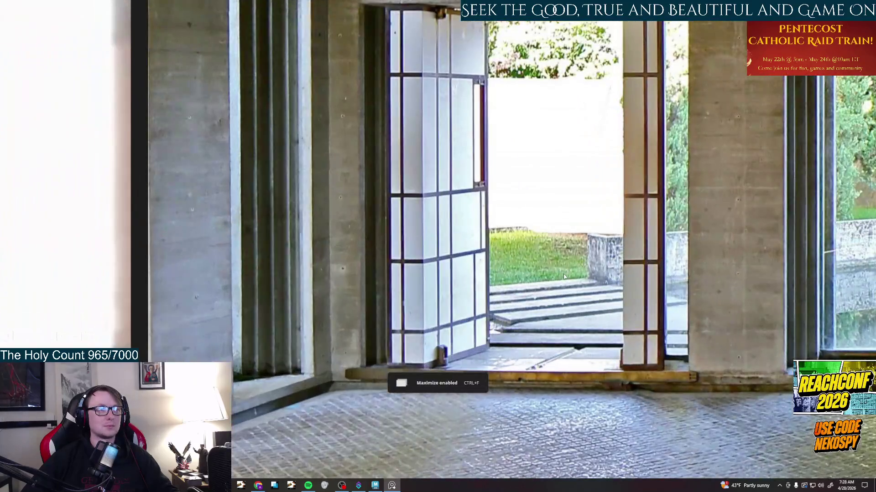
click(375, 486)
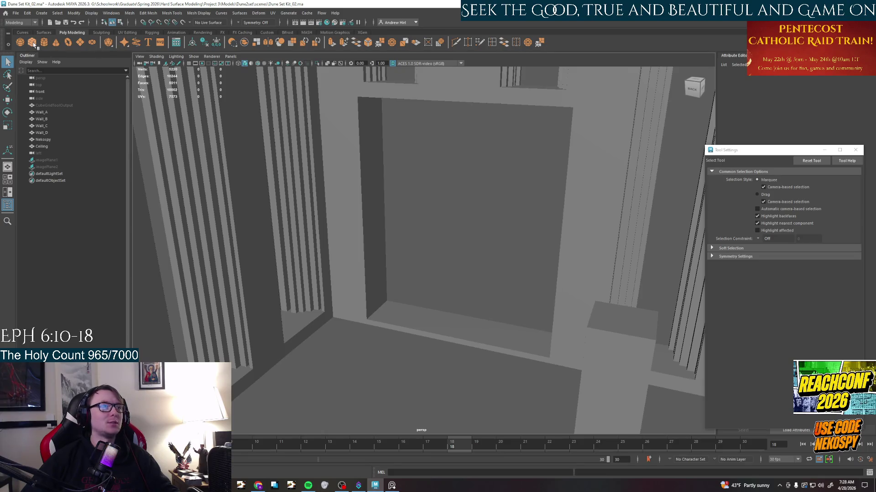
click(386, 317)
Rename the new pCube1 to Door_1 in the Outliner and switch to the Move tool.
key(f)
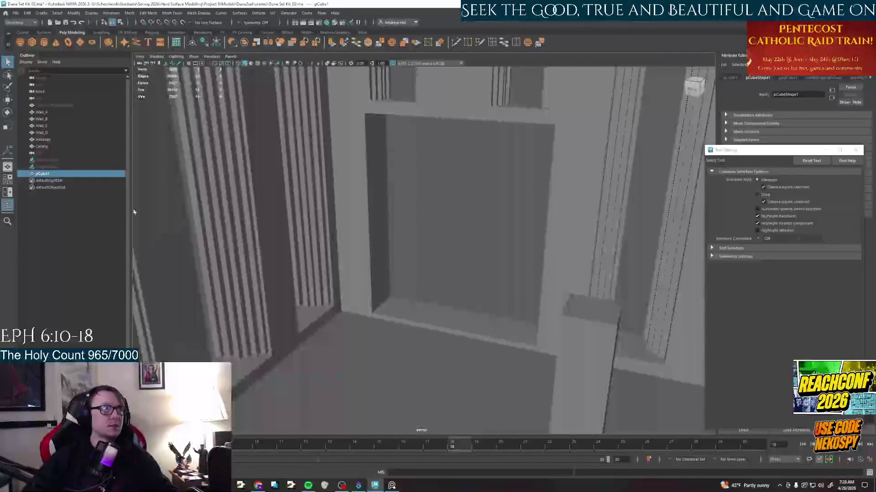
click(57, 147)
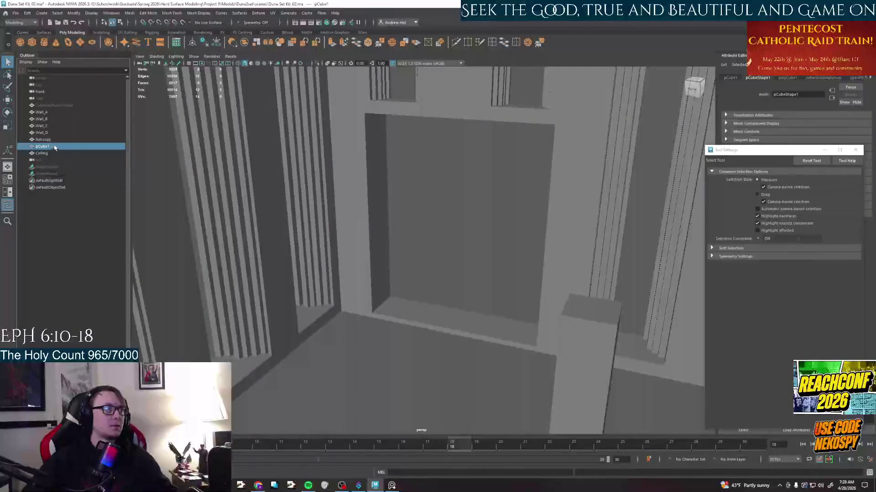
double_click(42, 153)
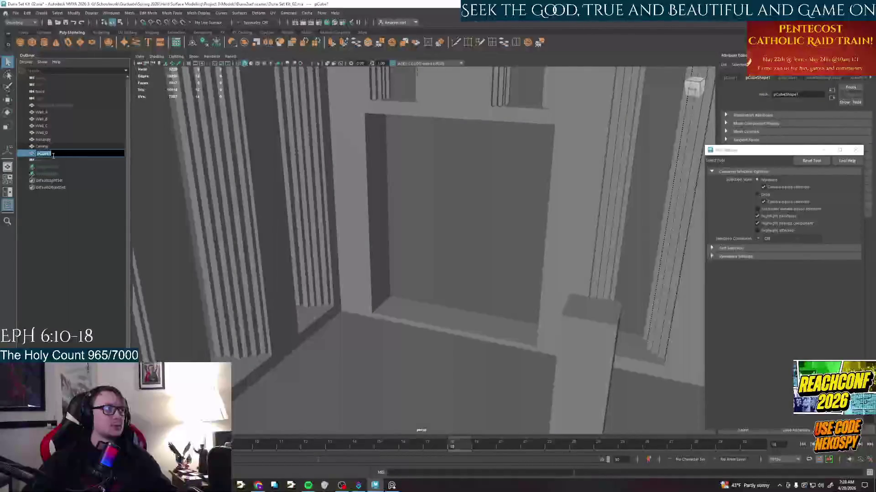
text(Door_1)
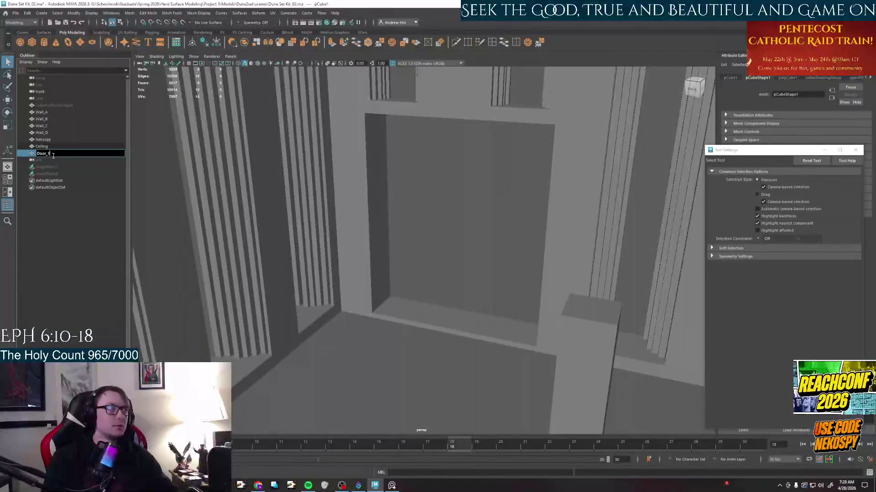
key(Return)
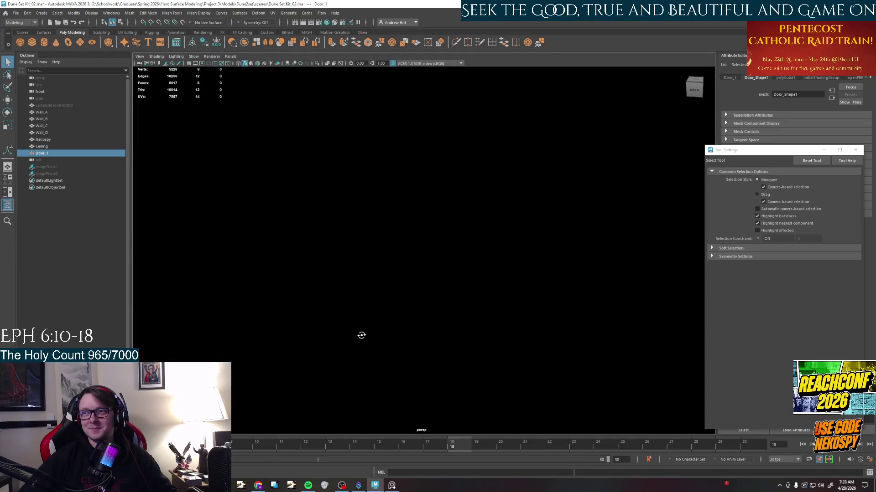
mouse_move(336, 332)
alt+mouse_down()
mouse_move(364, 269)
mouse_move(385, 332)
alt+mouse_up()
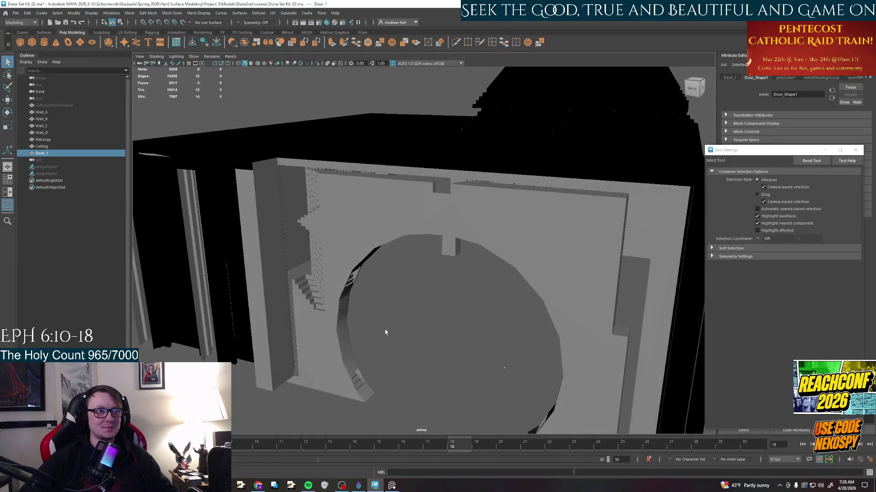
key(w)
click(506, 367)
scroll(429, 296, down, 5)
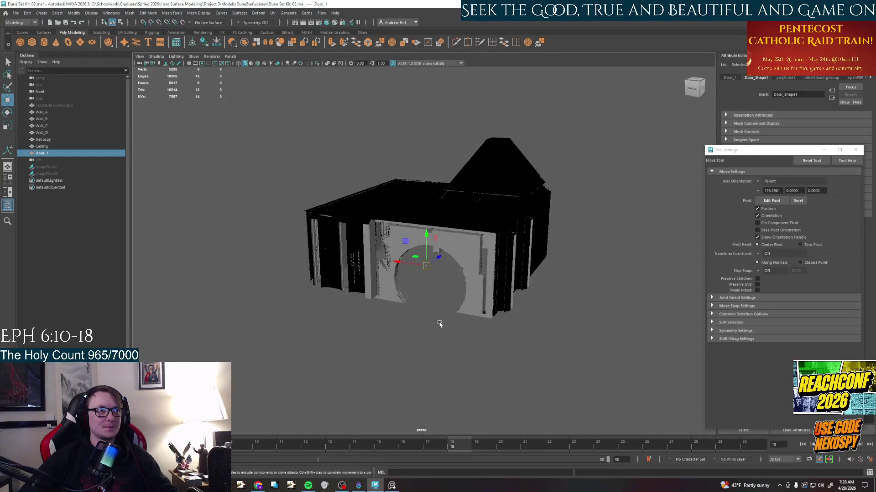
Show the ground grid and frame the view on the Door_1 cube from above.
alt+drag(410, 273, 308, 172)
click(191, 63)
scroll(445, 260, up, 5)
scroll(515, 344, up, 4)
alt+drag(515, 343, 411, 206)
alt+drag(438, 260, 452, 356)
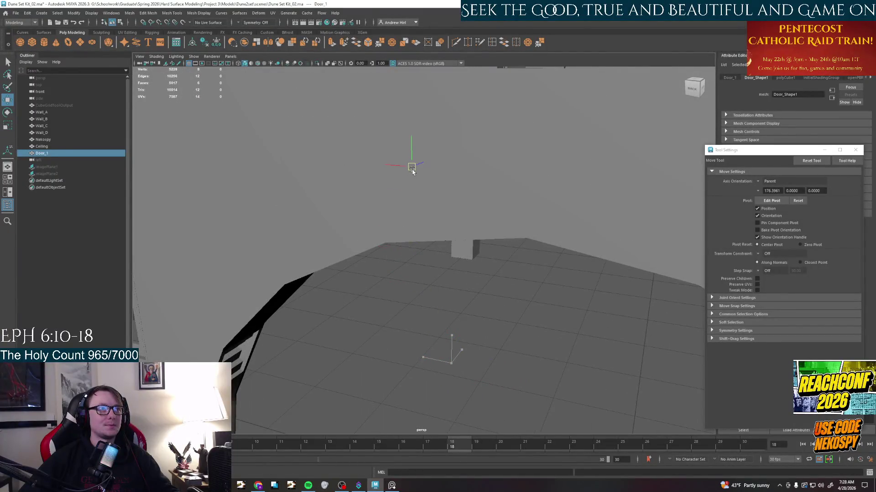
key(f)
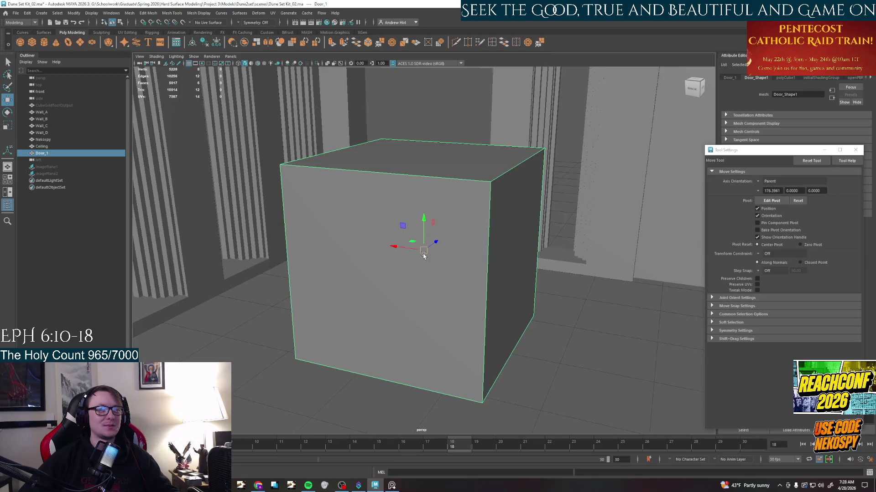
scroll(422, 222, down, 5)
scroll(422, 226, down, 5)
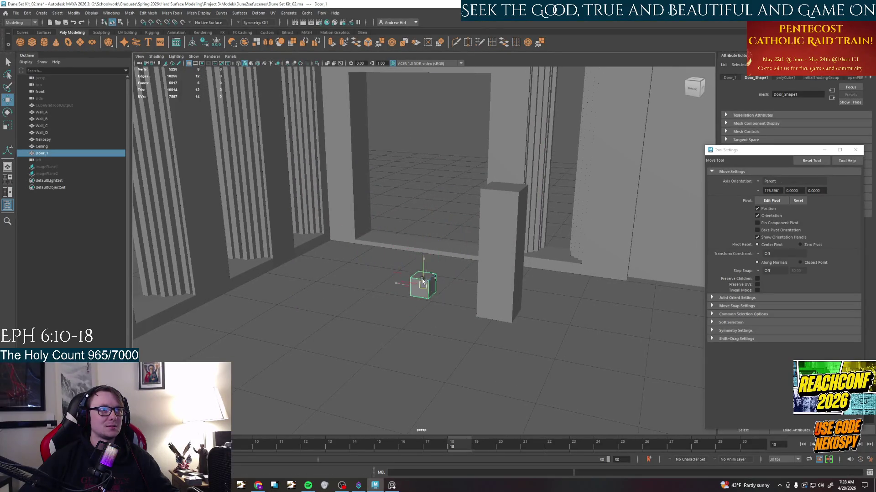
Move the Door_1 cube across the floor and up against the doorway wall.
mouse_move(426, 303)
mouse_down()
mouse_move(417, 205)
mouse_move(426, 378)
mouse_move(308, 357)
mouse_move(239, 330)
mouse_move(427, 207)
mouse_up()
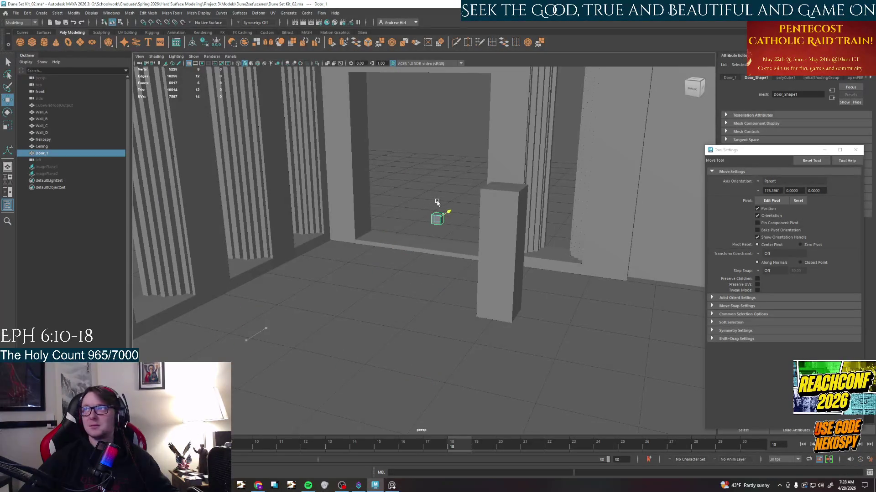
mouse_move(427, 245)
alt+mouse_down()
mouse_move(420, 264)
mouse_move(342, 246)
mouse_move(382, 276)
mouse_move(524, 191)
alt+mouse_up()
key(ctrl+1)
drag(536, 158, 536, 174)
click(259, 233)
alt+drag(274, 225, 374, 217)
drag(361, 265, 417, 266)
mouse_move(438, 274)
alt+right_down()
mouse_move(451, 294)
mouse_move(427, 235)
alt+right_up()
drag(396, 170, 386, 237)
key(f)
scroll(386, 268, down, 5)
drag(386, 268, 637, 83)
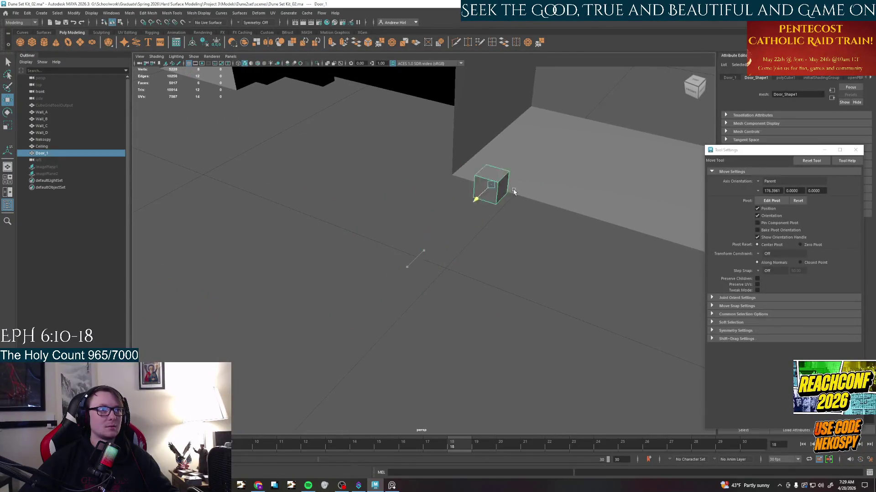
scroll(613, 123, down, 5)
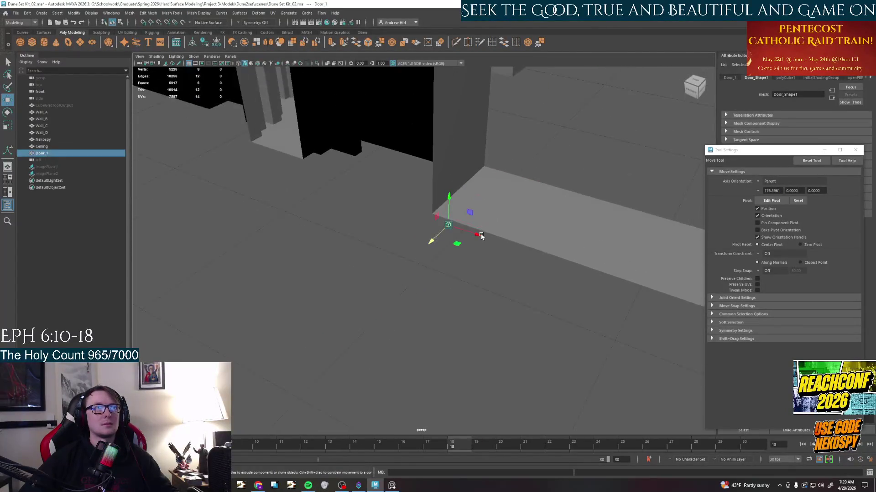
Fine-tune Door_1's position at the base of the doorway, raising it slightly.
alt+drag(479, 171, 372, 245)
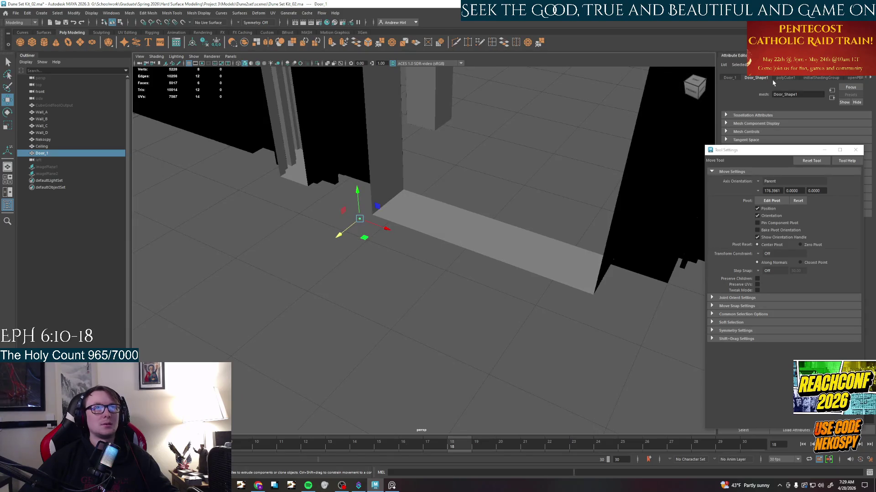
scroll(460, 246, down, 3)
alt+drag(520, 205, 459, 245)
alt+drag(476, 243, 473, 258)
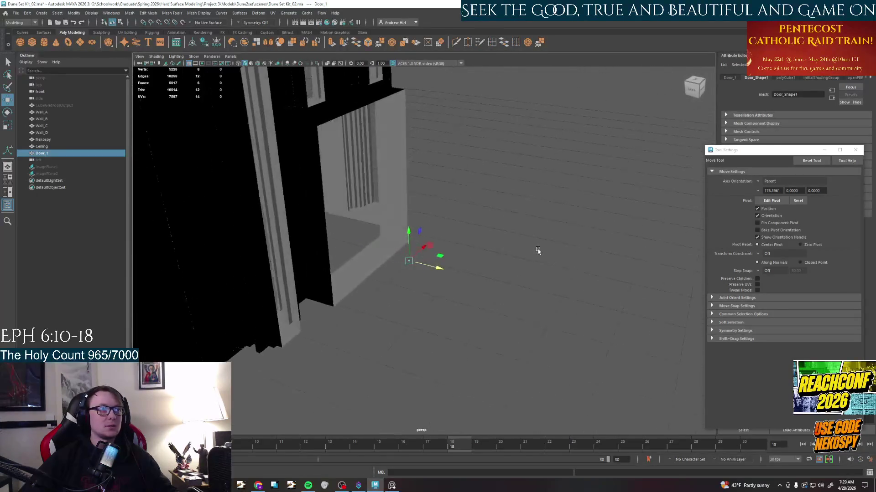
key(r)
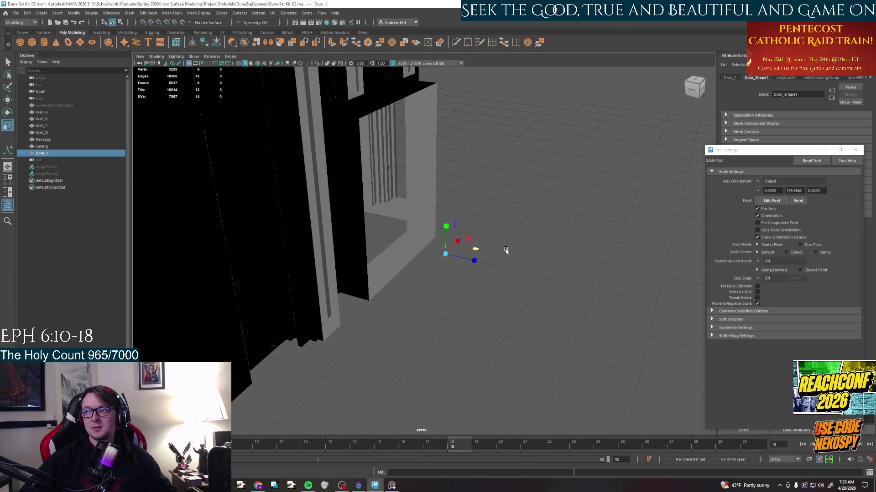
key(w)
alt+middle_drag(502, 253, 502, 264)
mouse_move(470, 258)
mouse_down()
mouse_move(353, 231)
mouse_move(352, 212)
mouse_up()
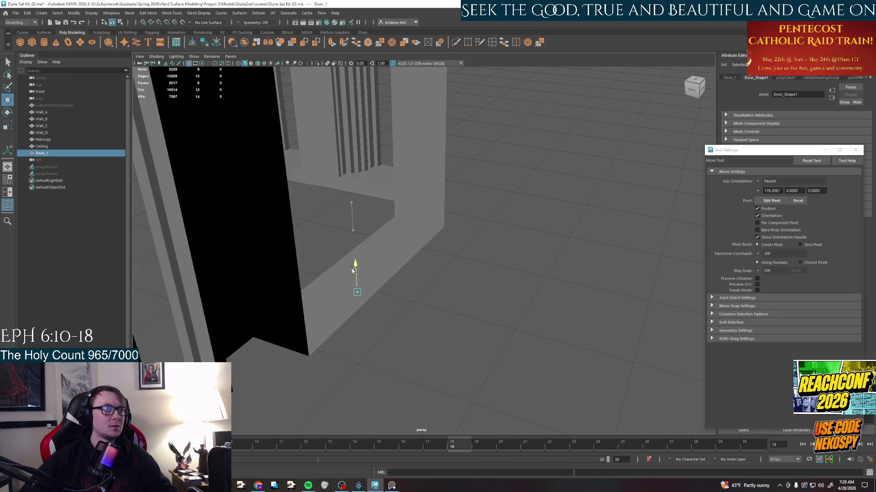
alt+drag(356, 260, 436, 266)
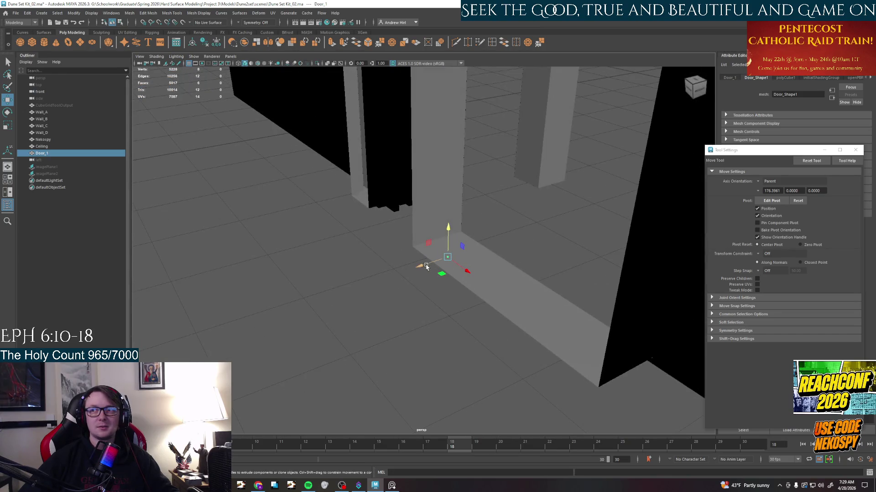
Reselect Door_1 in the Outliner and close the Tool Settings window.
click(462, 261)
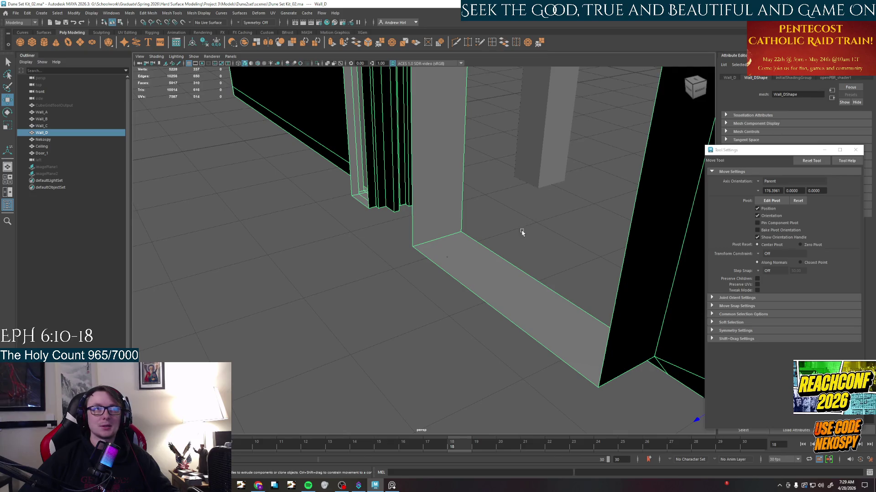
click(43, 153)
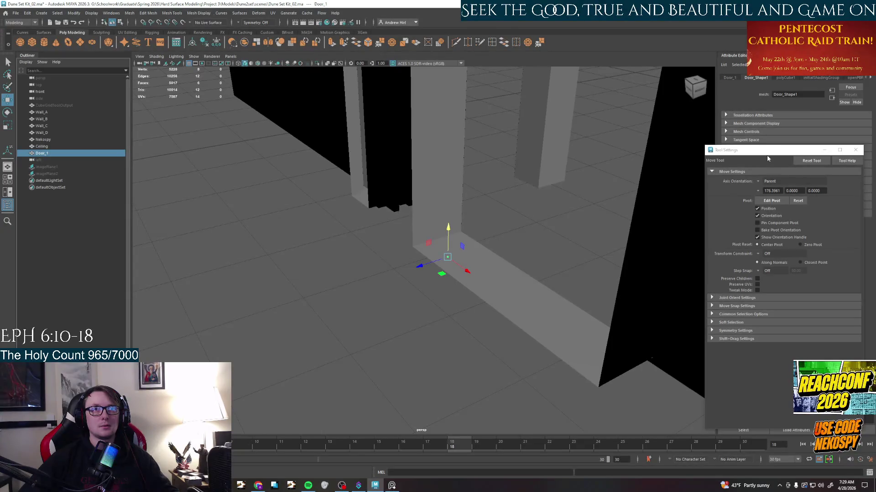
mouse_move(767, 151)
mouse_down()
mouse_move(699, 140)
mouse_move(739, 147)
mouse_up()
click(821, 154)
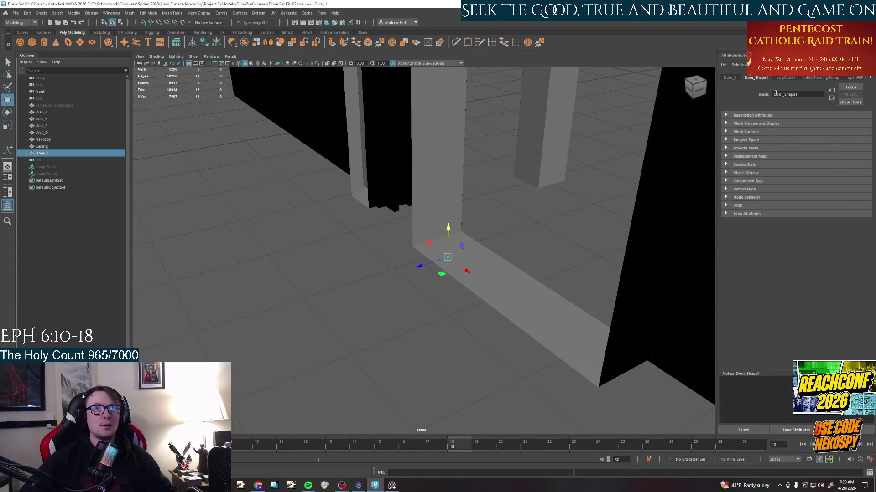
Show Door_1's polyCube1 attributes, check the doorway reference photo, and select the Width value.
click(787, 78)
click(791, 148)
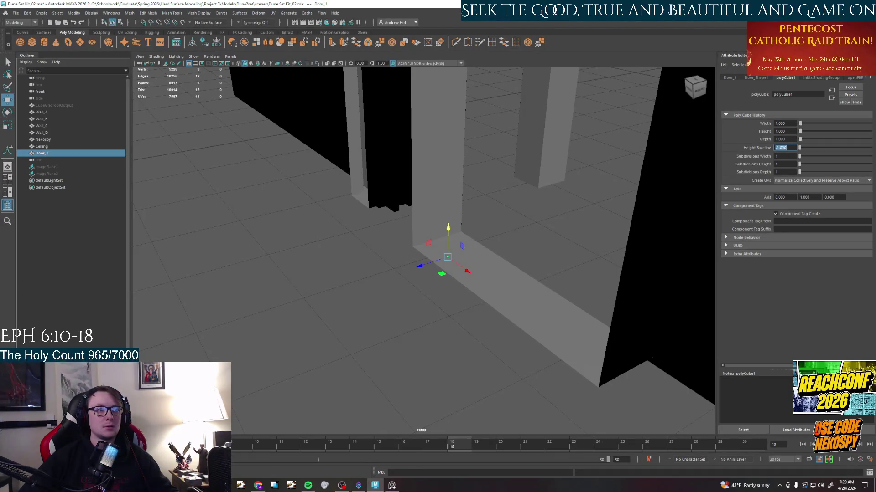
key(alt+Tab)
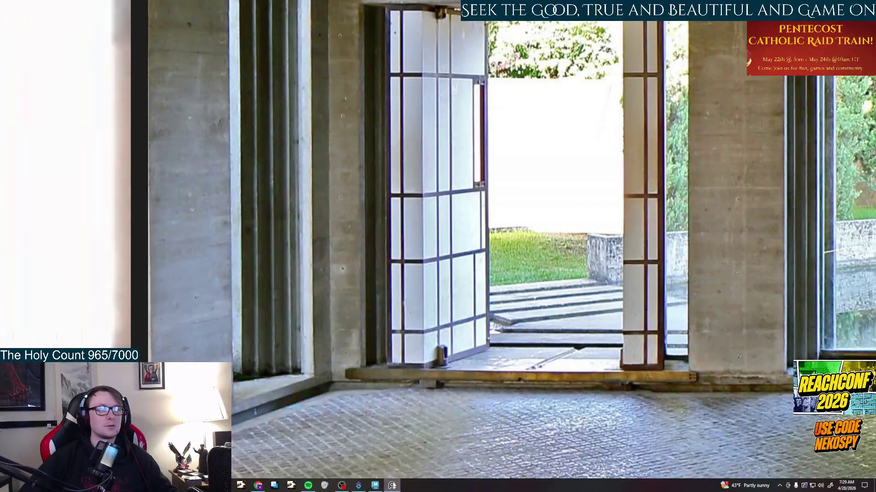
key(alt+Tab)
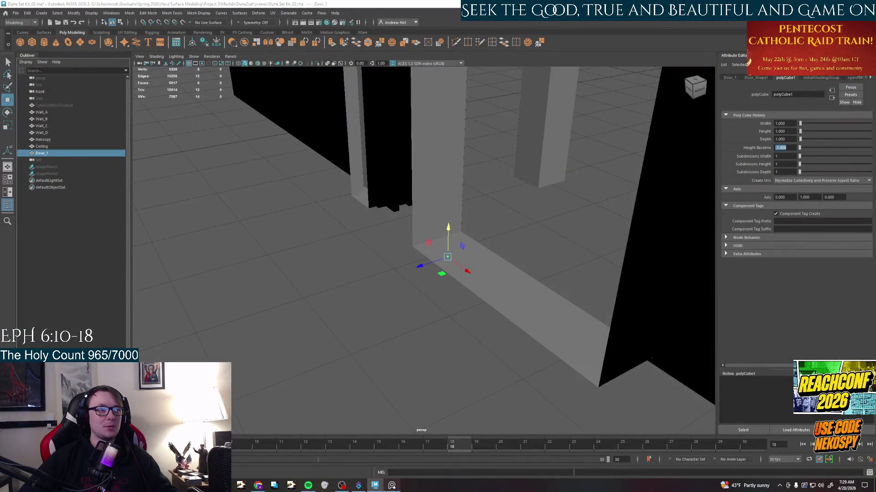
click(391, 485)
scroll(476, 383, down, 2)
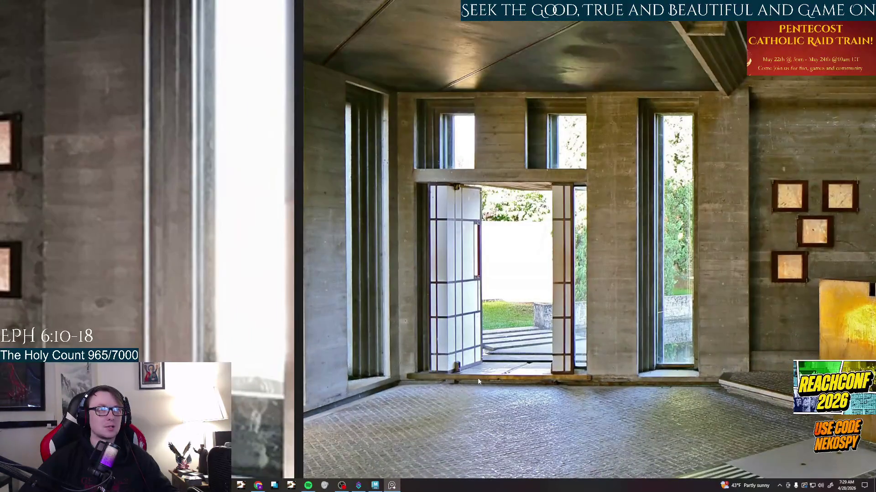
click(392, 486)
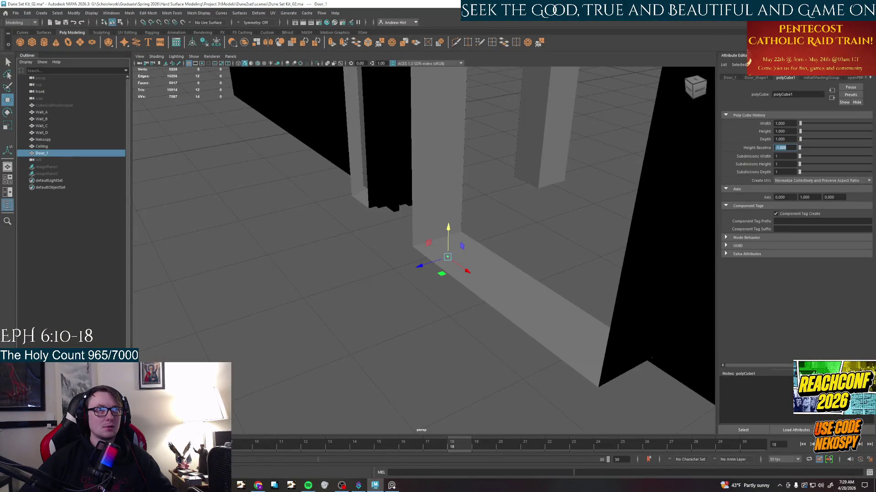
click(783, 131)
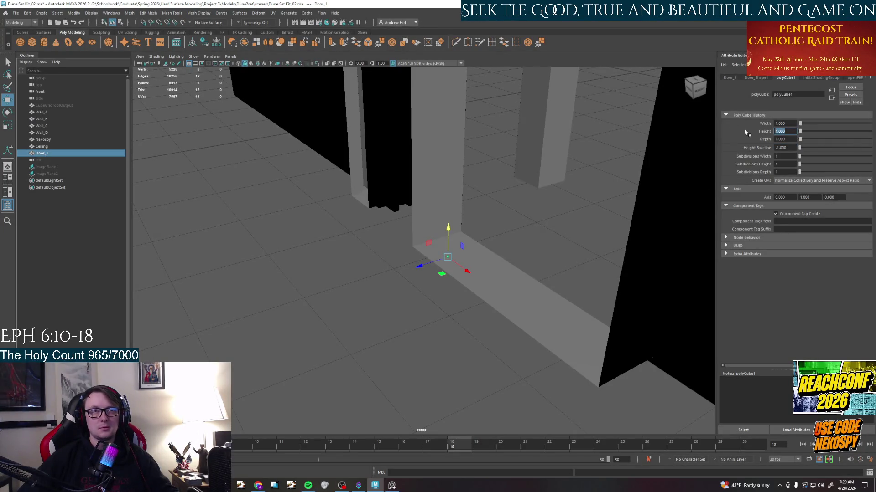
click(783, 123)
text(10)
Confirm the 50-unit width and orbit to inspect the widened Door_1 slab at the doorway.
key(Return)
alt+drag(520, 205, 557, 284)
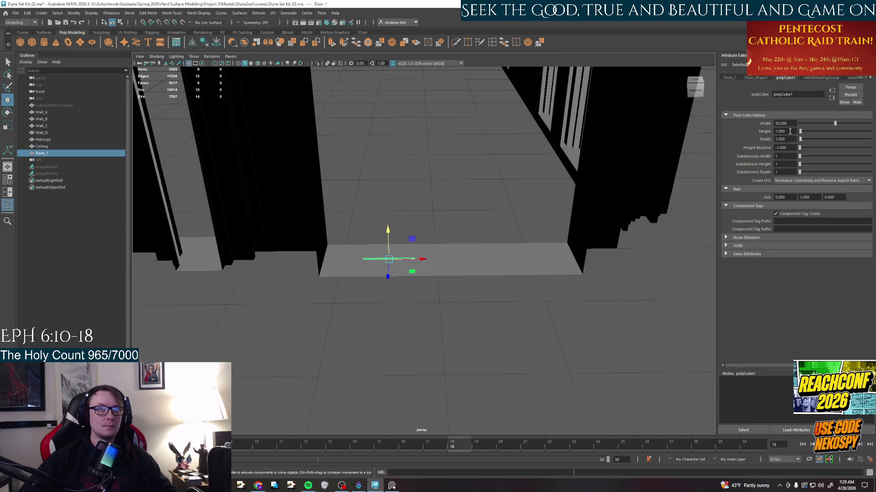
alt+drag(478, 250, 471, 308)
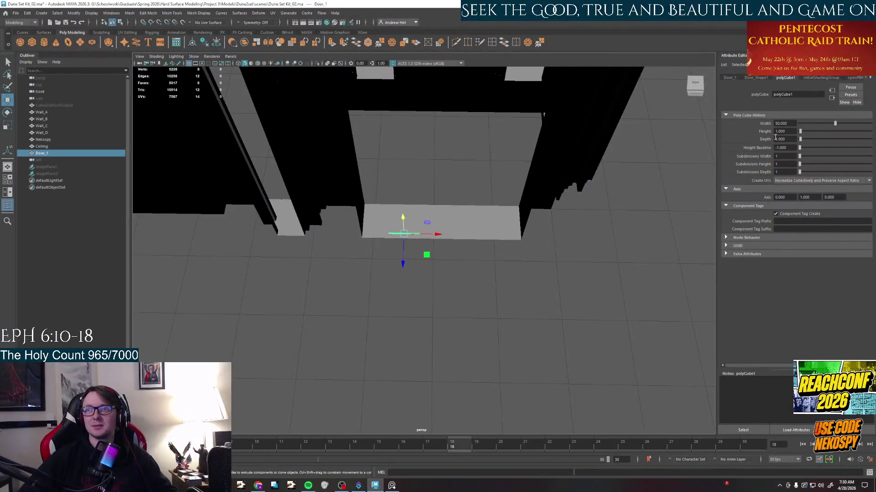
Select Door_1's Depth value for editing and accept the autosave prompt.
click(785, 139)
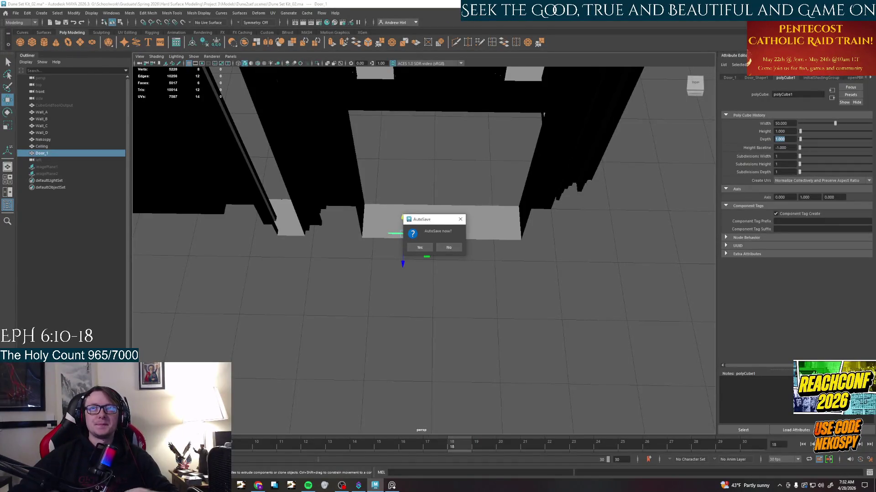
click(419, 248)
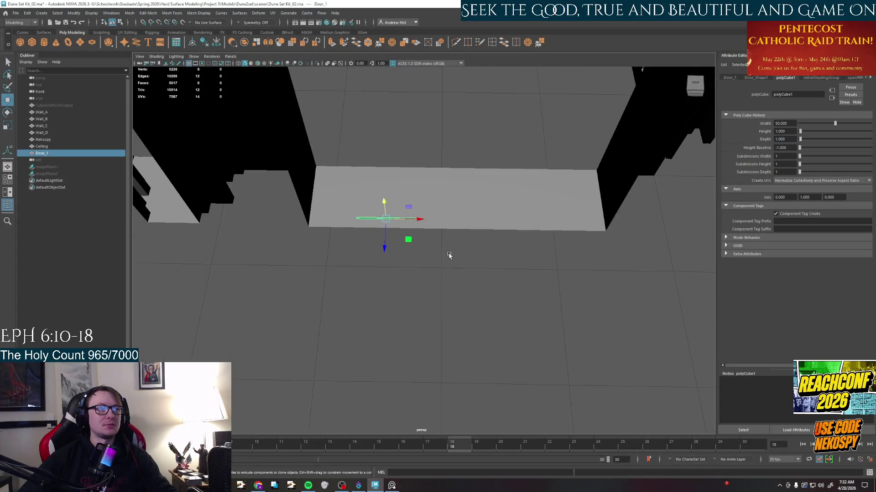
Orbit and pan around the doorway to inspect the Door_1 bar from the front.
alt+drag(454, 259, 518, 188)
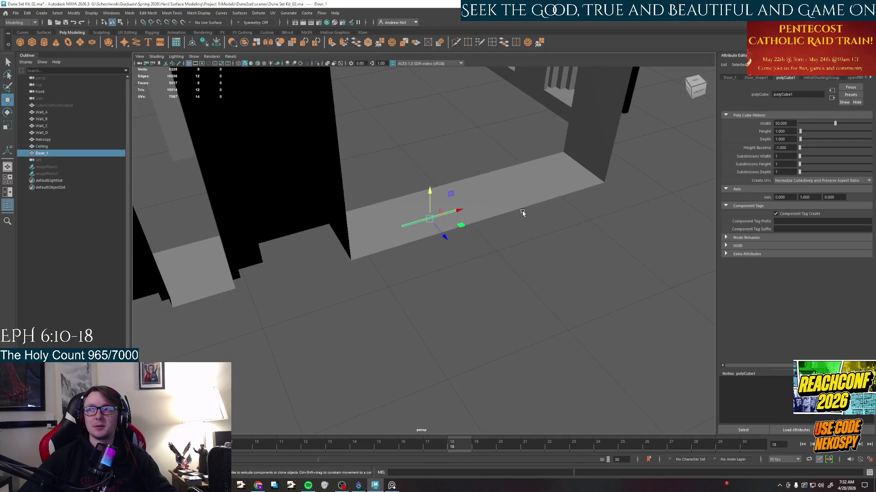
mouse_move(592, 190)
alt+mouse_down()
mouse_move(474, 212)
mouse_move(520, 206)
mouse_move(413, 256)
mouse_move(430, 261)
alt+mouse_up()
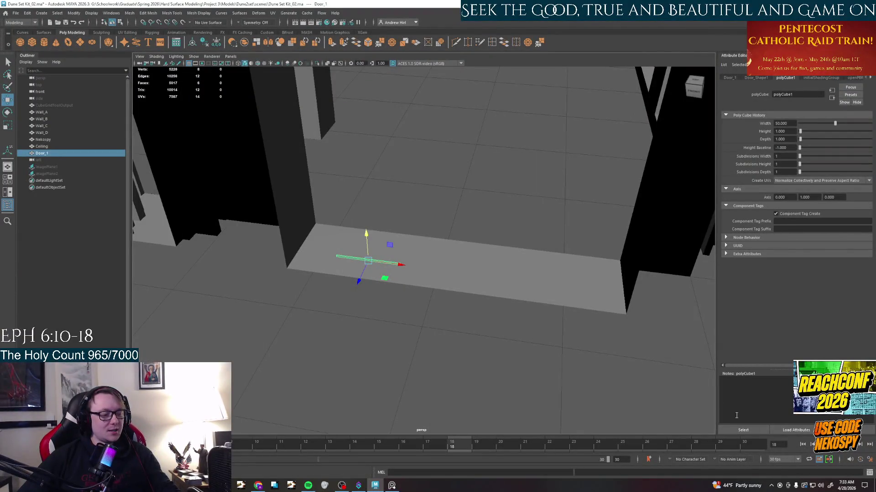
alt+drag(383, 330, 372, 324)
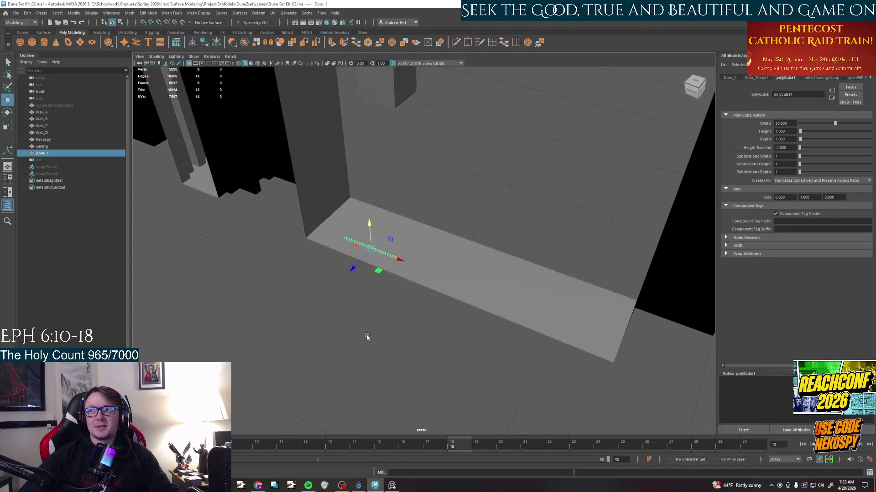
alt+middle_drag(373, 324, 399, 351)
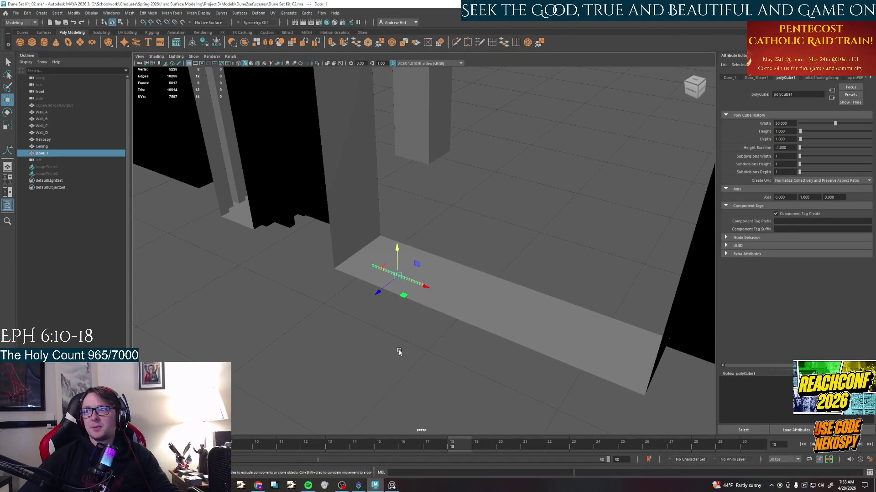
alt+drag(400, 353, 398, 340)
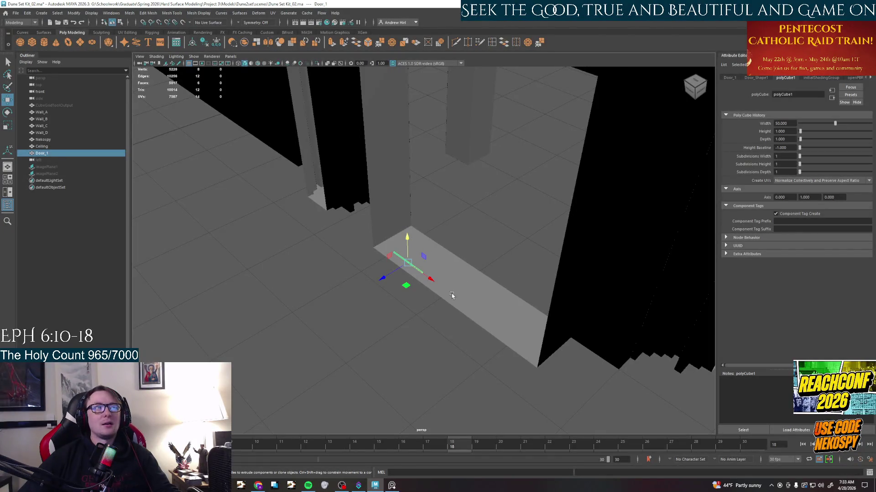
Lower the Door_1 piece along its height so it sits at the doorway floor.
alt+drag(517, 278, 496, 295)
key(e)
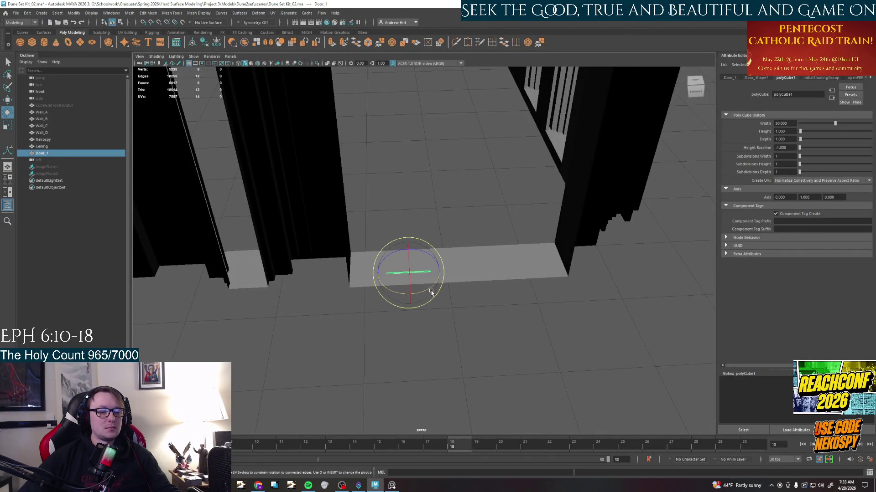
key(w)
scroll(450, 276, up, 2)
mouse_move(409, 294)
mouse_down()
mouse_move(403, 287)
mouse_move(588, 262)
mouse_move(584, 310)
mouse_up()
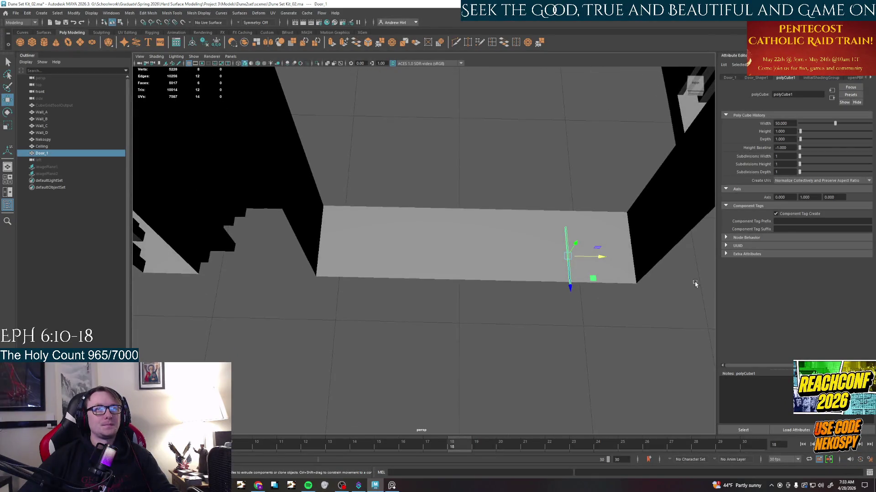
alt+drag(661, 290, 495, 321)
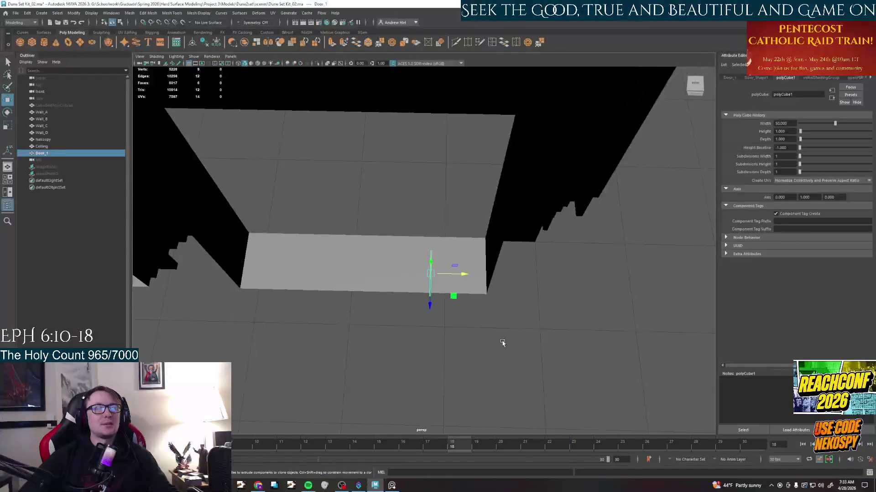
alt+middle_drag(495, 321, 508, 248)
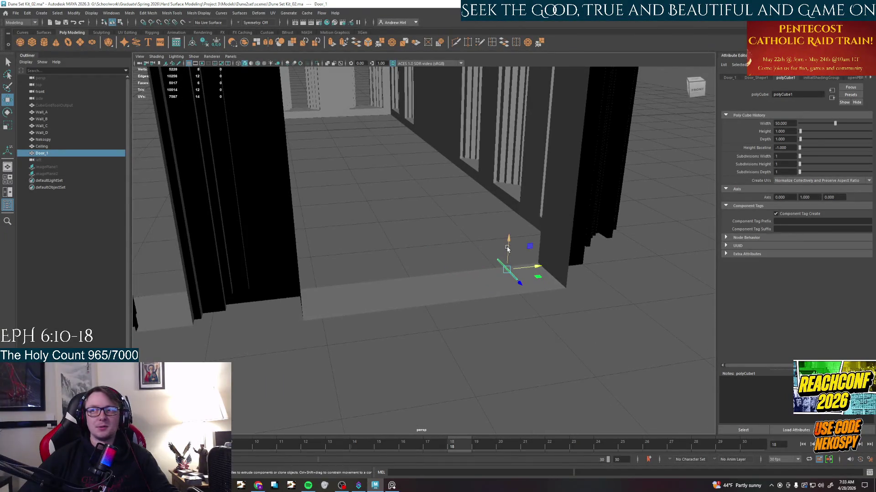
drag(508, 241, 509, 293)
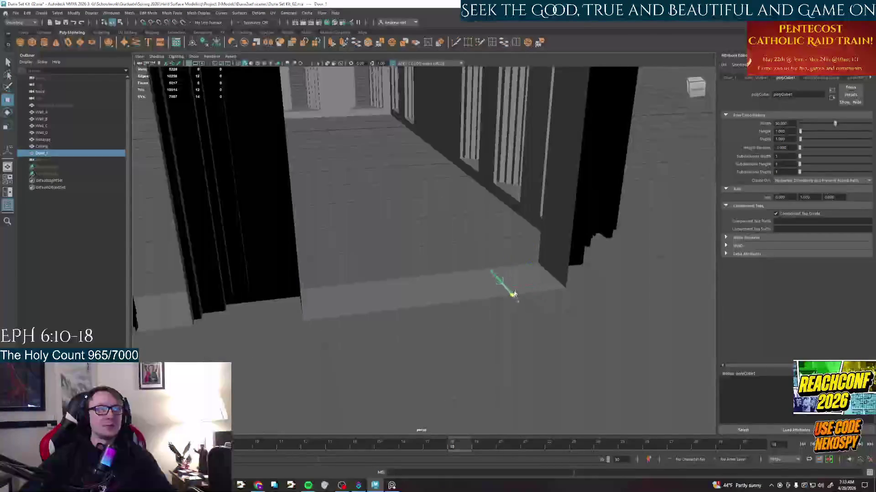
mouse_move(509, 292)
alt+mouse_down()
mouse_move(538, 277)
mouse_move(529, 273)
alt+mouse_up()
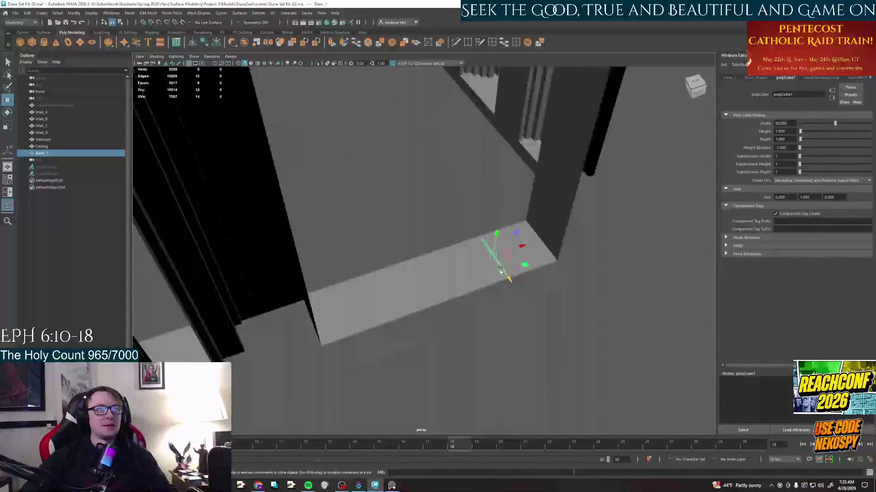
Select an edge of the door piece and start editing its Depth value.
key(q)
click(508, 277)
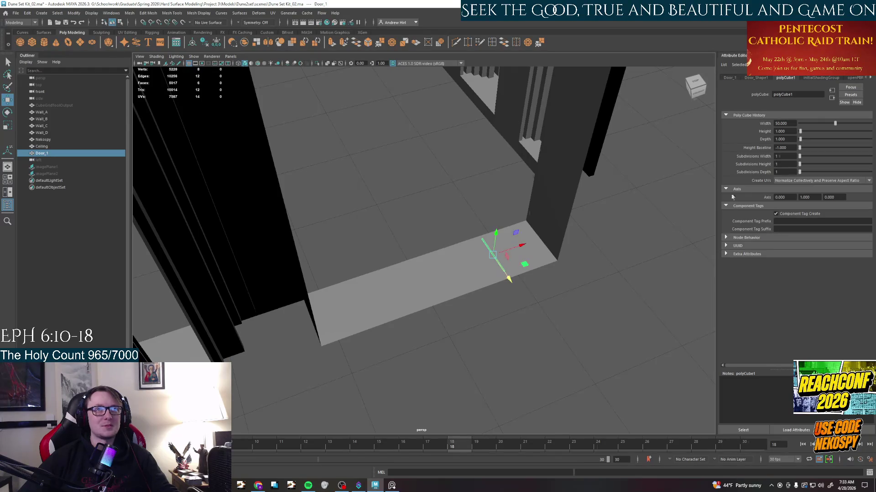
click(786, 140)
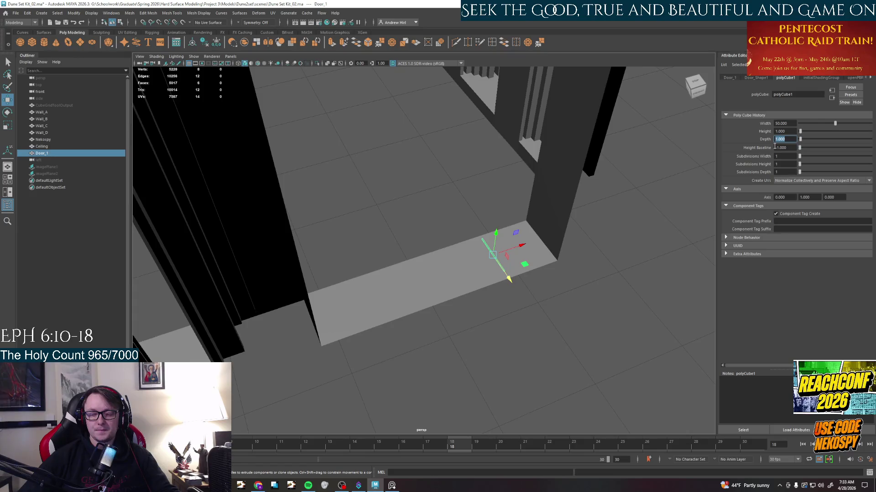
text(150)
Commit Door_1 depth 150 and reshape its face into a flat slab at the doorway.
key(Return)
drag(509, 279, 497, 257)
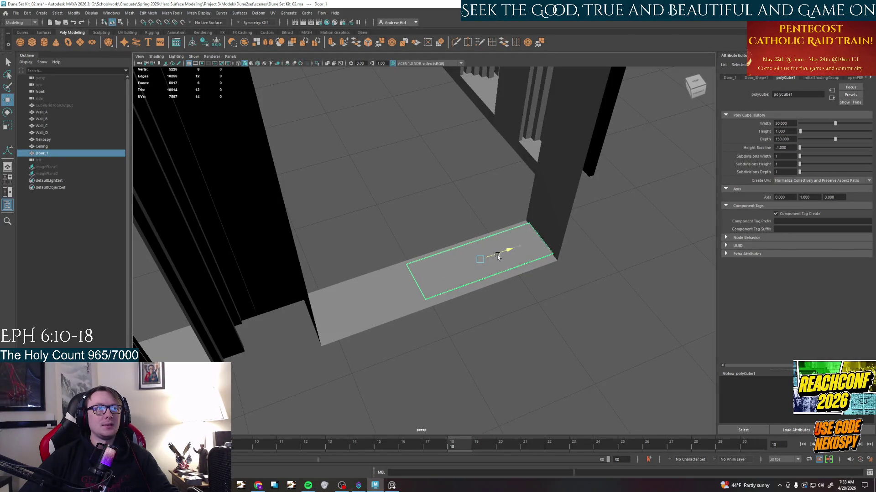
mouse_move(499, 255)
mouse_down()
mouse_move(496, 284)
mouse_move(491, 251)
mouse_move(498, 307)
mouse_up()
key(w)
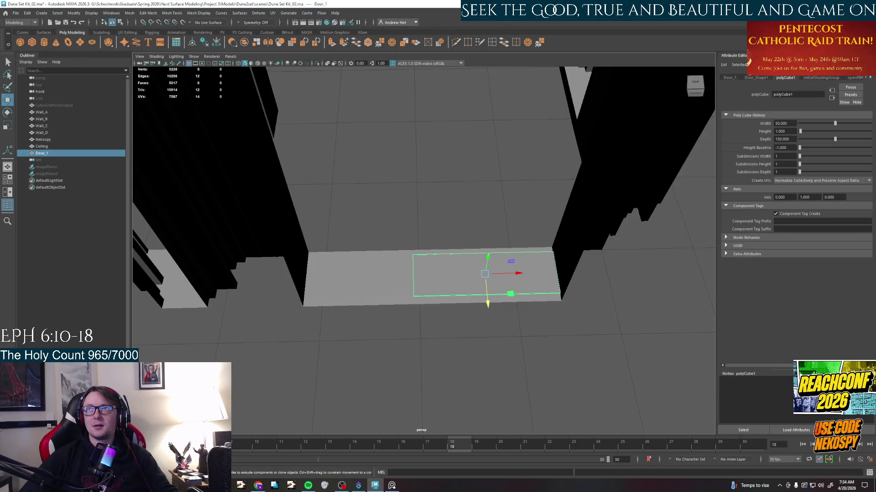
Nudge the slab face slightly left while checking it from new angles, then commit the depth.
mouse_move(472, 280)
alt+mouse_down()
mouse_move(457, 268)
mouse_move(517, 266)
alt+mouse_up()
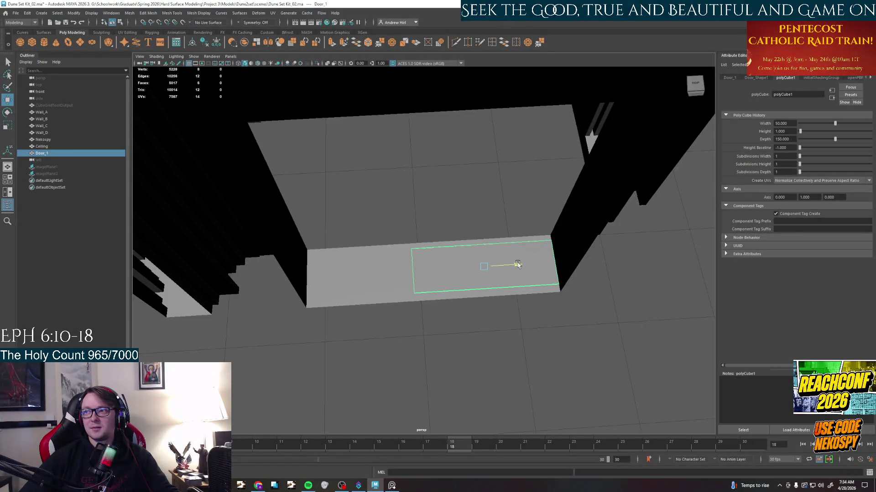
drag(517, 265, 515, 264)
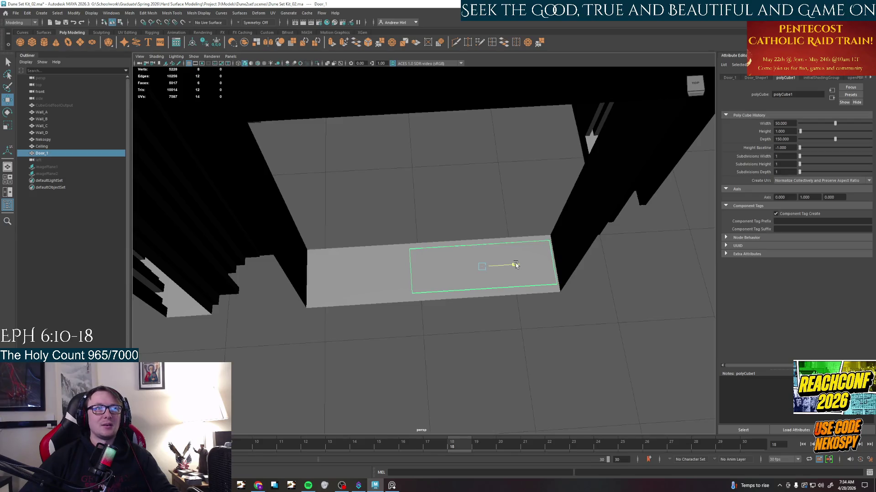
alt+drag(479, 205, 445, 192)
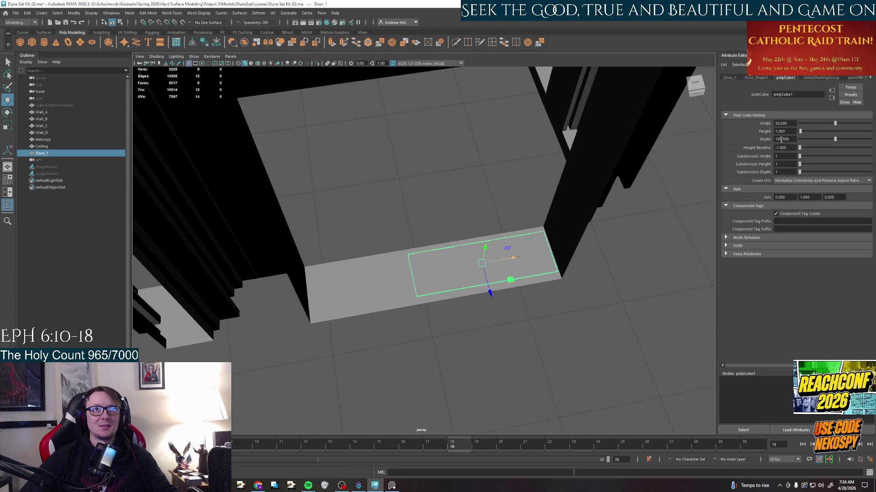
text(1)
key(Return)
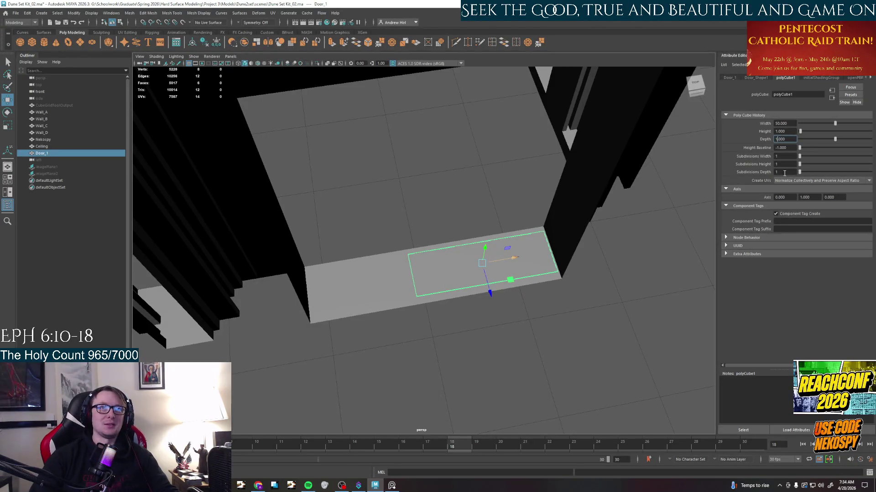
text(120.000)
With Door_1 at depth 120, move the slab across the floor past the doorway sill.
drag(513, 258, 525, 253)
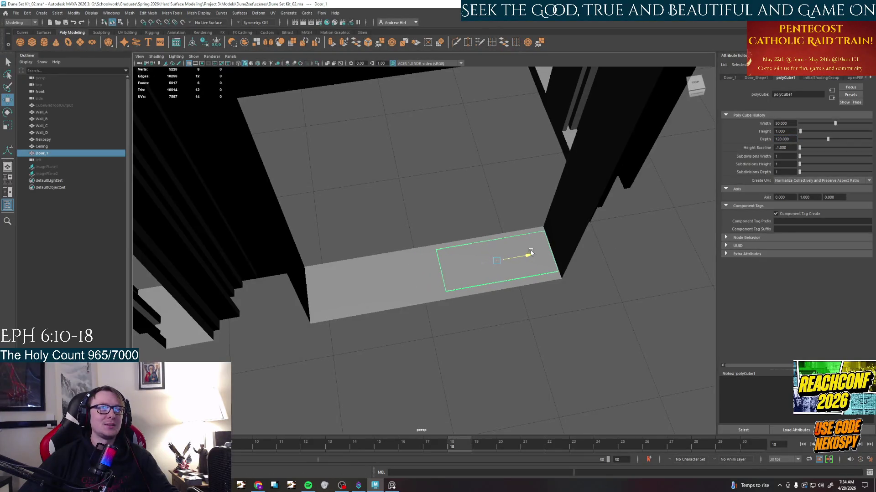
mouse_move(520, 260)
alt+mouse_down()
mouse_move(517, 241)
mouse_move(506, 260)
alt+mouse_up()
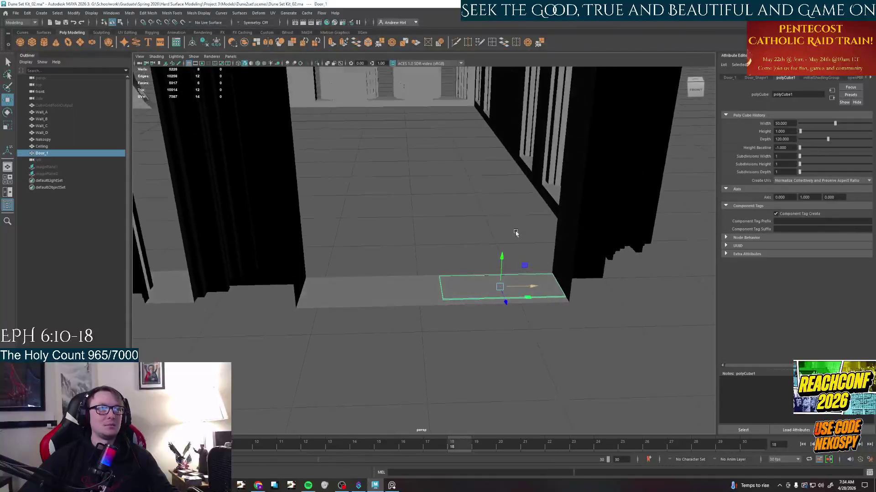
click(485, 291)
mouse_move(485, 291)
alt+mouse_down()
mouse_move(503, 274)
mouse_move(462, 195)
alt+mouse_up()
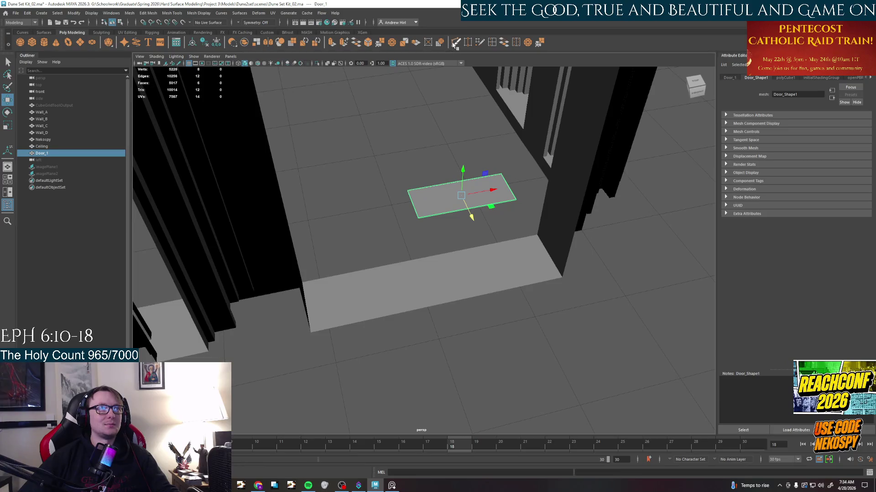
Deselect the door slab and select the Wall_D wall object instead.
click(450, 276)
right_click(426, 255)
click(424, 260)
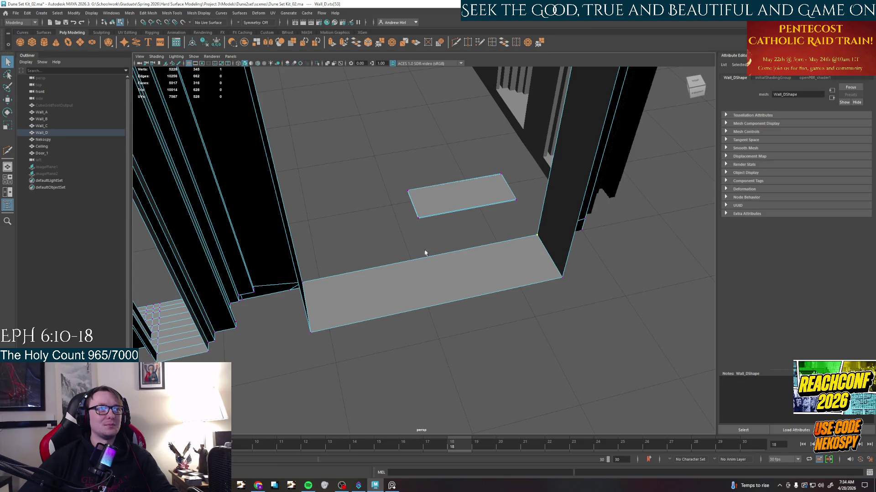
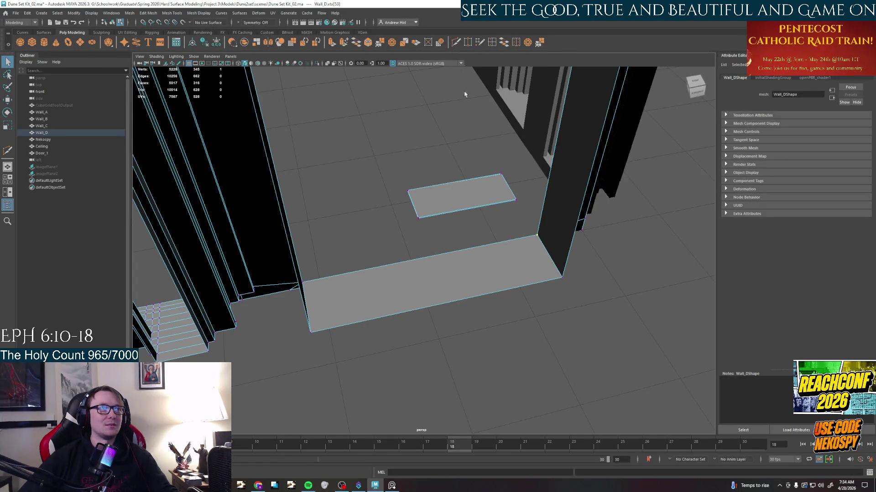
Split the floor plane in two with a Multi-Cut edge across it.
click(456, 42)
click(440, 301)
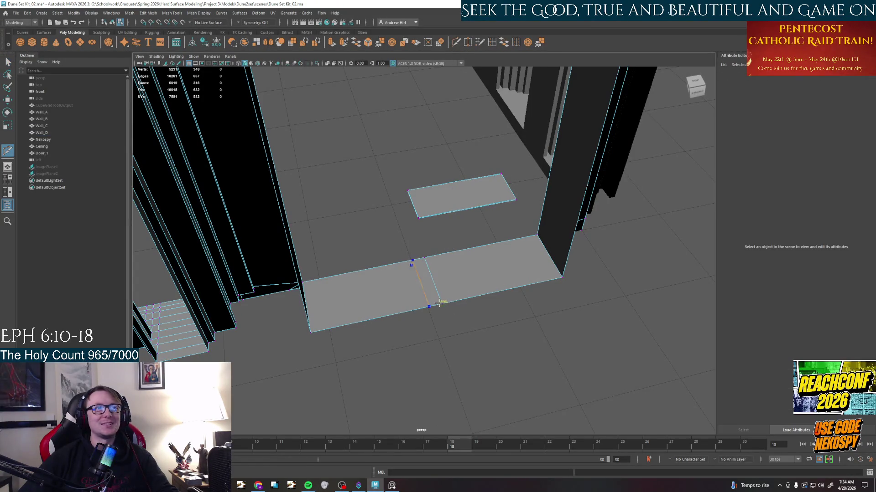
key(Return)
alt+middle_drag(438, 274, 469, 218)
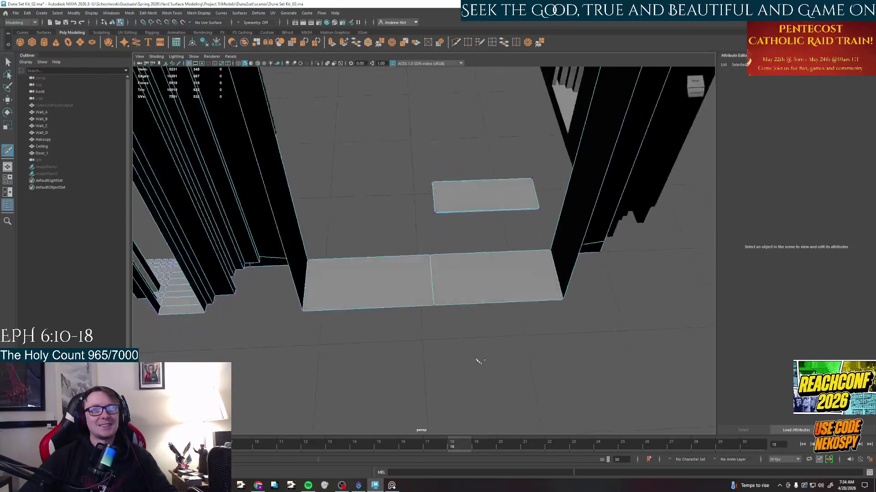
click(482, 197)
key(w)
click(381, 172)
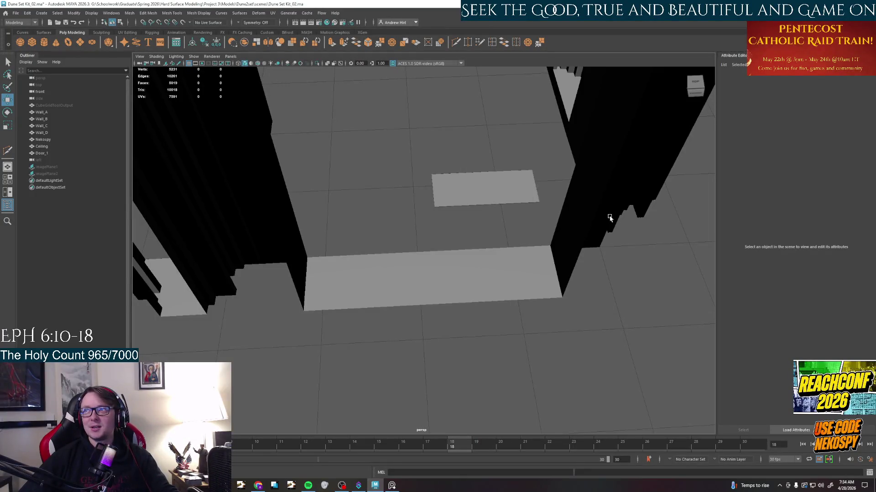
Lower the floating Door_1 slab onto the floor block and turn off the wireframe overlay.
click(503, 188)
drag(487, 217, 512, 301)
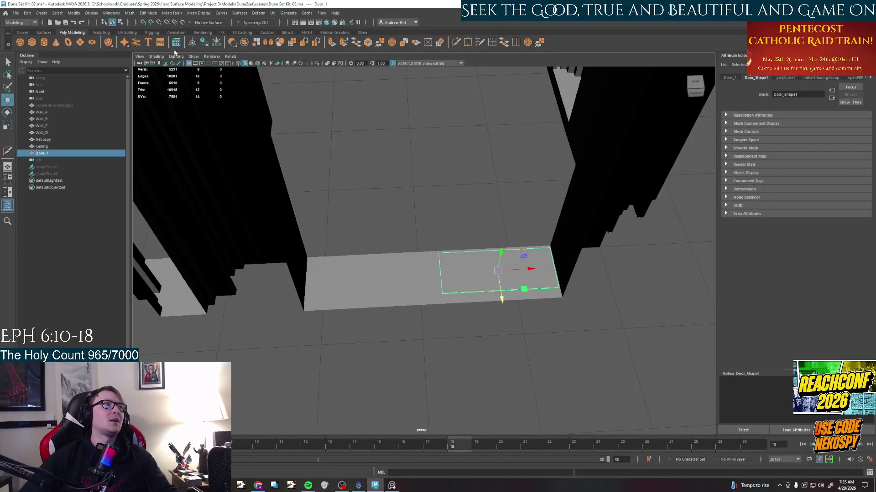
click(375, 257)
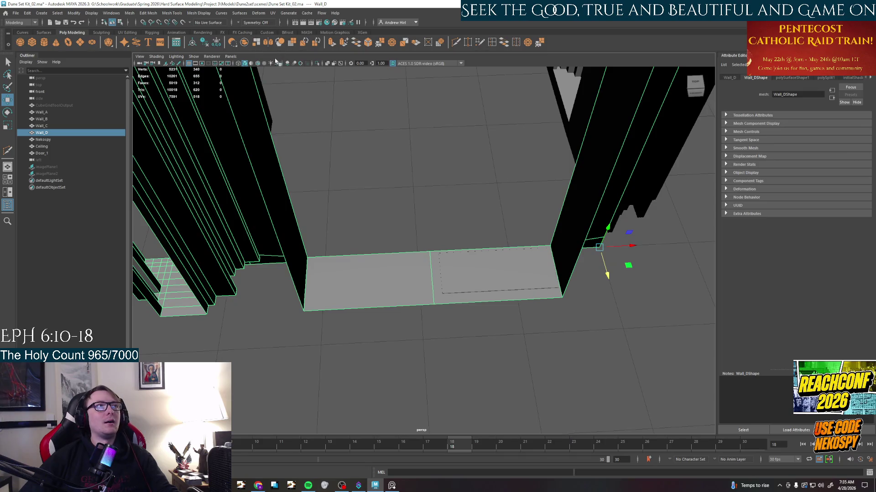
click(254, 64)
click(471, 281)
mouse_move(473, 288)
alt+mouse_down()
mouse_move(462, 254)
mouse_move(422, 286)
mouse_move(424, 247)
alt+mouse_up()
right_drag(421, 237, 421, 274)
click(415, 243)
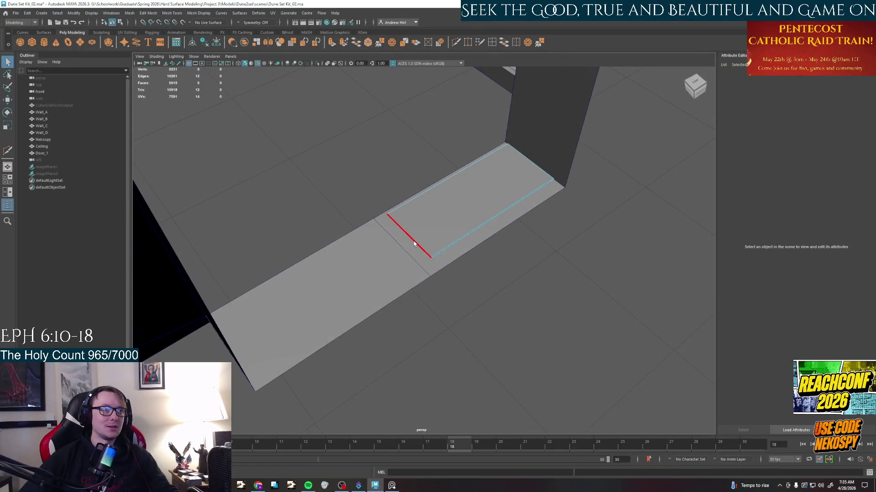
Select the door slab's top face in face component mode.
click(418, 247)
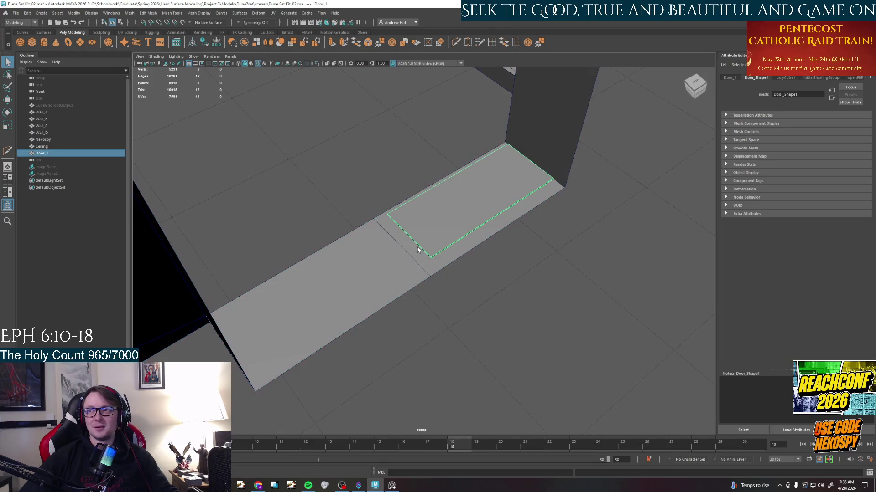
scroll(420, 248, up, 3)
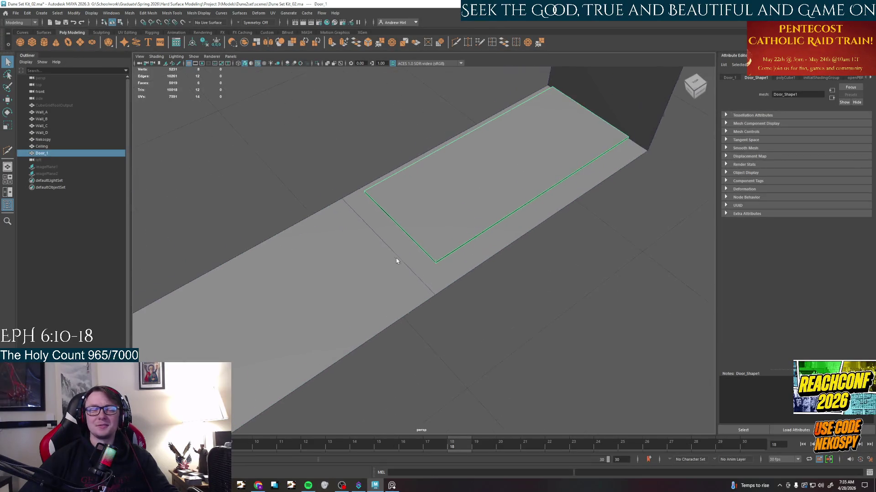
right_drag(417, 223, 415, 236)
click(401, 239)
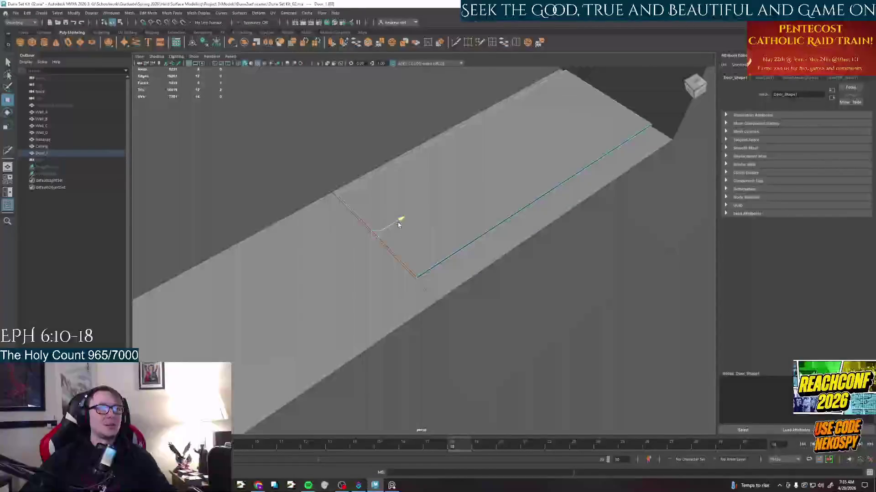
alt+middle_drag(399, 221, 479, 247)
right_drag(477, 250, 506, 242)
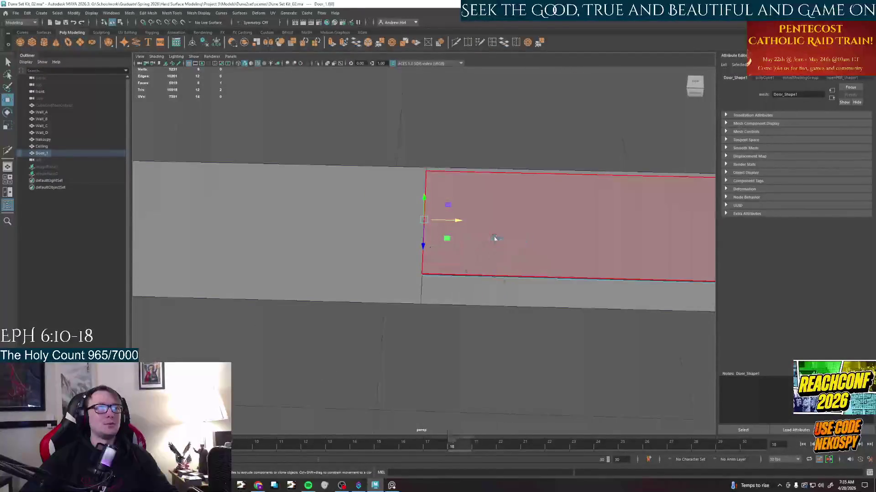
click(495, 238)
mouse_move(479, 255)
alt+mouse_down()
mouse_move(509, 240)
mouse_move(459, 248)
alt+mouse_up()
key(q)
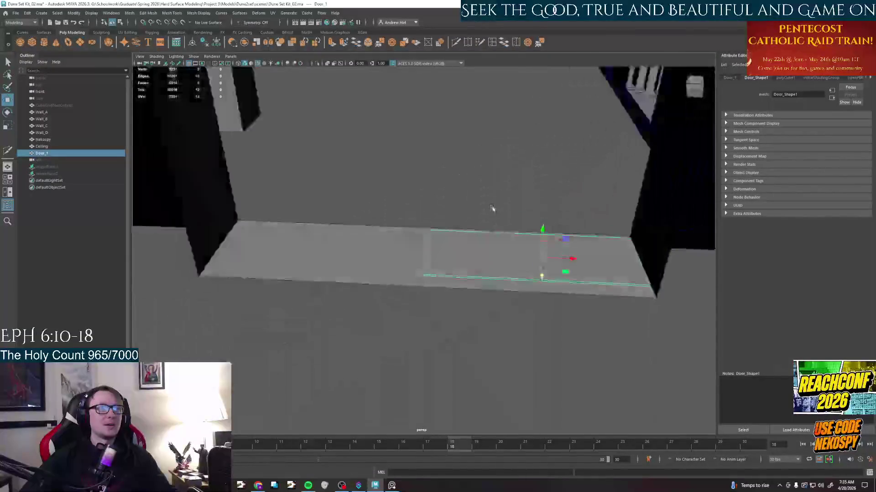
right_drag(458, 249, 461, 277)
click(461, 264)
mouse_move(465, 267)
alt+mouse_down()
mouse_move(479, 226)
mouse_move(468, 137)
alt+mouse_up()
Extrude the face upward into a tall box reaching the doorway's top.
key(F8)
mouse_move(479, 206)
alt+mouse_down()
mouse_move(488, 315)
mouse_move(479, 302)
alt+mouse_up()
drag(471, 246, 465, 131)
mouse_move(477, 176)
alt+mouse_down()
mouse_move(465, 342)
mouse_move(428, 272)
mouse_move(421, 117)
alt+mouse_up()
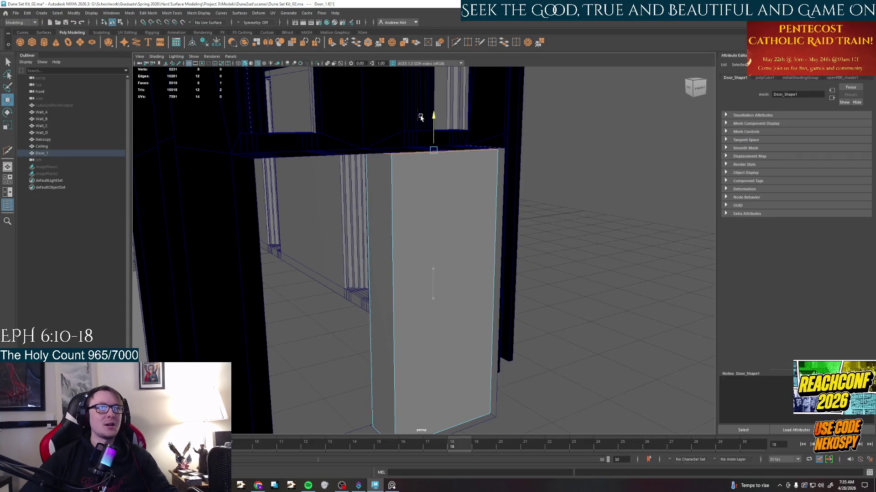
alt+drag(431, 227, 464, 206)
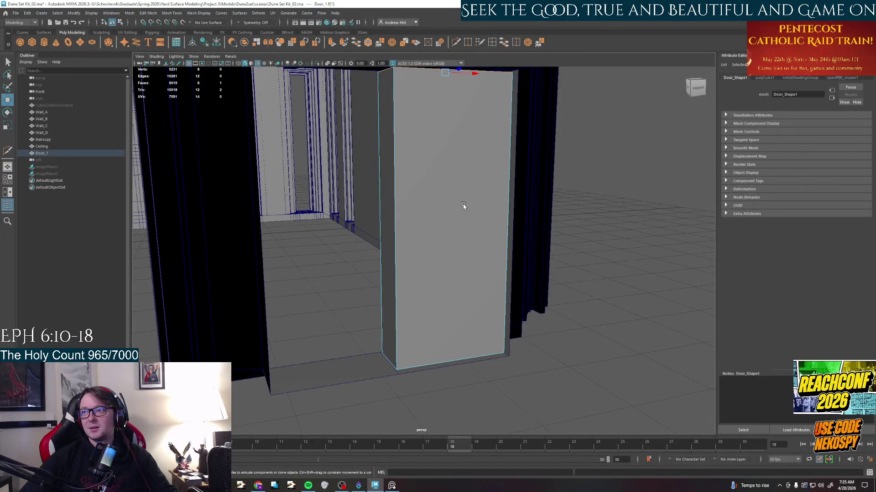
click(463, 206)
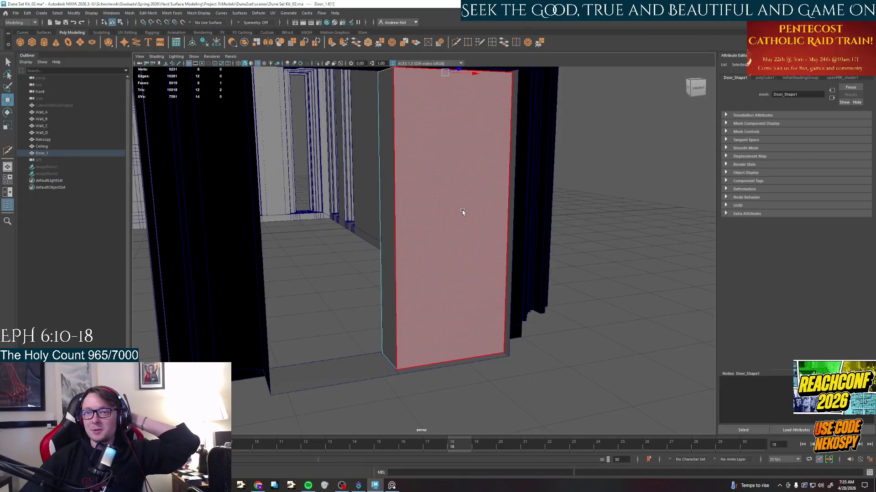
key(Escape)
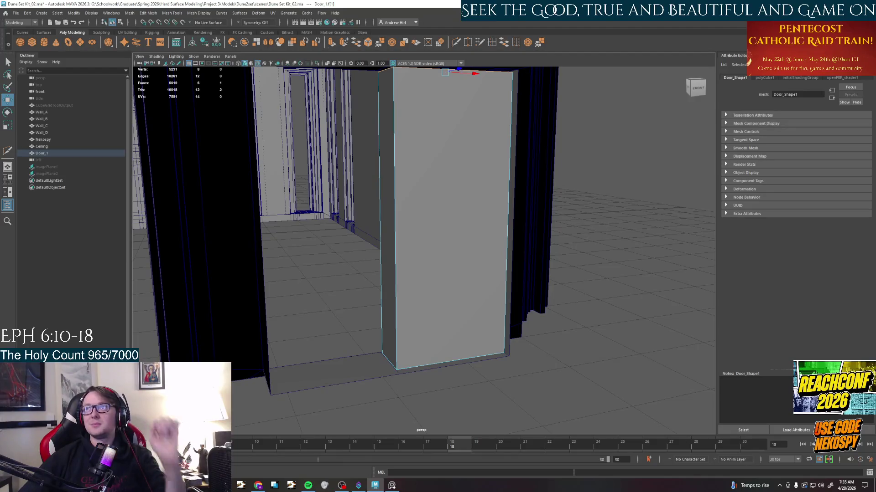
right_drag(441, 213, 477, 176)
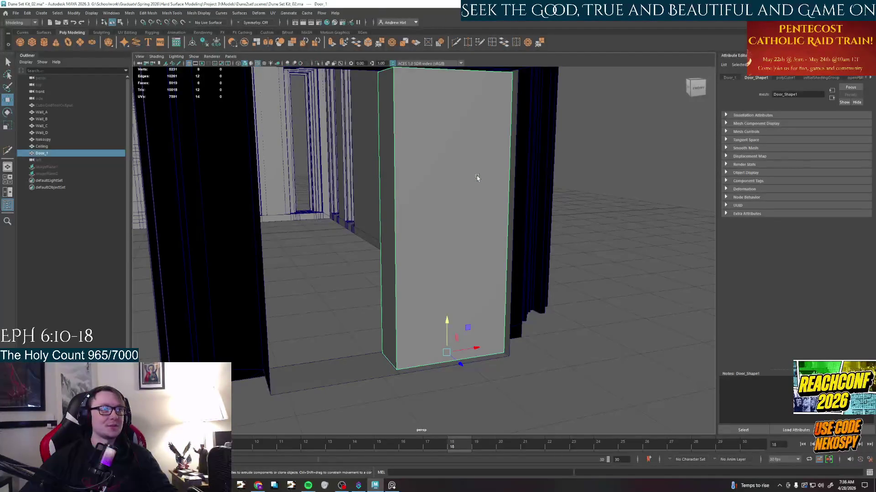
key(q)
key(w)
alt+drag(446, 319, 439, 328)
key(q)
key(w)
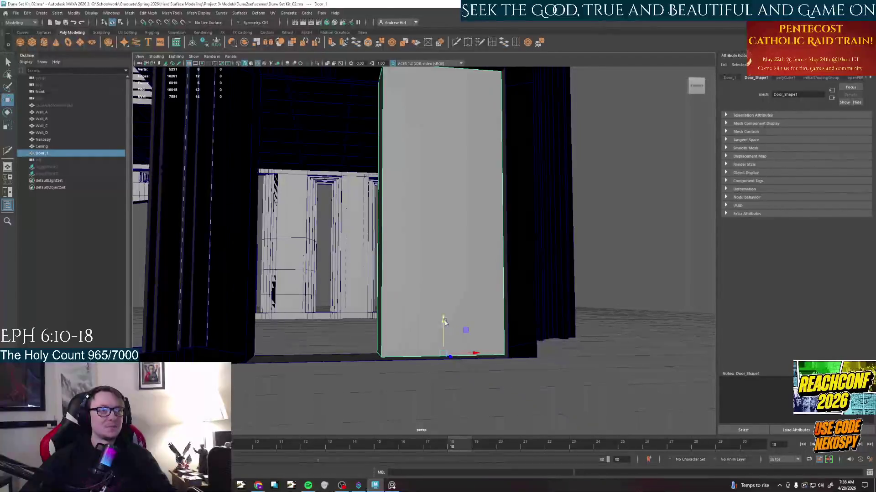
alt+drag(443, 321, 479, 285)
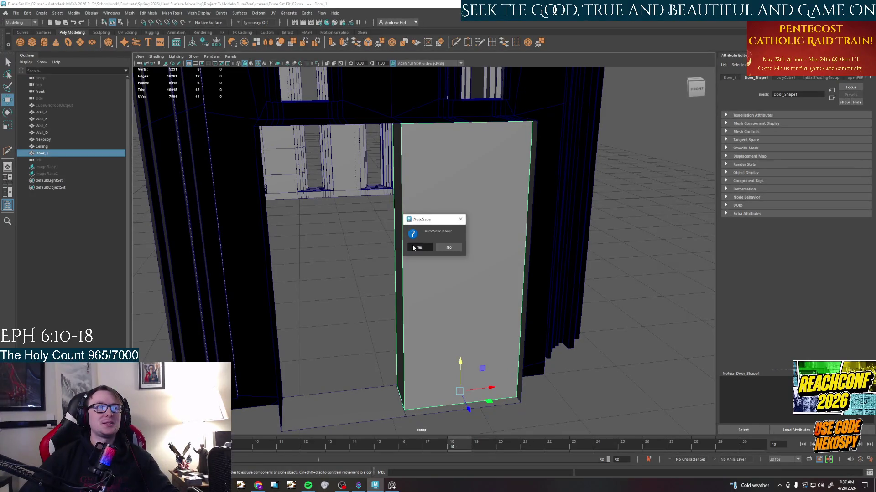
Accept the AutoSave prompt, glance at the Windows calendar, and reselect the door panel.
key(Return)
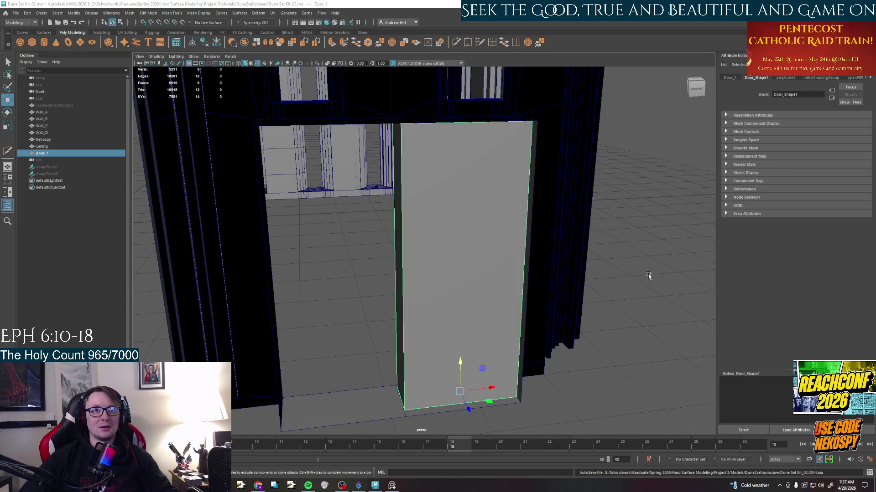
click(845, 486)
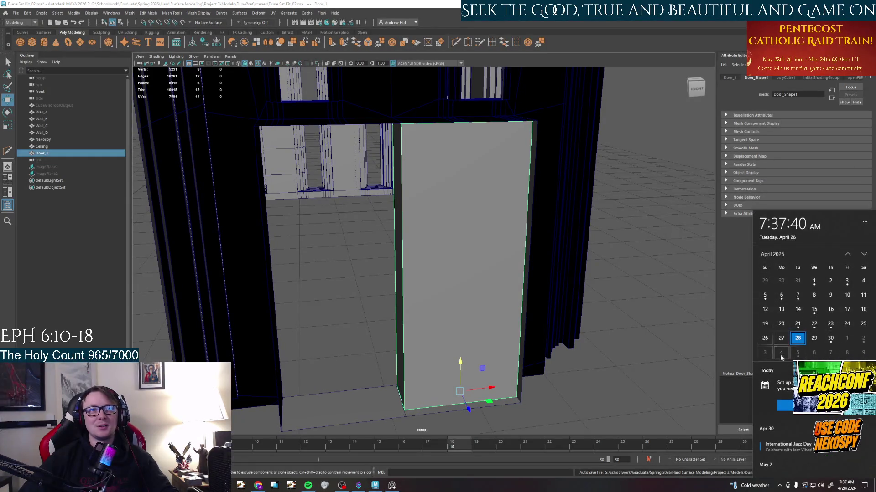
scroll(852, 347, down, 1)
scroll(851, 347, down, 1)
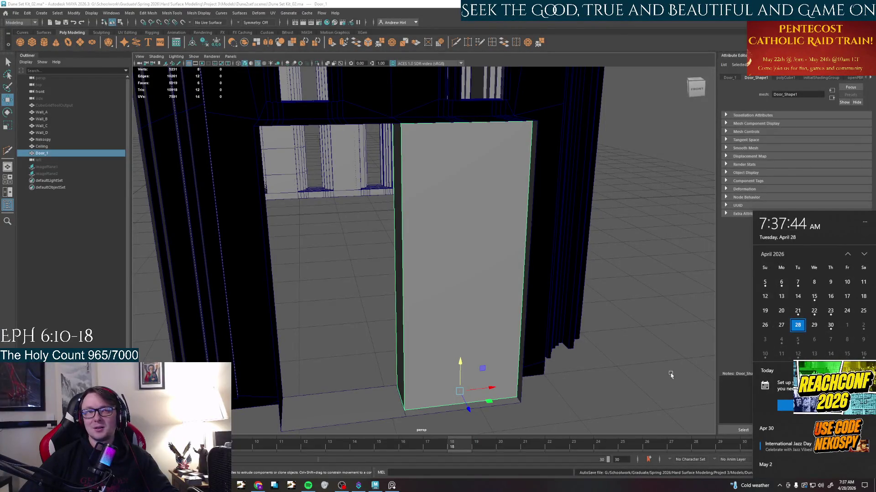
scroll(792, 347, down, 1)
click(595, 338)
click(485, 310)
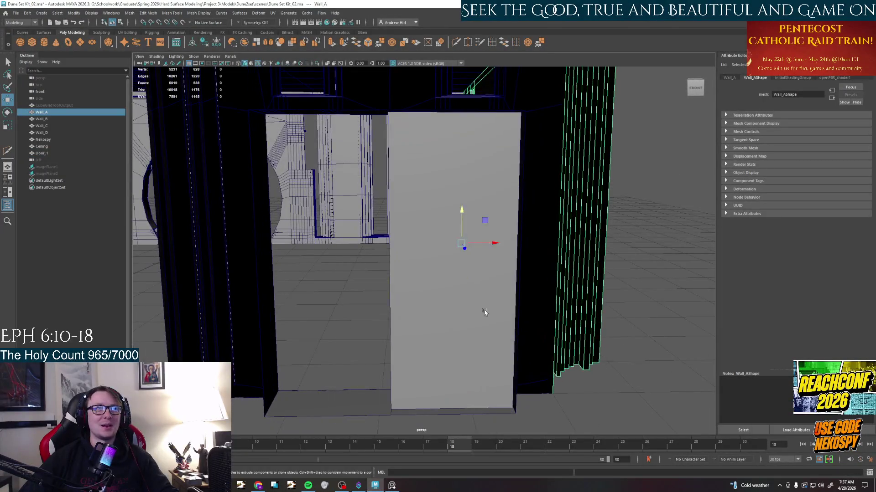
Duplicate the door panel and scale the left panel narrower.
mouse_move(483, 339)
alt+mouse_down()
mouse_move(567, 357)
mouse_move(448, 358)
alt+mouse_up()
key(ctrl+d)
click(438, 356)
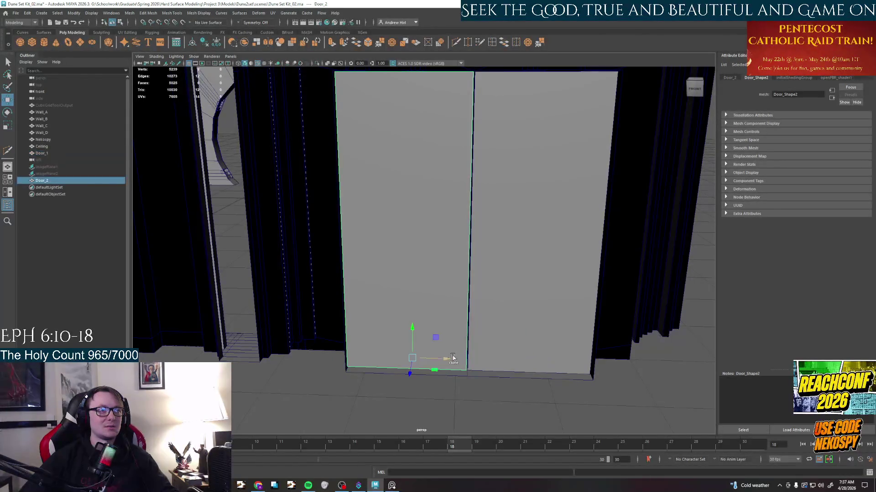
click(520, 342)
click(431, 345)
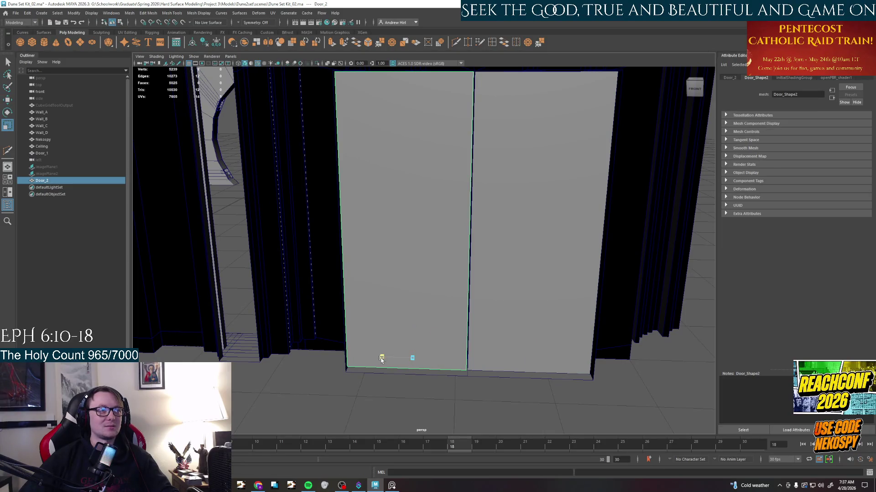
key(w)
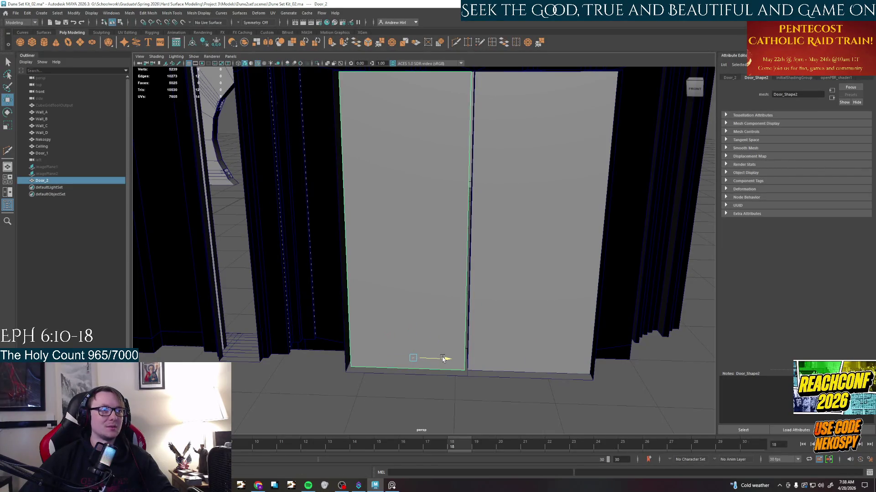
key(q)
key(w)
key(r)
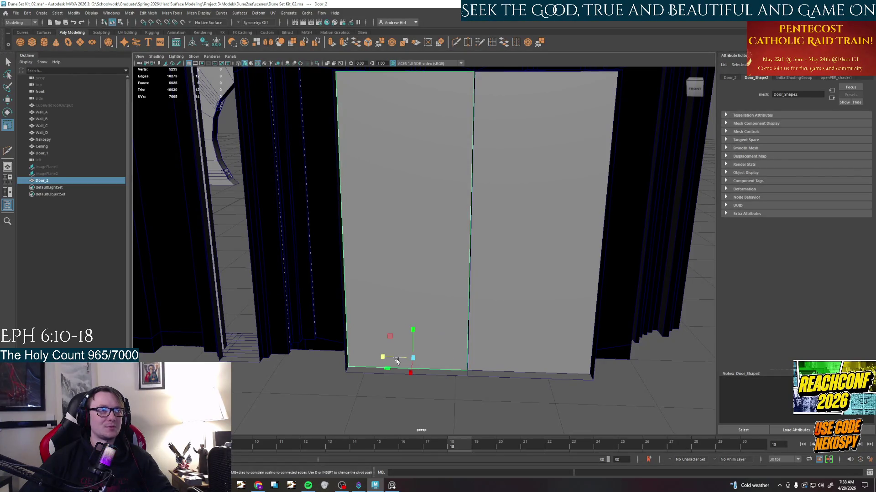
drag(383, 359, 413, 357)
key(w)
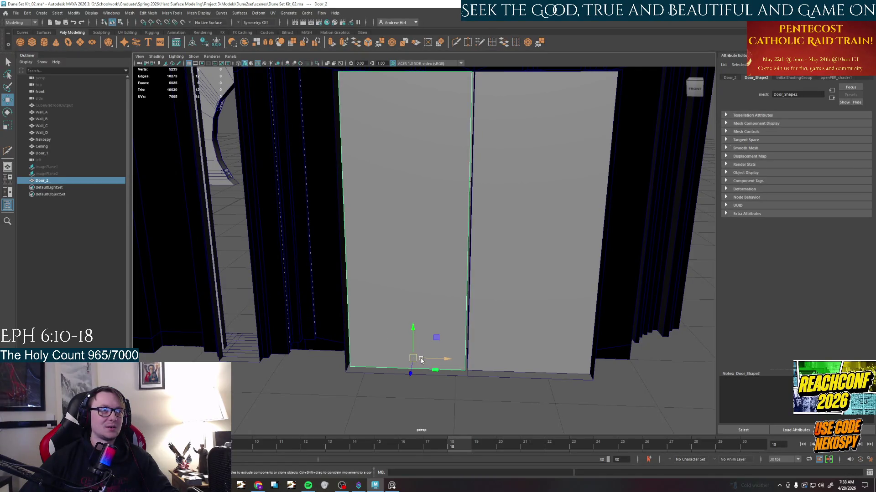
Scale the right door panel narrower and shift it sideways into place.
click(505, 349)
key(r)
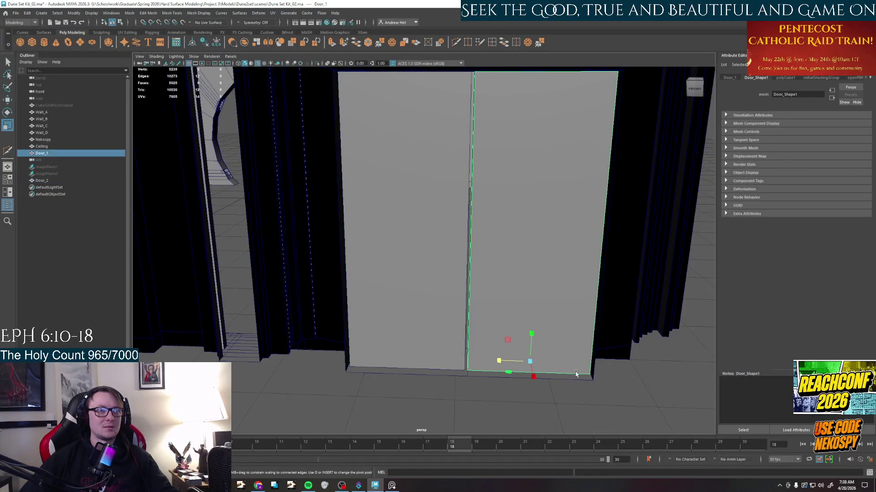
drag(520, 360, 499, 360)
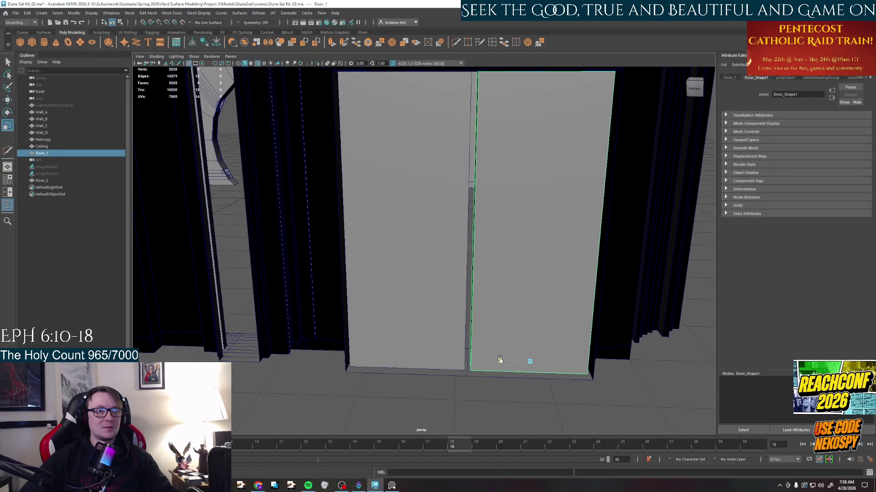
key(w)
mouse_move(530, 361)
mouse_down()
mouse_move(551, 361)
mouse_move(510, 365)
mouse_up()
key(r)
key(w)
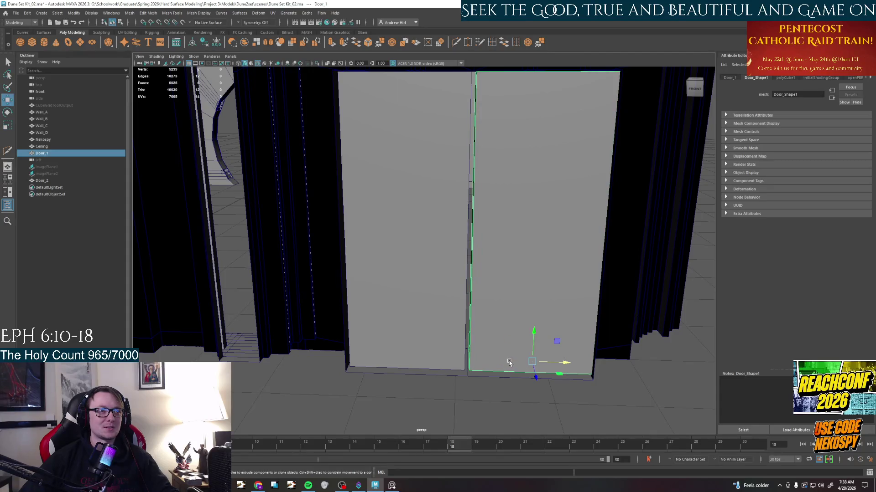
key(q)
key(w)
mouse_move(532, 362)
mouse_down()
mouse_move(545, 363)
mouse_move(488, 362)
mouse_up()
key(r)
key(q)
key(w)
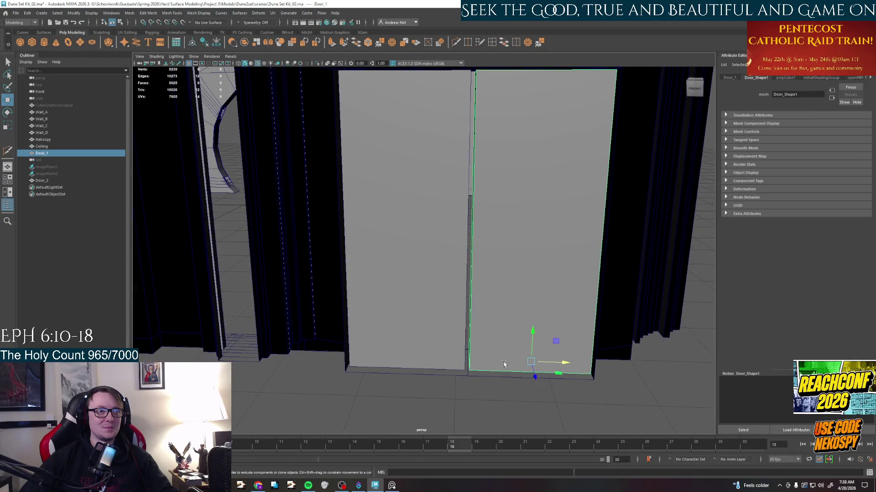
key(q)
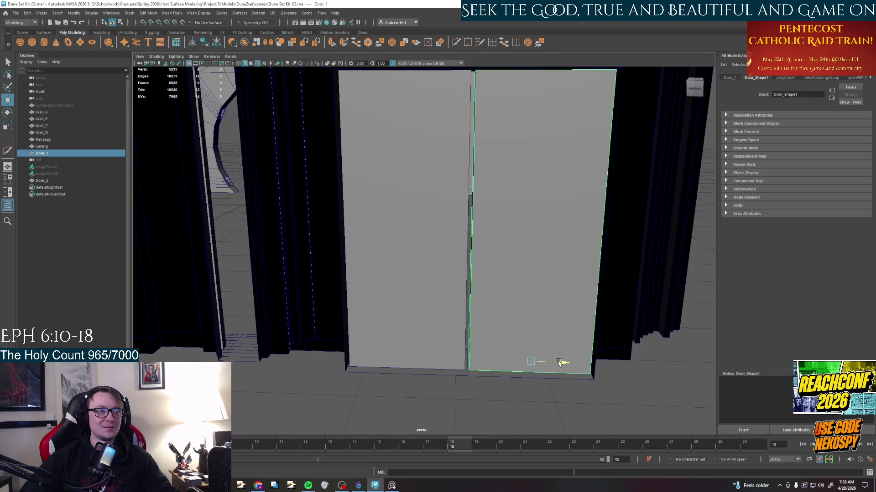
Move the left door panel toward the centre so both meet, then undo and deselect.
click(445, 361)
key(r)
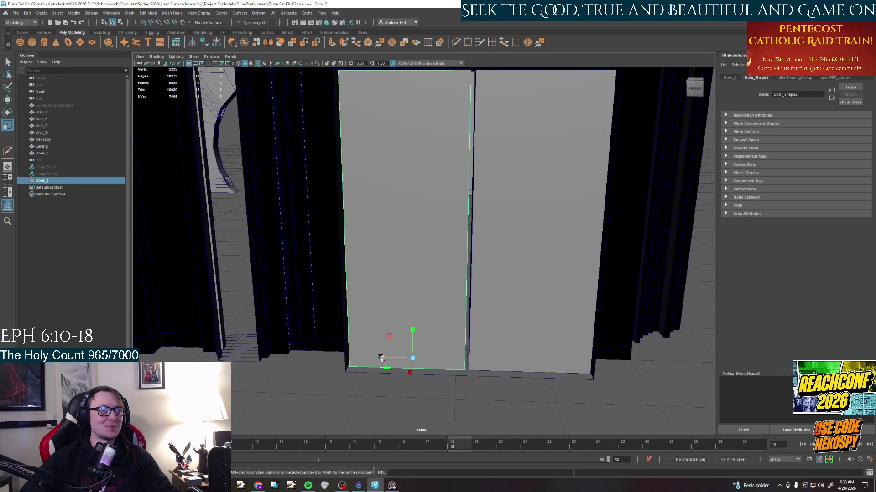
key(q)
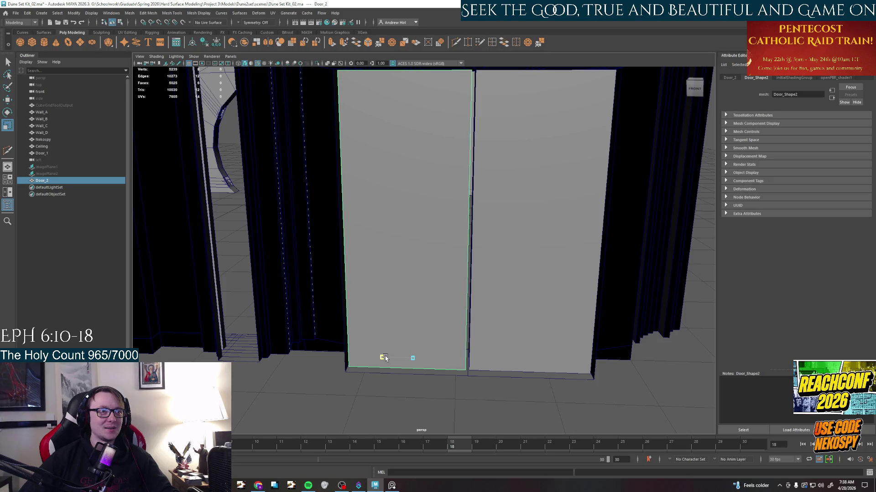
key(w)
middle_drag(412, 358, 443, 358)
key(ctrl+z)
key(ctrl+z)
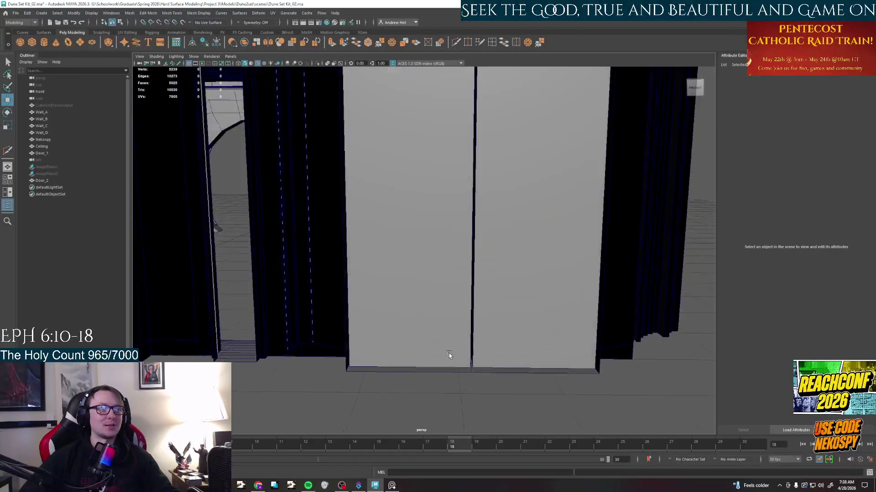
alt+right_drag(441, 352, 425, 352)
alt+drag(441, 357, 284, 347)
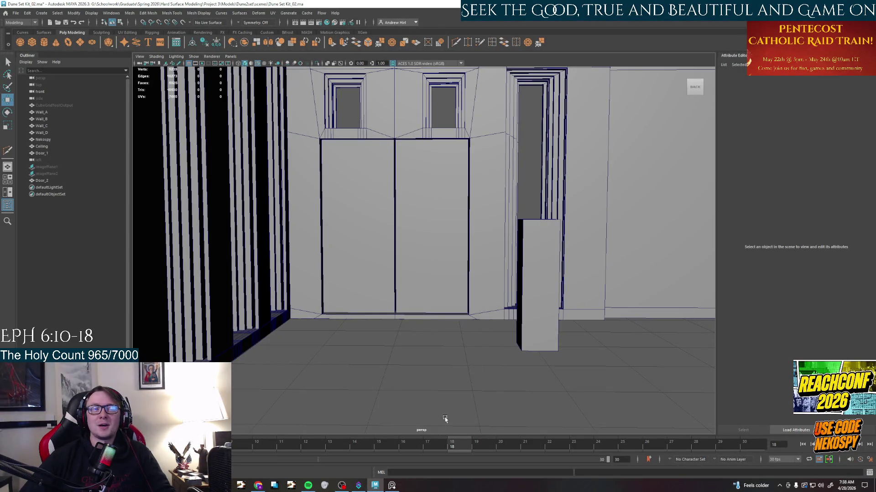
mouse_move(466, 348)
alt+mouse_down()
mouse_move(437, 341)
mouse_move(461, 347)
mouse_move(425, 366)
alt+mouse_up()
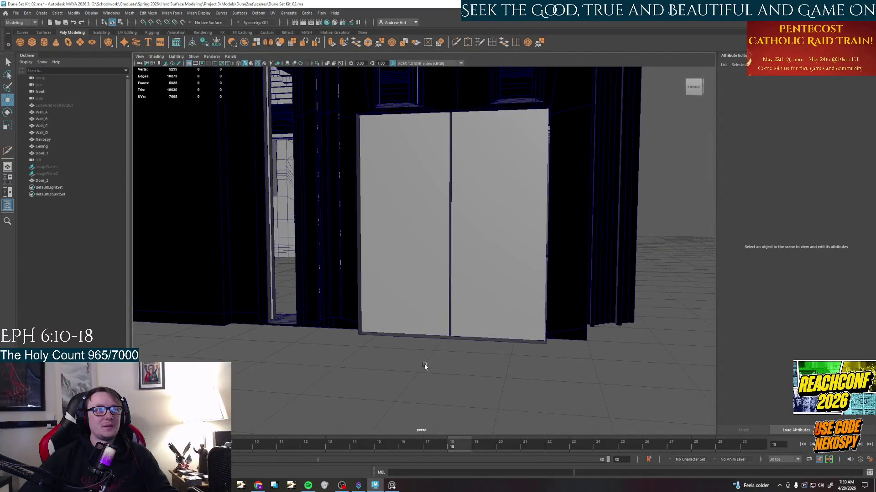
alt+drag(426, 365, 427, 362)
alt+drag(432, 365, 435, 366)
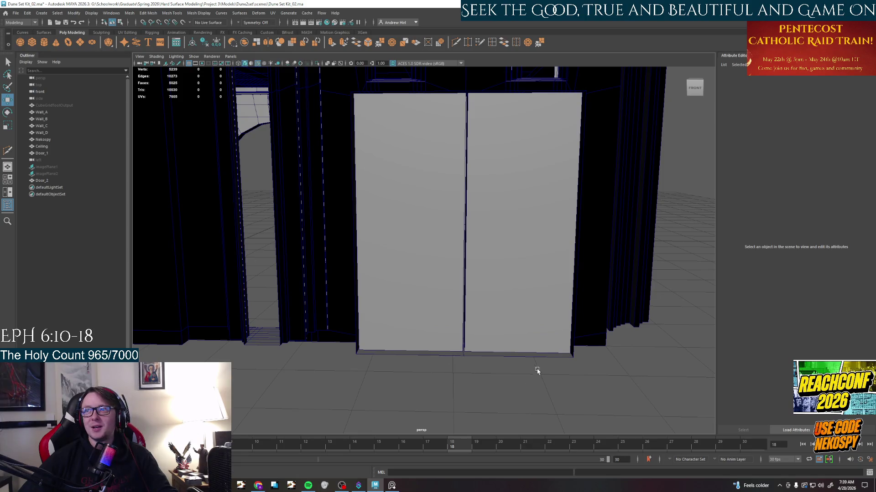
alt+drag(563, 408, 558, 405)
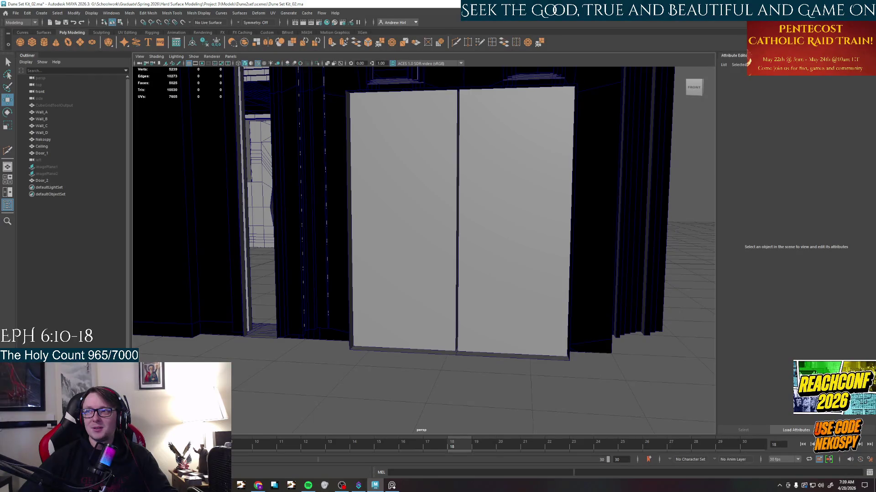
mouse_move(570, 406)
alt+mouse_down()
mouse_move(472, 374)
mouse_move(491, 393)
mouse_move(537, 388)
mouse_move(513, 378)
mouse_move(466, 375)
alt+mouse_up()
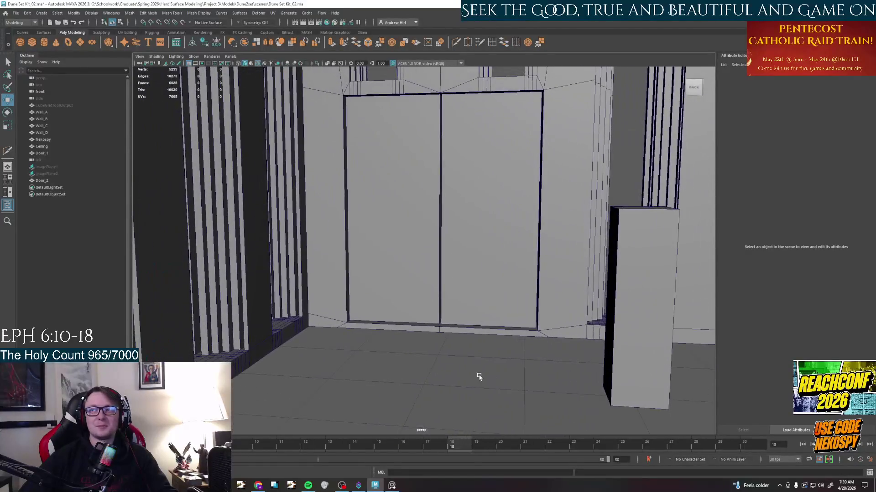
click(412, 264)
Rotate Door_1 90° in Y and slide it against the side of the doorway.
alt+drag(432, 262, 441, 333)
key(e)
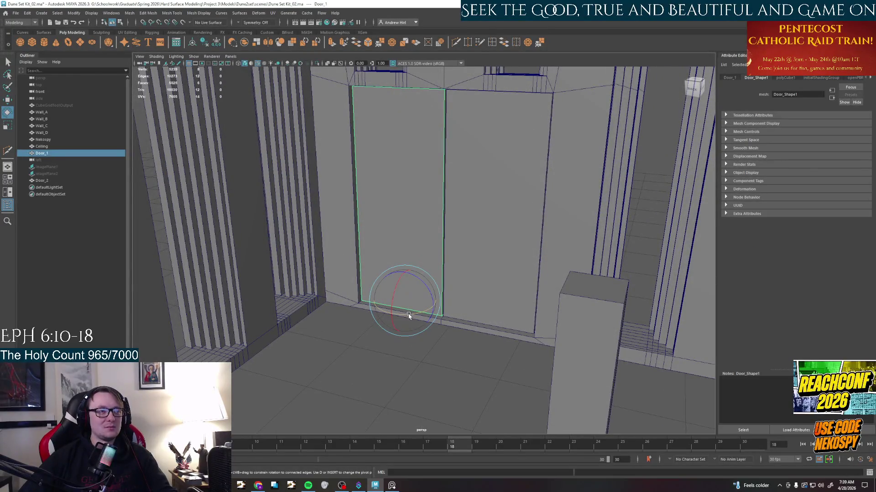
drag(410, 316, 441, 312)
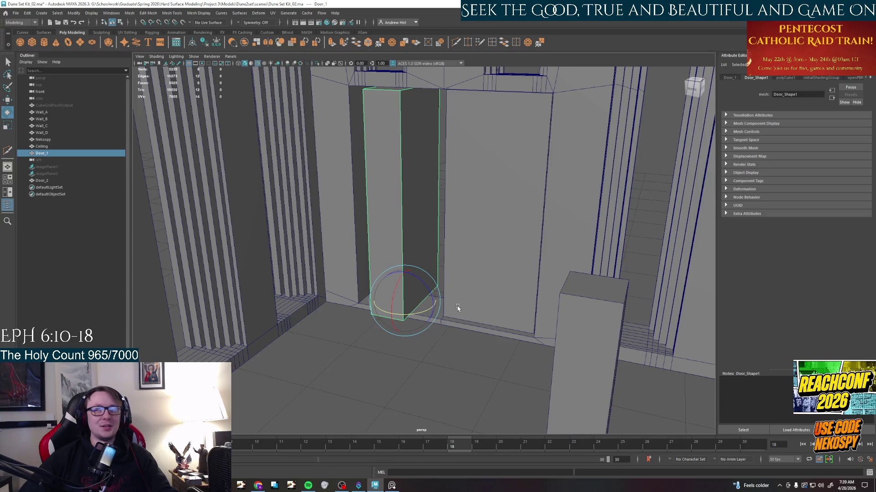
key(w)
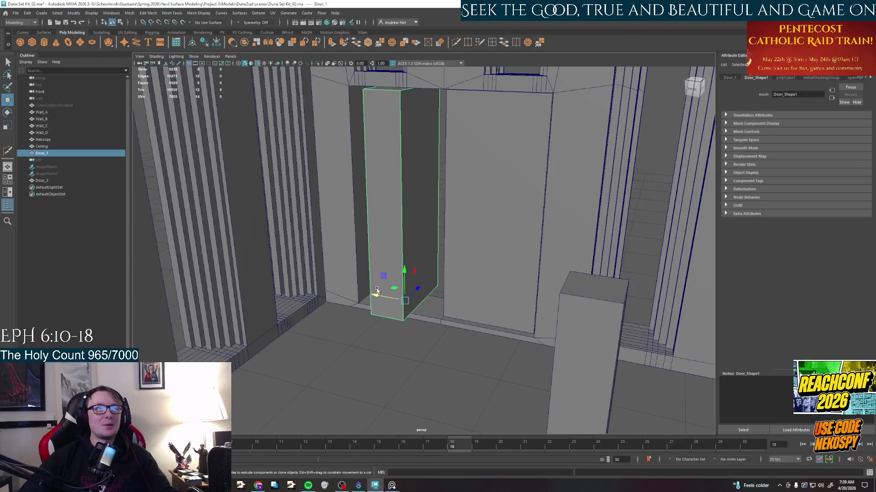
drag(413, 291, 369, 282)
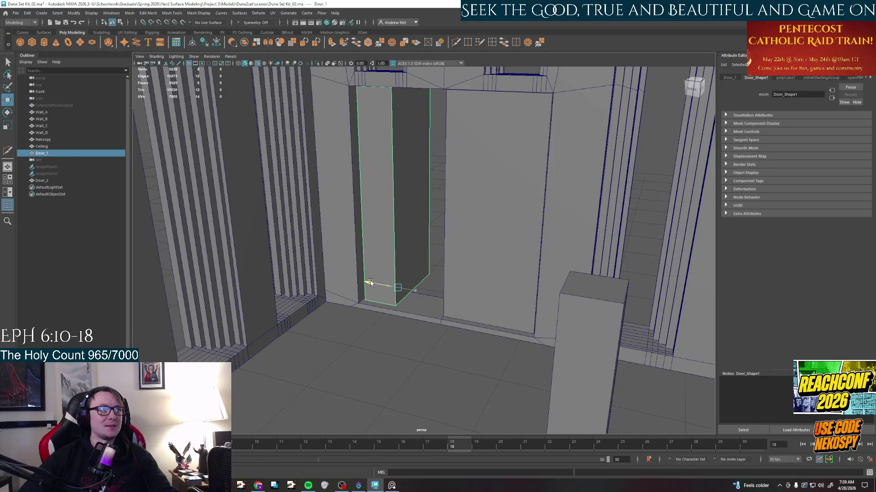
Orbit around the opened door to check it, then deselect it.
alt+drag(375, 340, 378, 321)
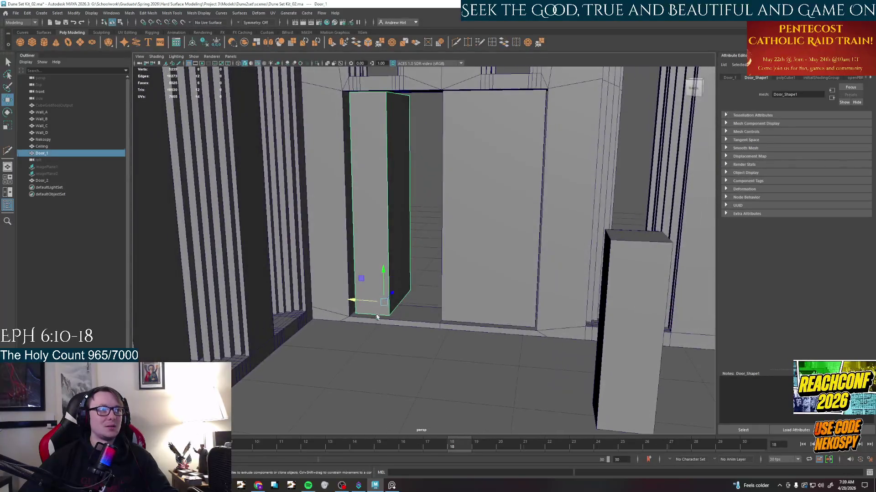
click(412, 360)
alt+drag(416, 363, 363, 367)
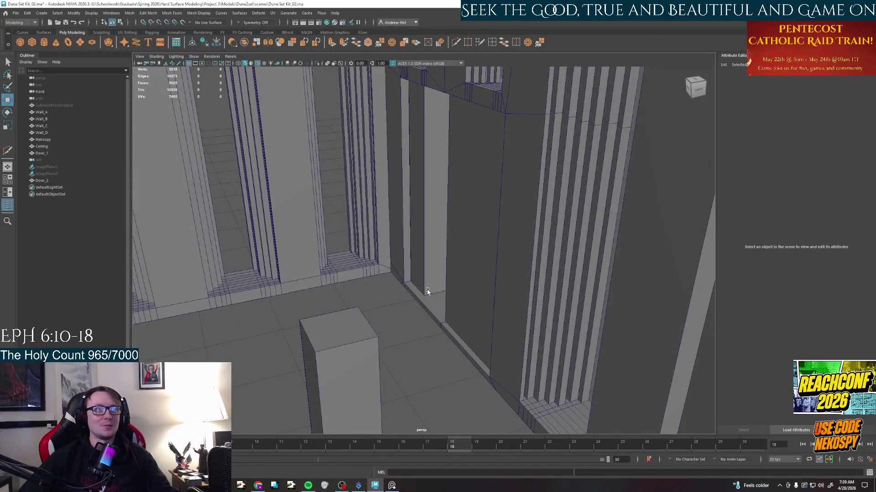
click(427, 292)
alt+drag(410, 294, 285, 349)
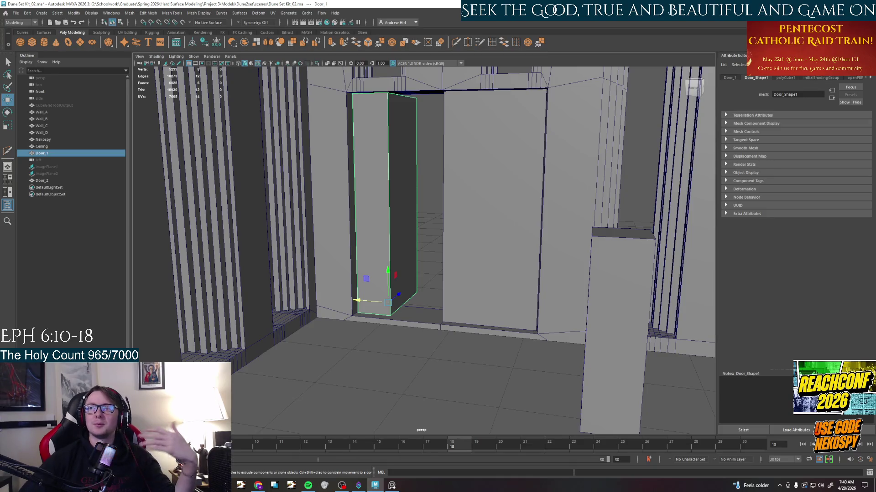
click(472, 343)
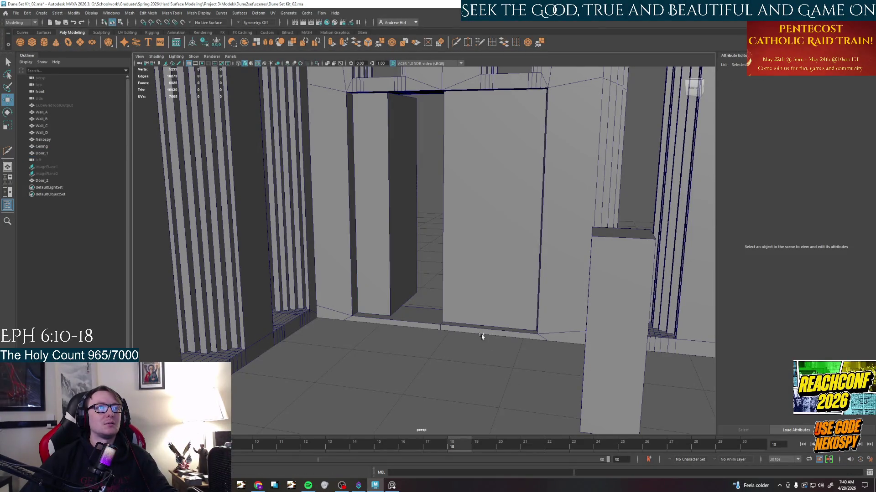
Rotate Door_2 90° in Y so both panels stand open flanking the doorway.
alt+drag(465, 346, 480, 293)
click(483, 295)
key(e)
mouse_move(500, 320)
mouse_down()
mouse_move(479, 322)
mouse_move(531, 329)
mouse_up()
key(w)
mouse_move(452, 342)
alt+mouse_down()
mouse_move(486, 342)
mouse_move(485, 295)
alt+mouse_up()
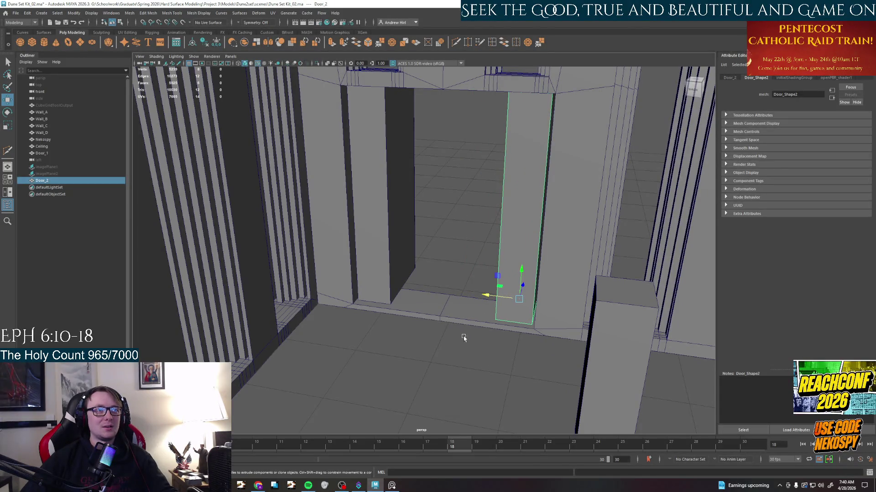
click(465, 339)
scroll(416, 383, up, 8)
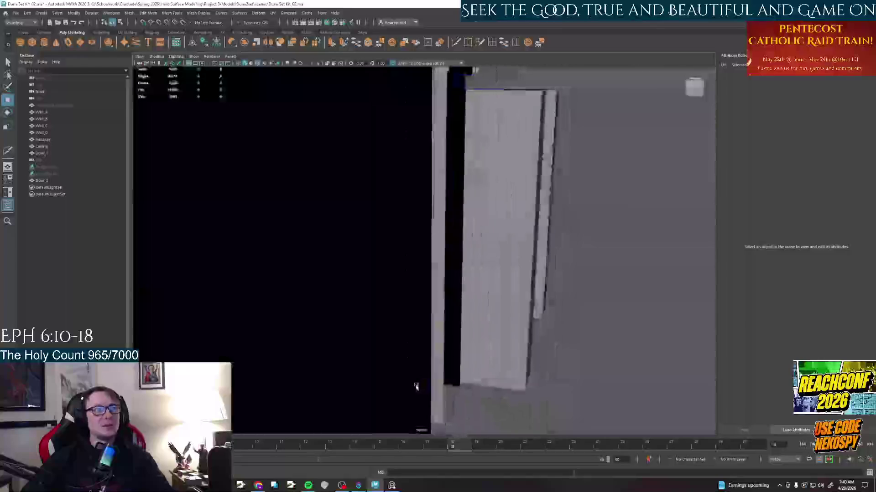
scroll(416, 387, down, 6)
alt+drag(411, 383, 367, 376)
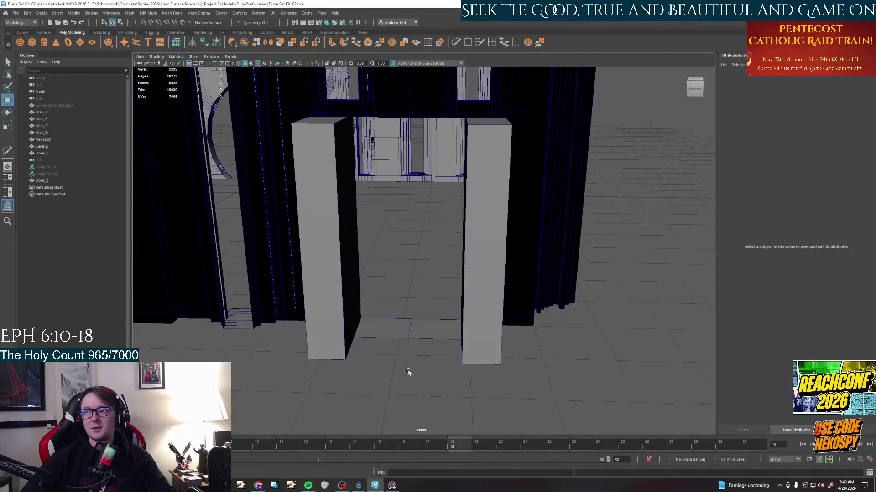
Tumble the camera around the doorway, then Alt+Tab to Chrome and open the Exodus 90 site.
mouse_move(407, 371)
alt+mouse_down()
mouse_move(396, 369)
mouse_move(417, 345)
mouse_move(398, 329)
mouse_move(293, 344)
alt+mouse_up()
scroll(394, 369, up, 5)
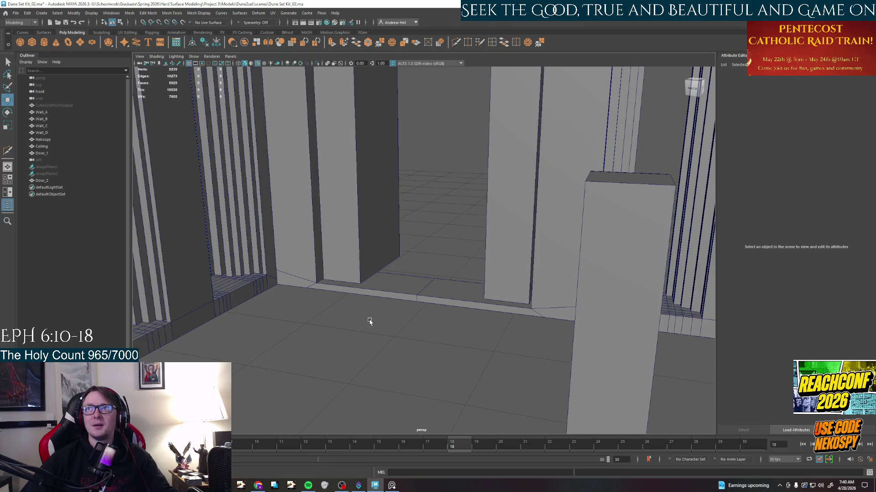
alt+drag(333, 328, 403, 319)
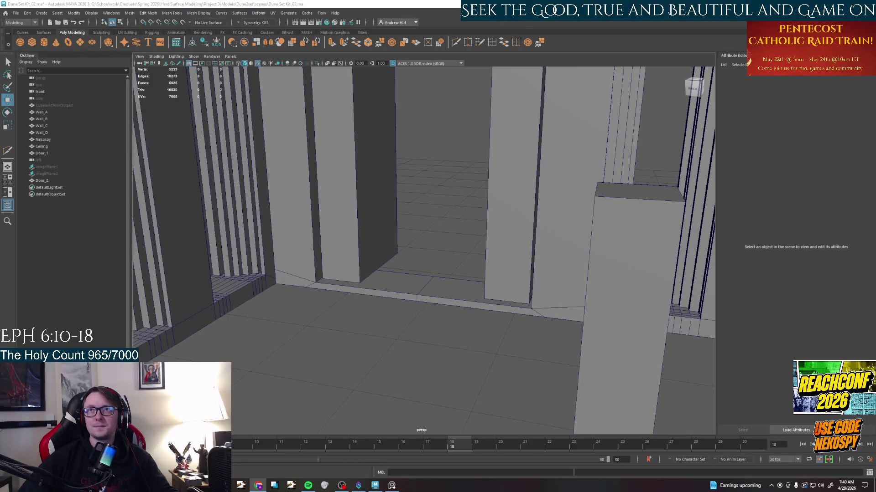
key(alt+Tab)
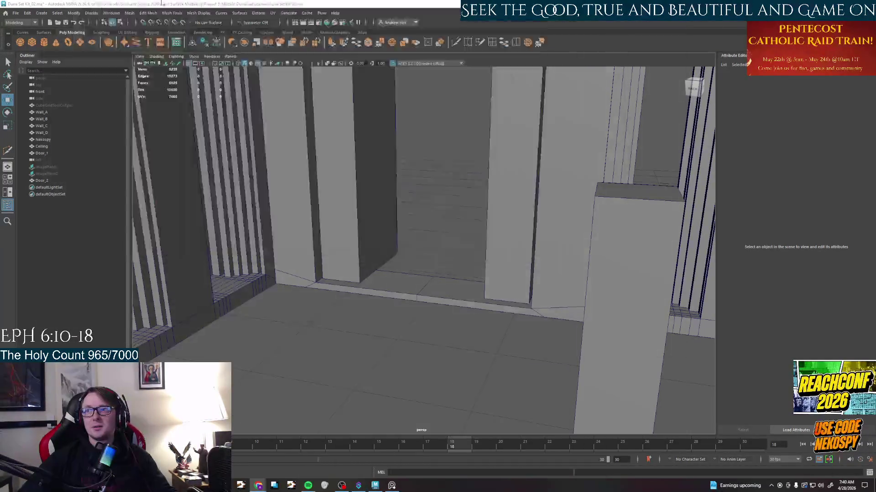
click(130, 106)
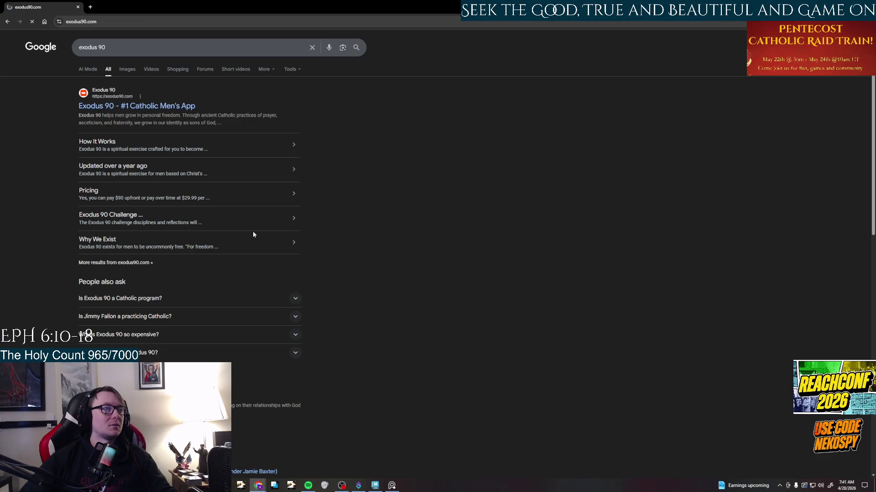
Open the How Lent Works page, then Alt+Tab to the Exodus90 PDF in Acrobat.
click(572, 56)
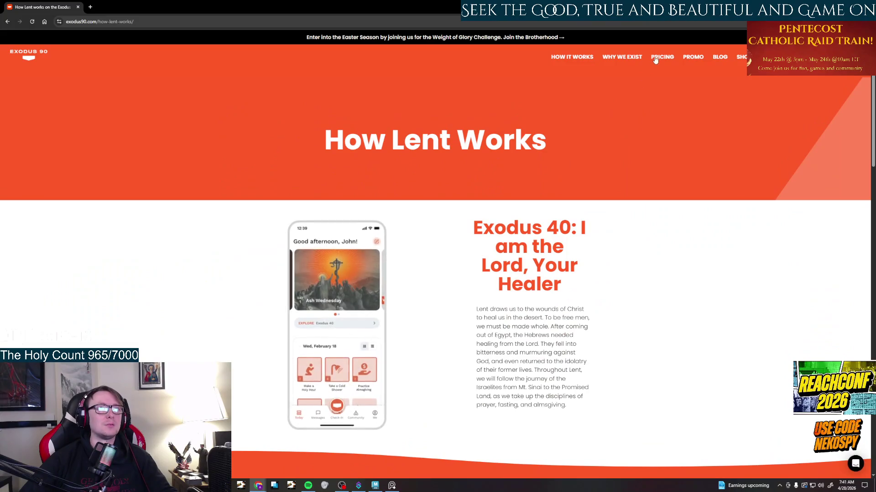
scroll(598, 139, down, 3)
scroll(597, 139, down, 3)
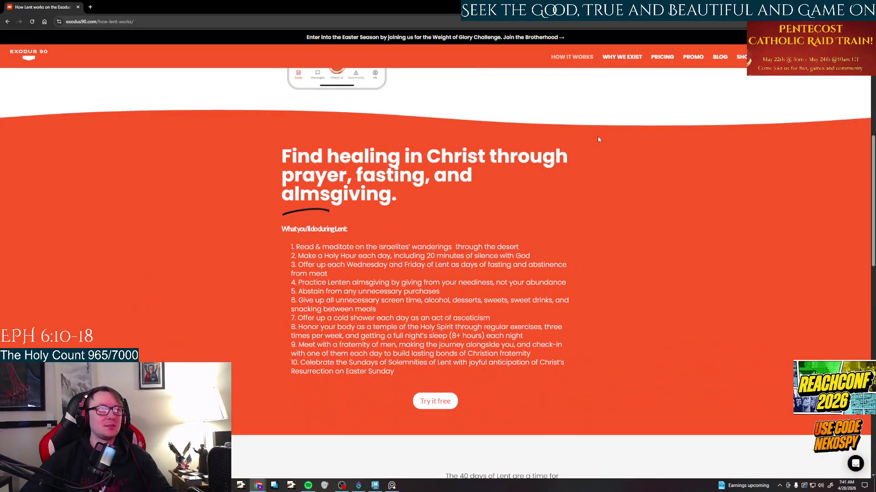
scroll(666, 157, down, 4)
scroll(665, 157, down, 3)
scroll(666, 157, down, 4)
scroll(666, 157, up, 5)
scroll(666, 160, up, 3)
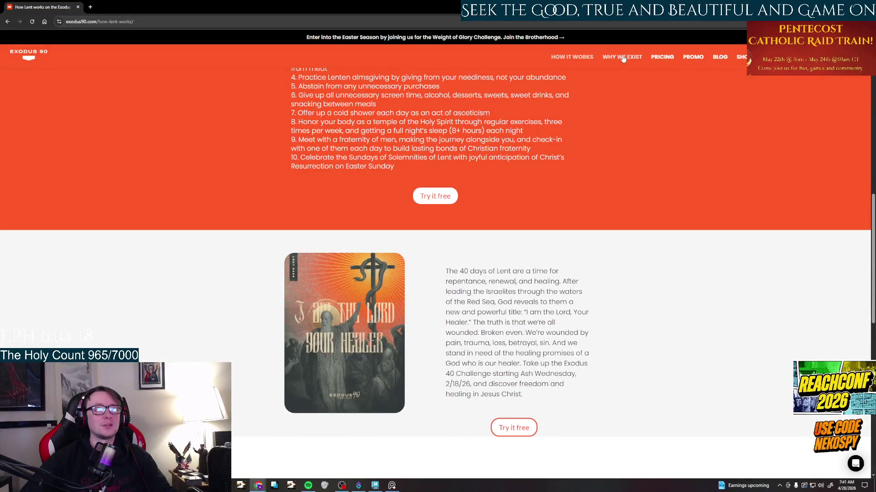
scroll(519, 199, down, 3)
scroll(518, 199, down, 5)
scroll(519, 198, up, 4)
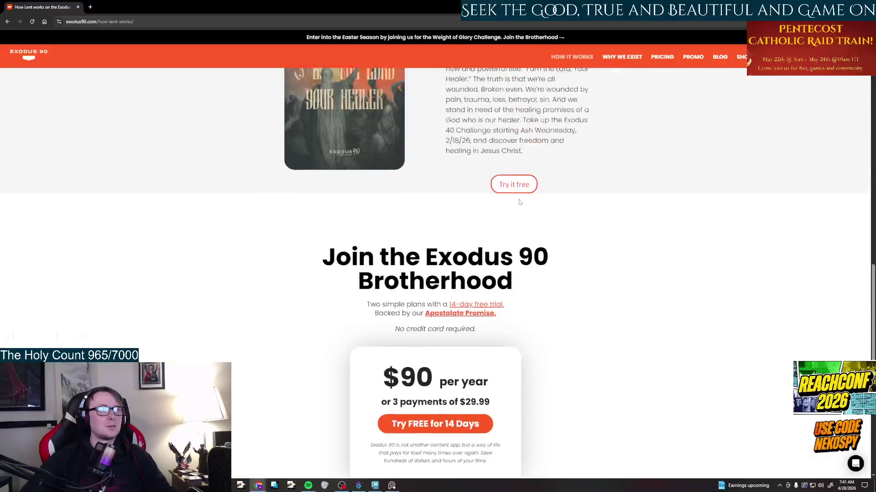
scroll(519, 199, up, 5)
scroll(518, 199, up, 1)
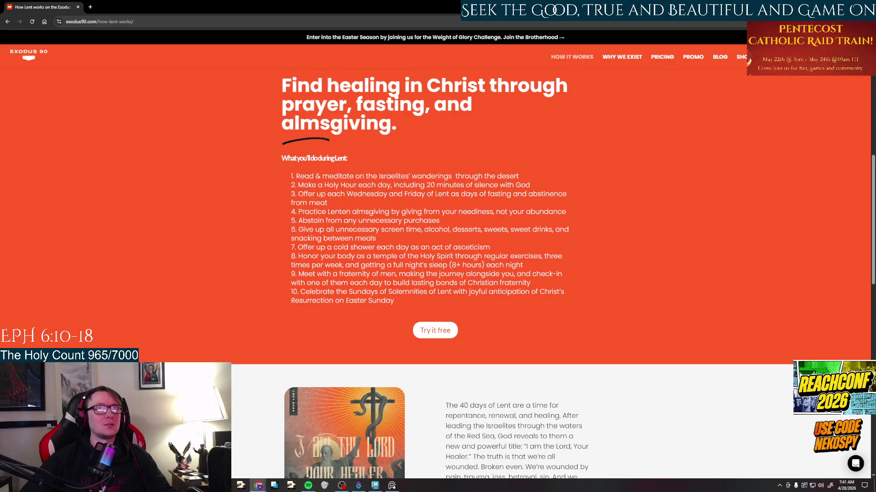
key(alt+Tab)
key(alt+Tab)
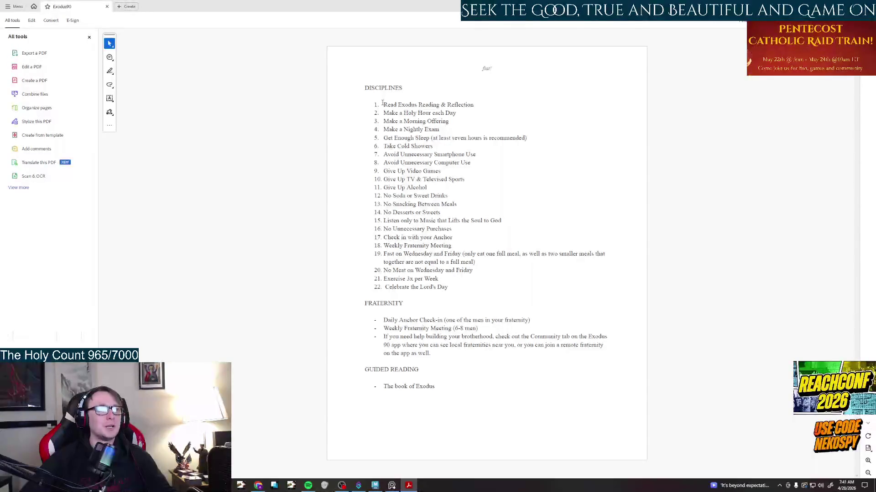
Highlight the first disciplines and the line Make a Holy Hour each Day while reading.
drag(383, 102, 479, 123)
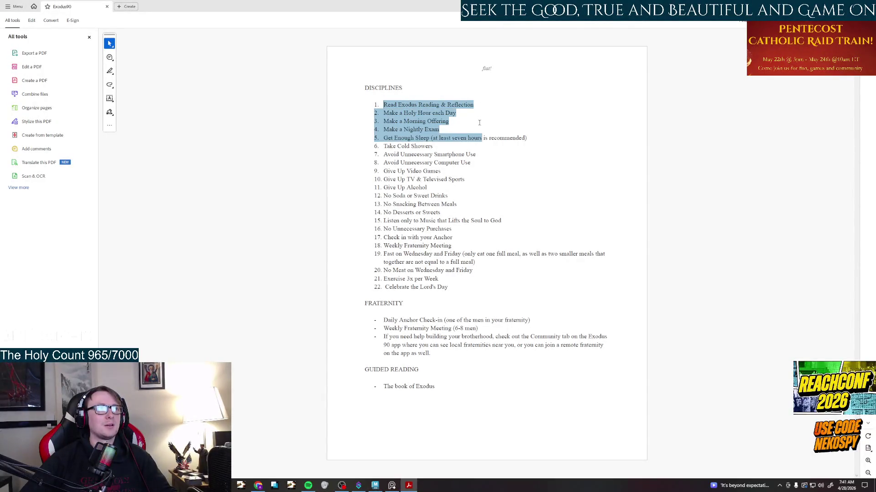
drag(480, 123, 450, 121)
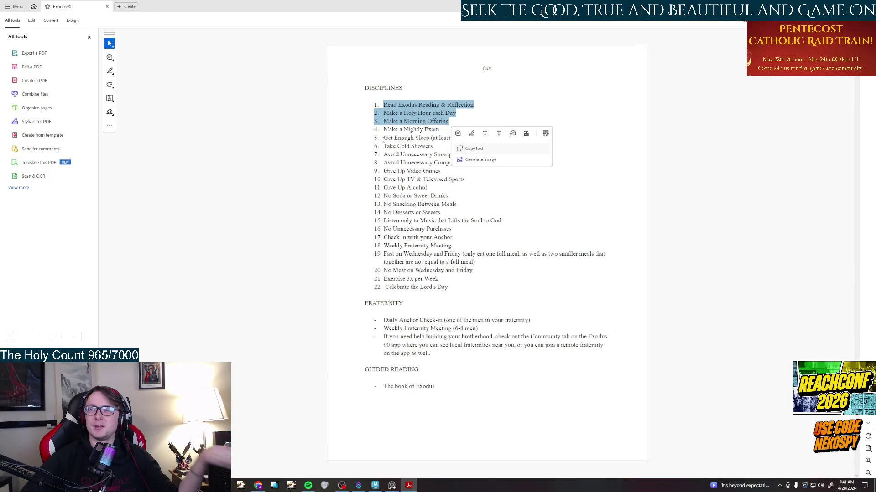
triple_click(419, 113)
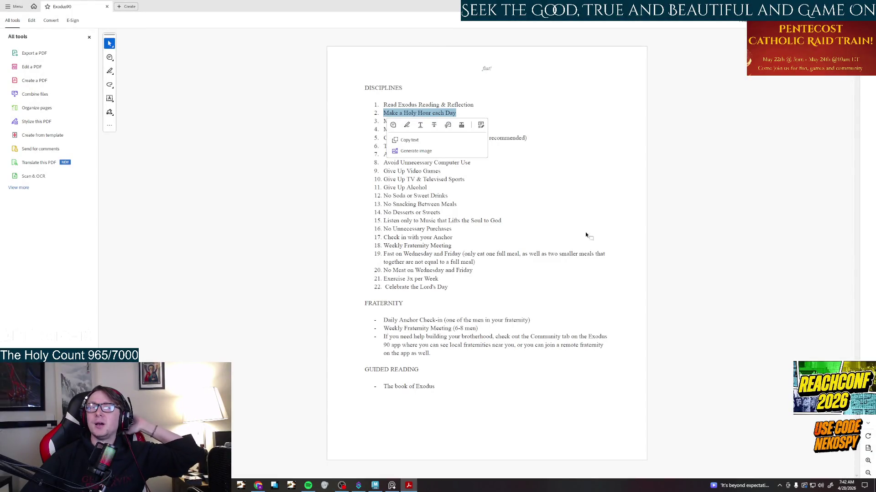
click(585, 166)
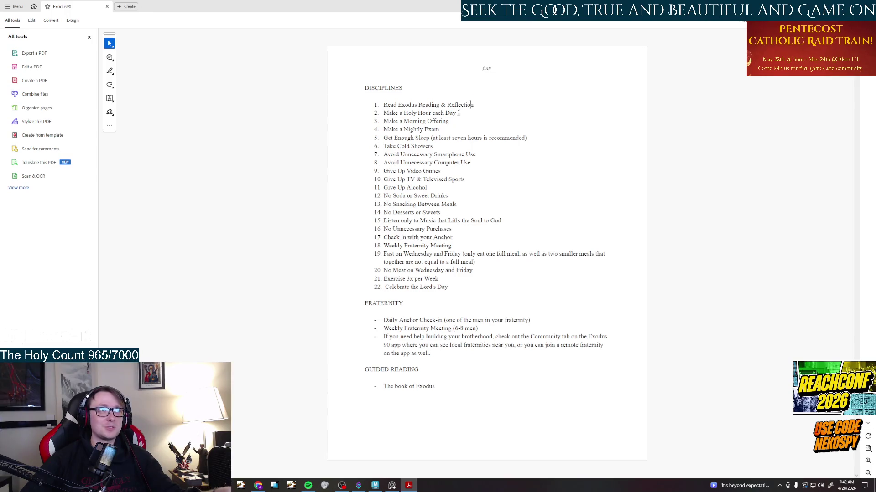
drag(472, 105, 395, 112)
click(467, 114)
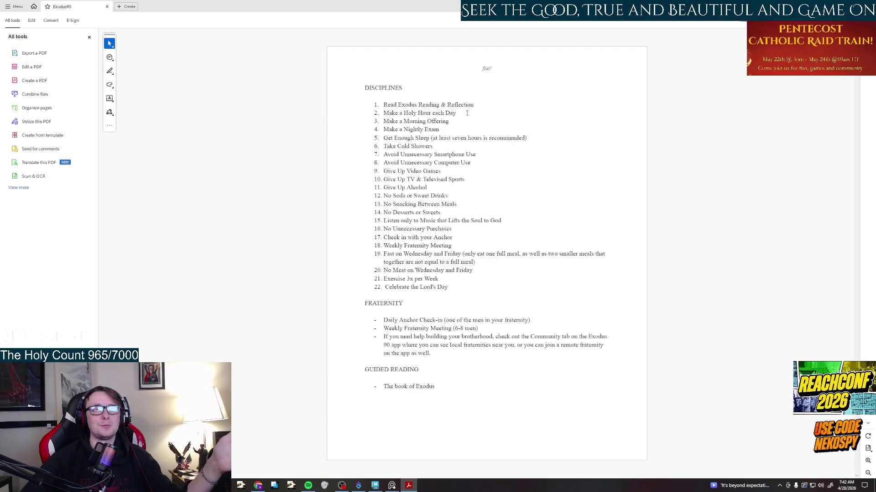
drag(473, 105, 394, 113)
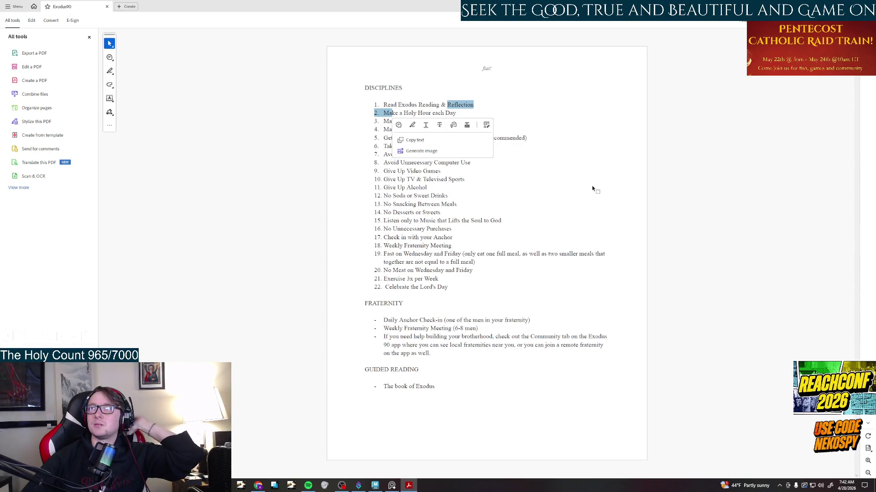
key(Escape)
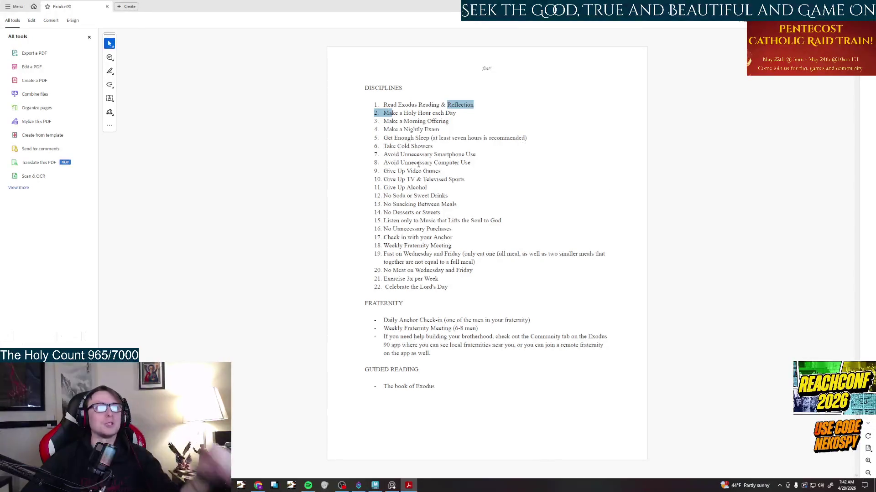
Highlight Make a Holy Hour and Make a Nightly Exam, then Alt+Tab back to Maya.
click(460, 121)
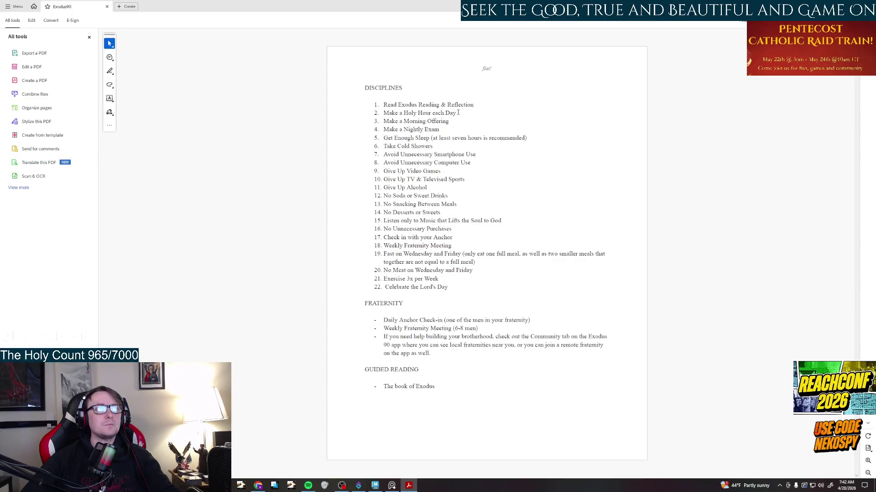
drag(456, 113, 383, 113)
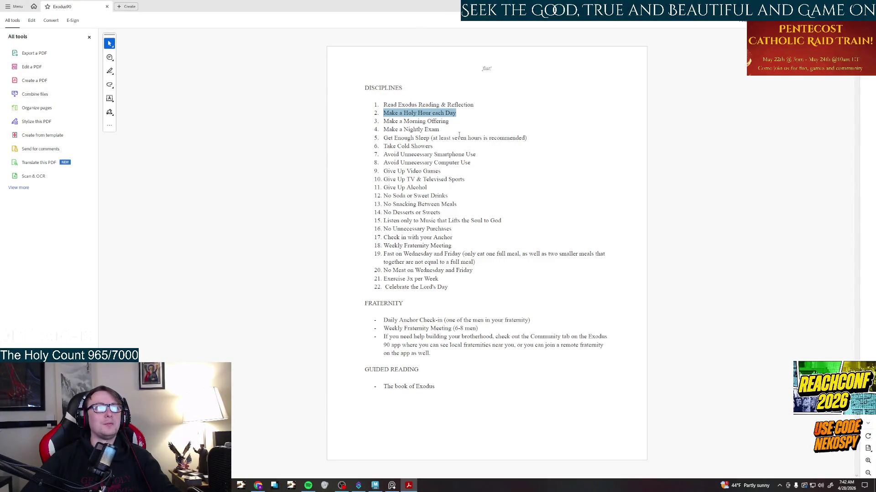
click(452, 121)
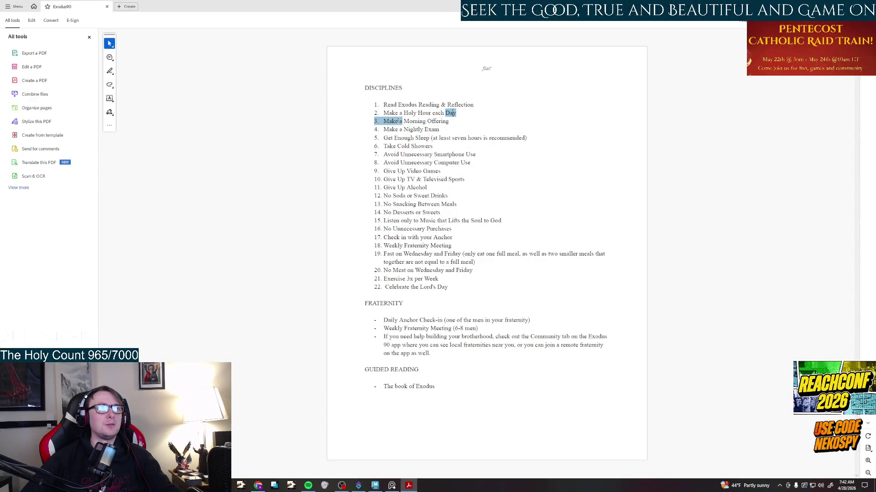
drag(468, 93, 393, 103)
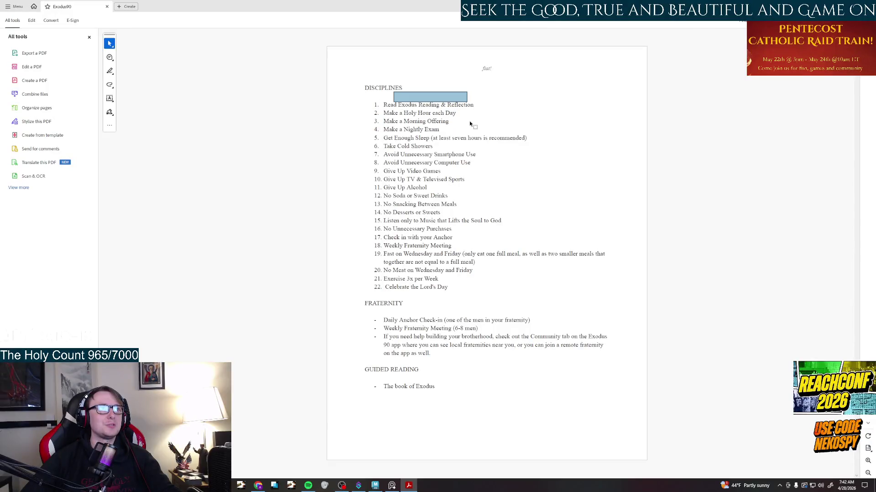
click(451, 121)
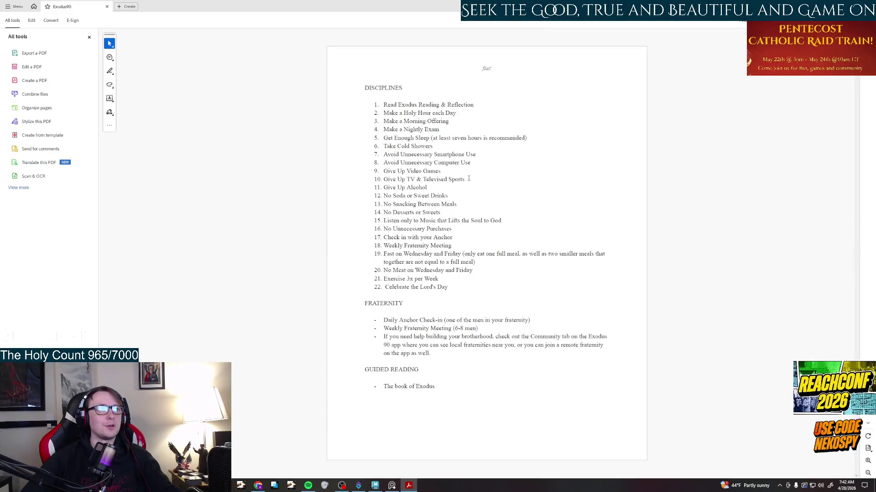
triple_click(384, 129)
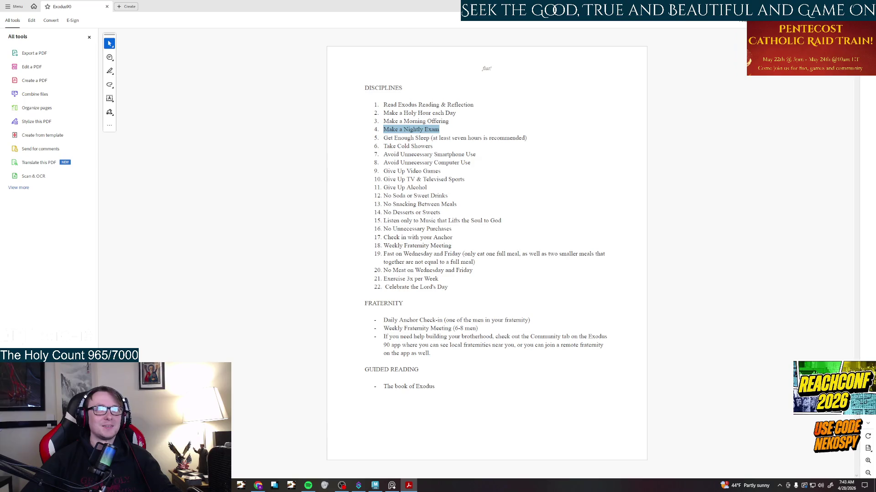
key(alt+Tab)
key(alt+Tab)
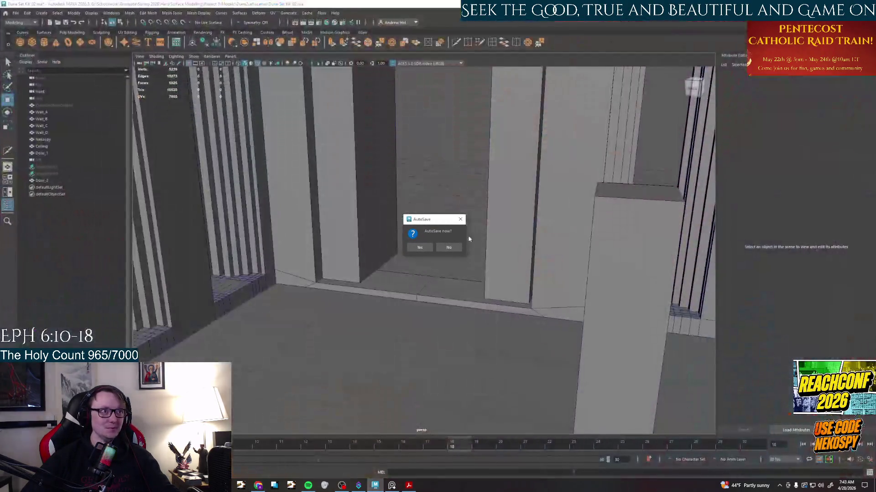
Accept the AutoSave, tumble to look through the archway, then bring up the concrete hall reference photo.
click(419, 247)
mouse_move(424, 287)
alt+mouse_down()
mouse_move(449, 347)
mouse_move(446, 330)
mouse_move(425, 340)
mouse_move(437, 340)
mouse_move(398, 327)
mouse_move(411, 308)
mouse_move(383, 301)
mouse_move(400, 309)
mouse_move(436, 301)
alt+mouse_up()
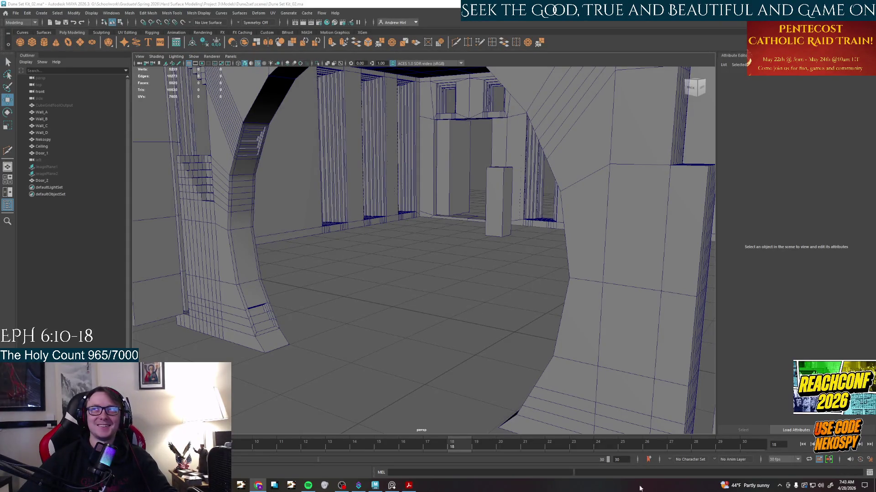
mouse_move(508, 368)
alt+mouse_down()
mouse_move(470, 339)
mouse_move(486, 348)
alt+mouse_up()
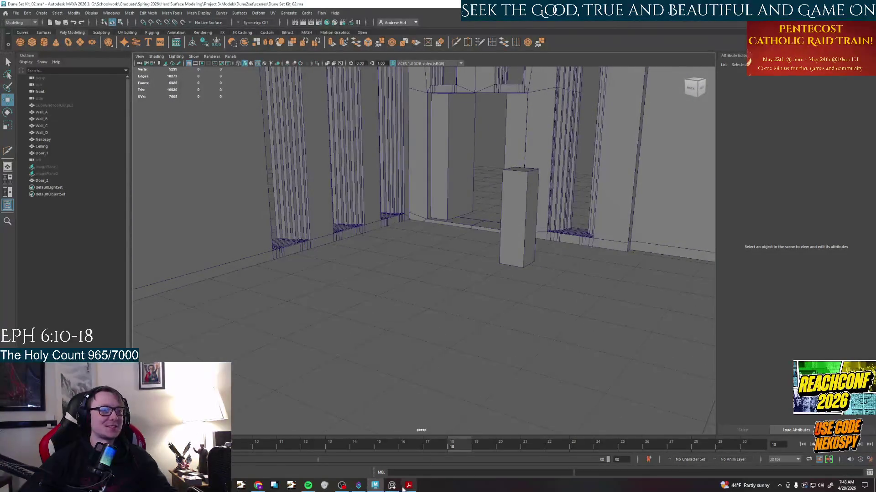
click(392, 487)
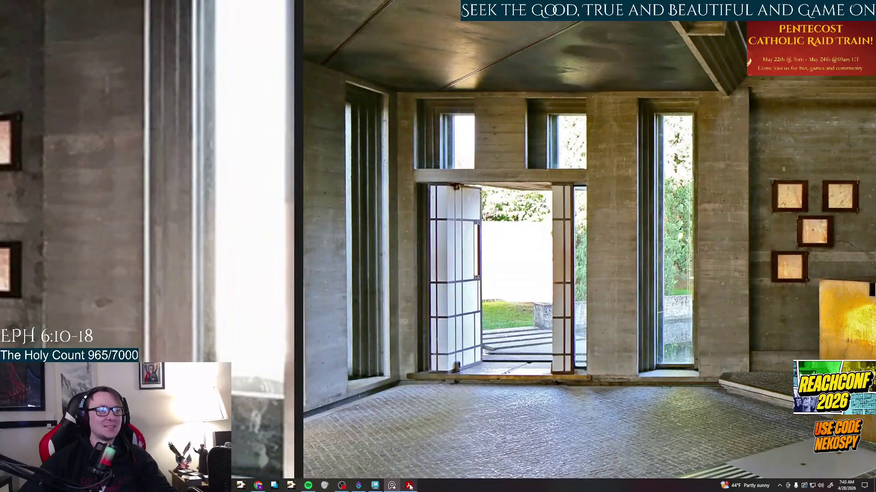
Bring PureRef forward from the taskbar to show the full reference board.
click(409, 487)
click(376, 486)
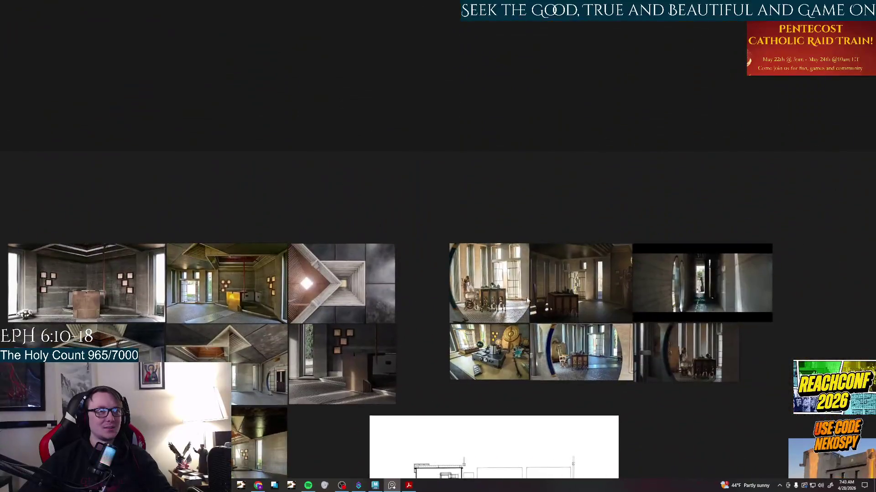
scroll(607, 244, up, 5)
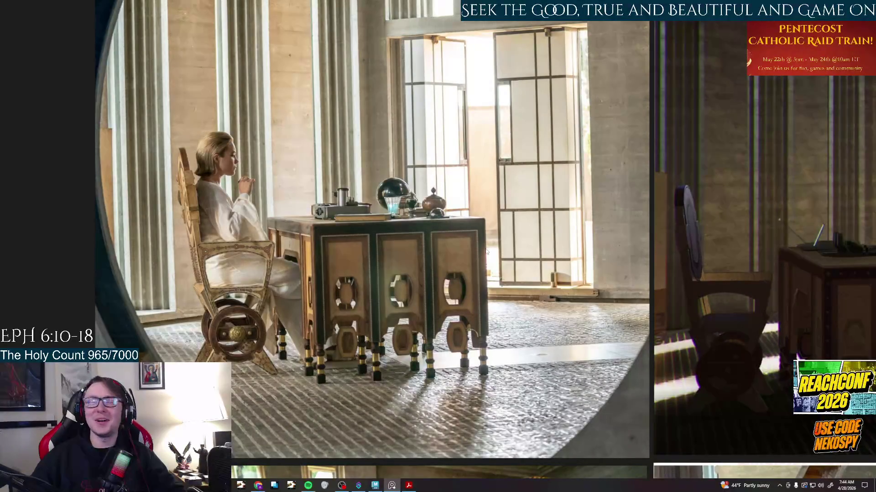
scroll(490, 252, up, 1)
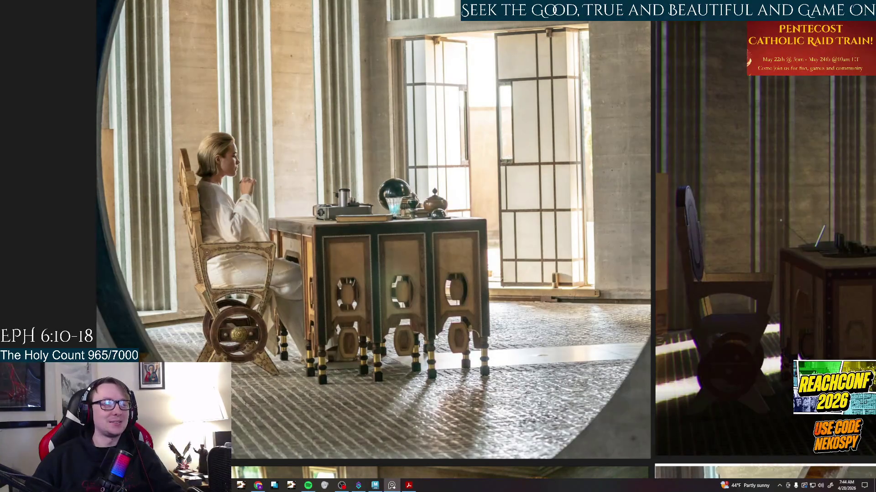
scroll(435, 337, down, 1)
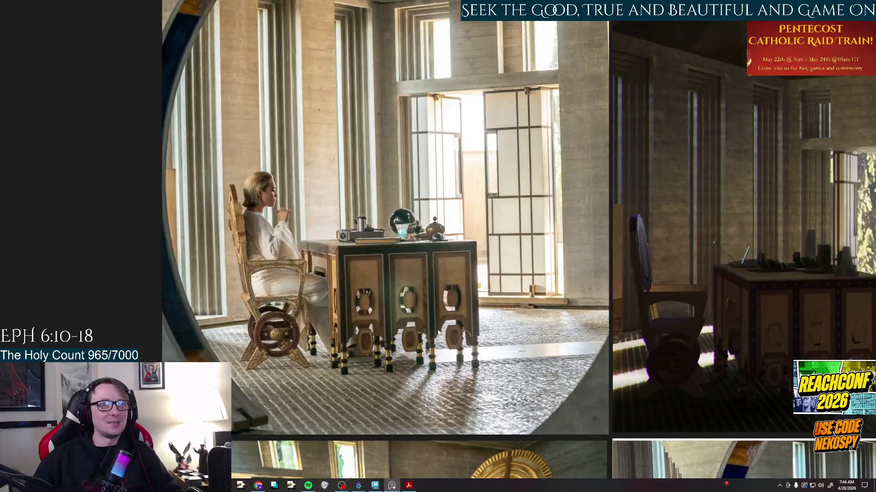
scroll(430, 277, up, 2)
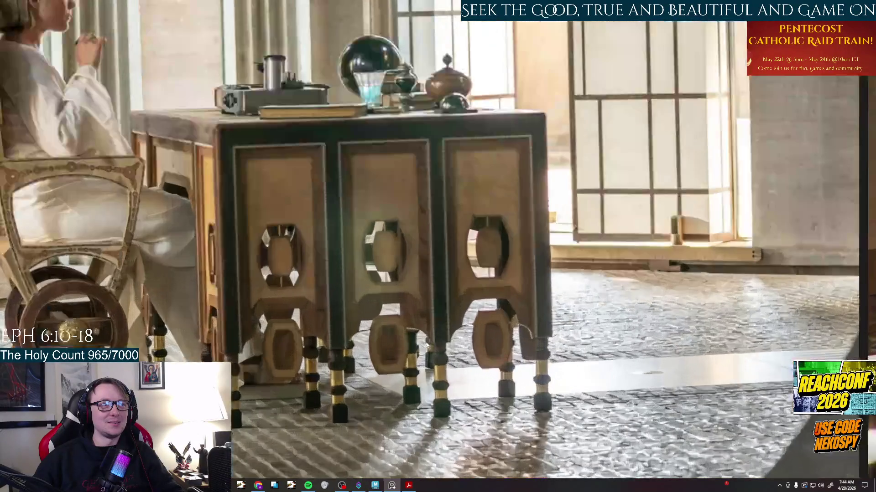
scroll(426, 345, down, 1)
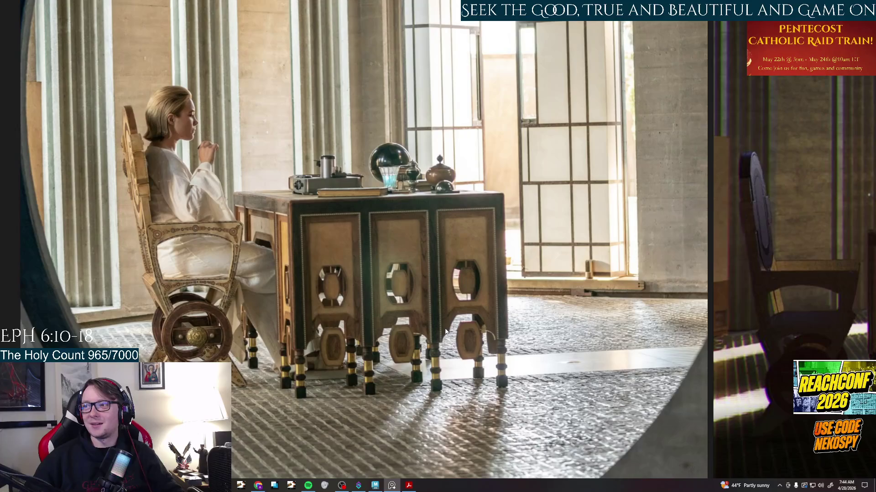
scroll(447, 332, down, 2)
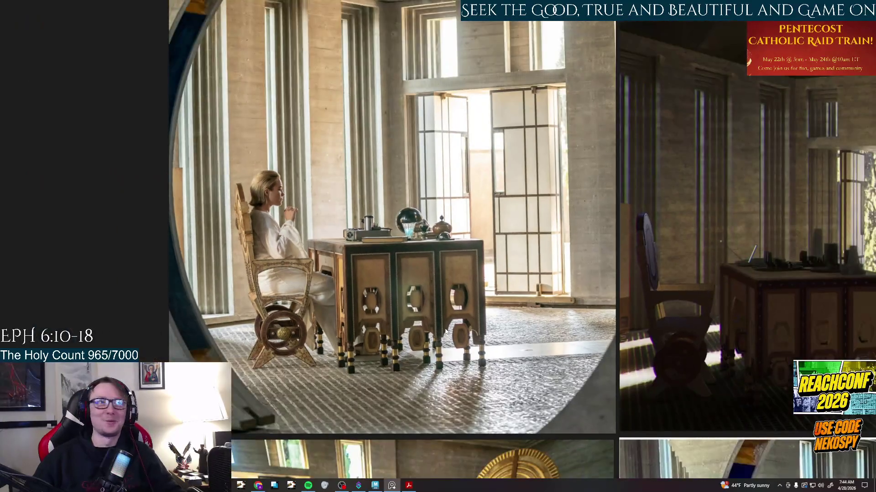
scroll(342, 274, down, 2)
scroll(234, 236, down, 2)
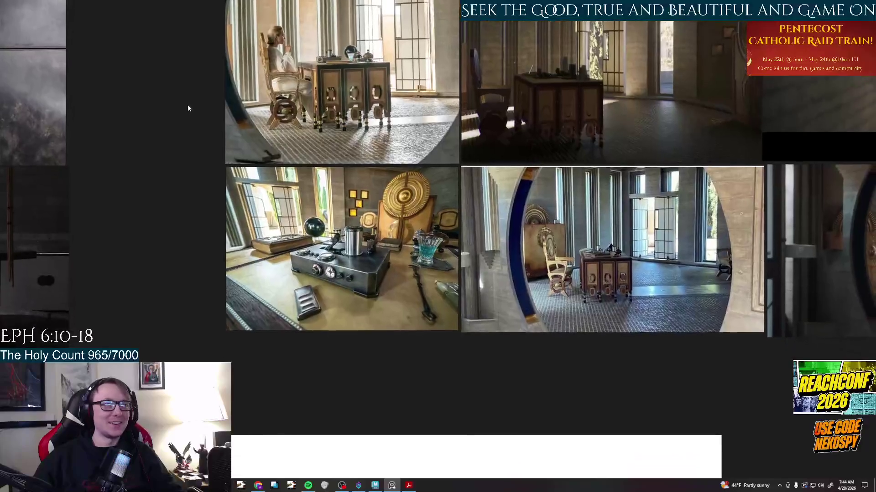
Study the arched-room desk photo up close, then switch back to the Maya set via the taskbar.
click(616, 226)
scroll(450, 399, down, 2)
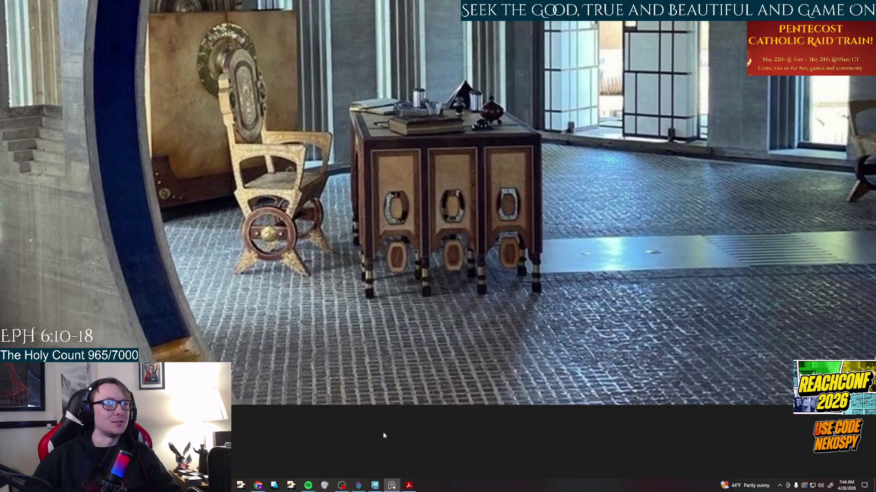
scroll(387, 420, down, 2)
scroll(414, 295, down, 3)
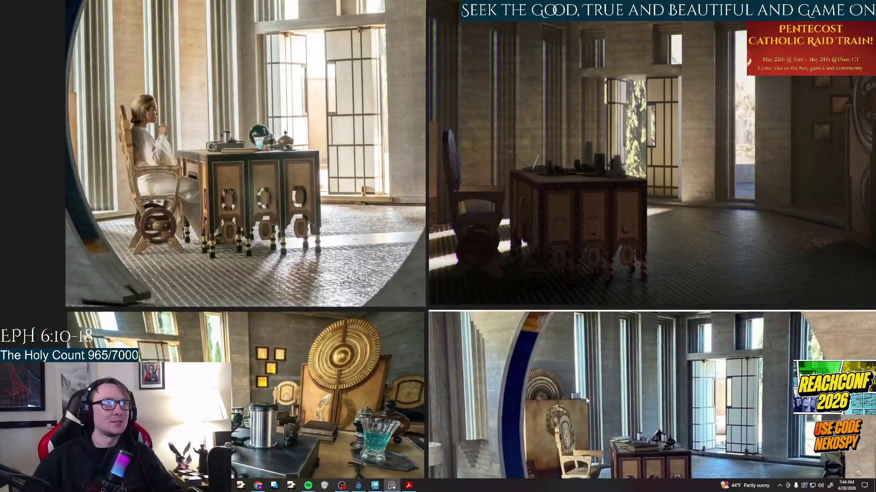
scroll(413, 295, up, 5)
scroll(497, 290, down, 2)
scroll(520, 292, down, 2)
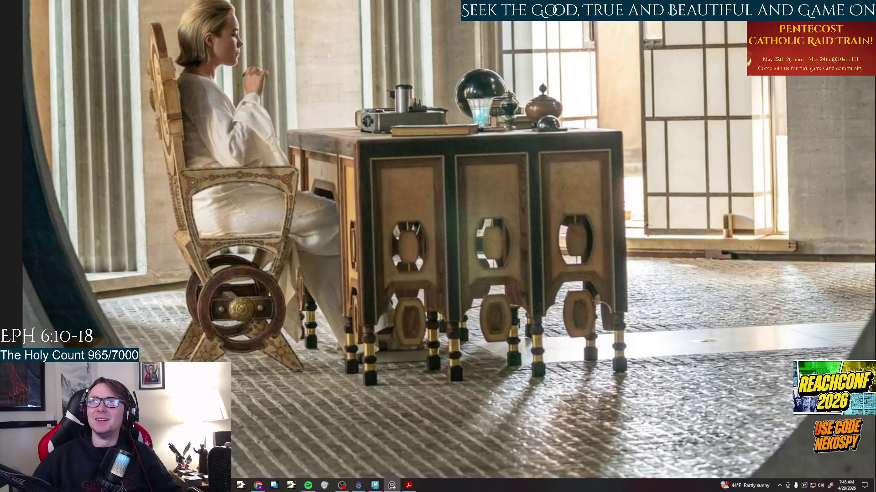
scroll(639, 242, down, 1)
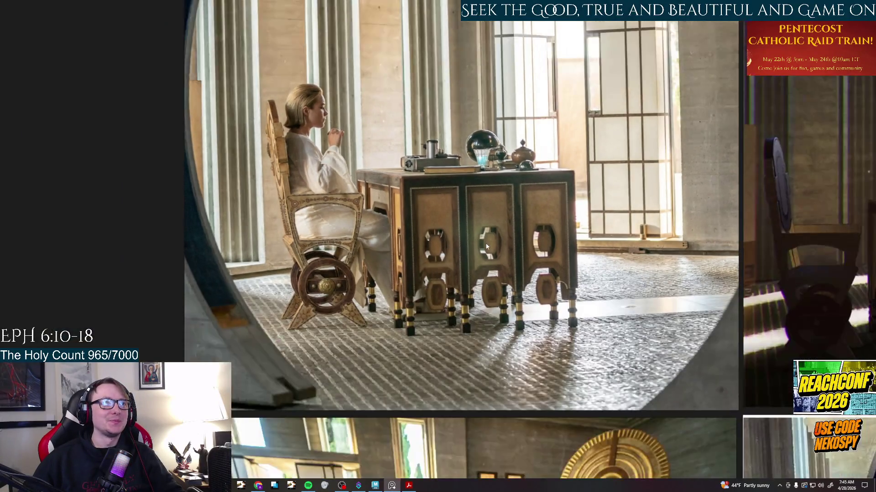
scroll(639, 241, down, 1)
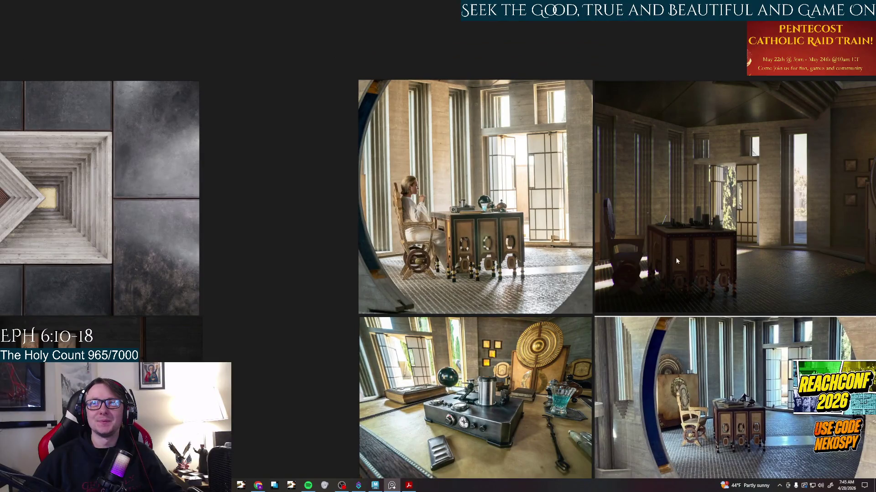
scroll(377, 271, down, 1)
scroll(450, 260, down, 1)
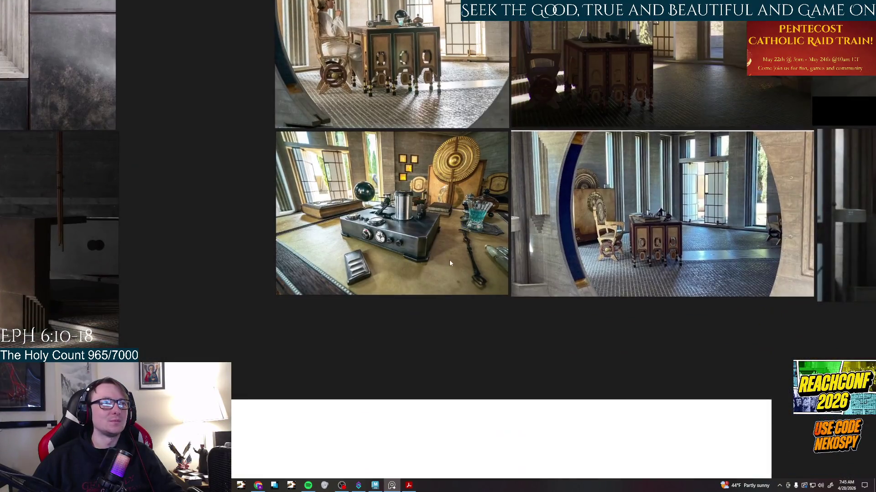
scroll(460, 280, down, 1)
scroll(474, 340, up, 2)
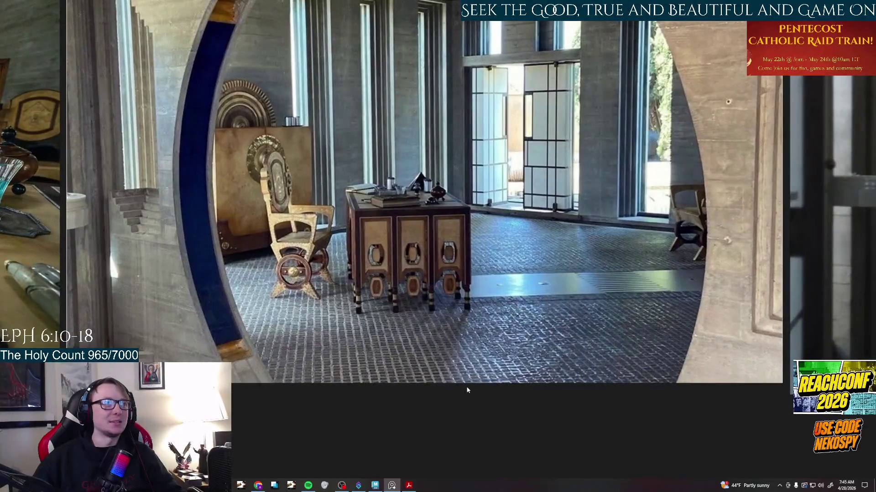
drag(455, 406, 504, 402)
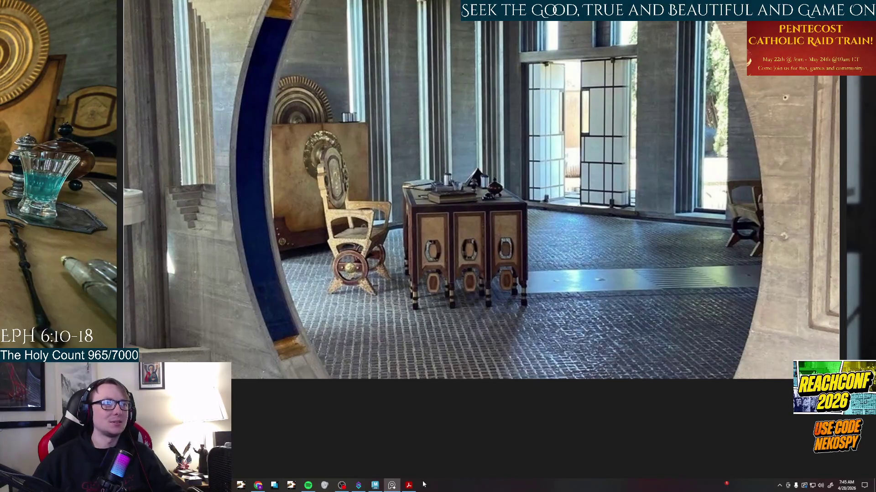
click(408, 486)
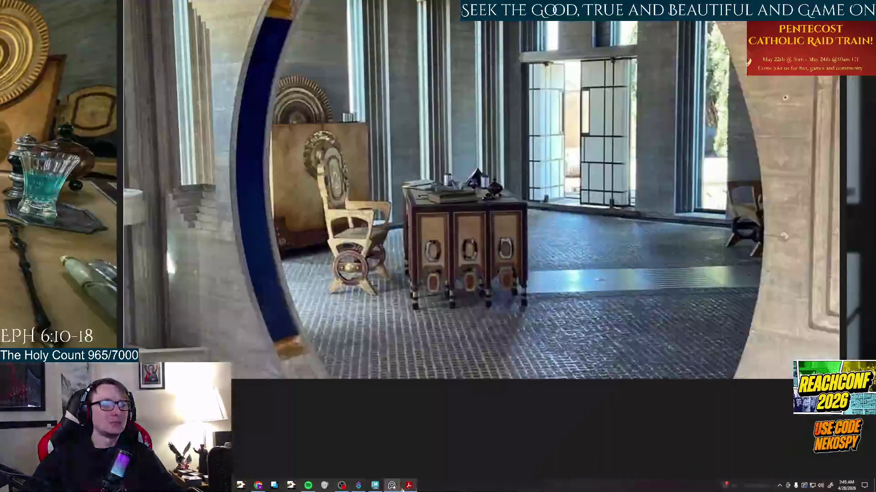
click(375, 486)
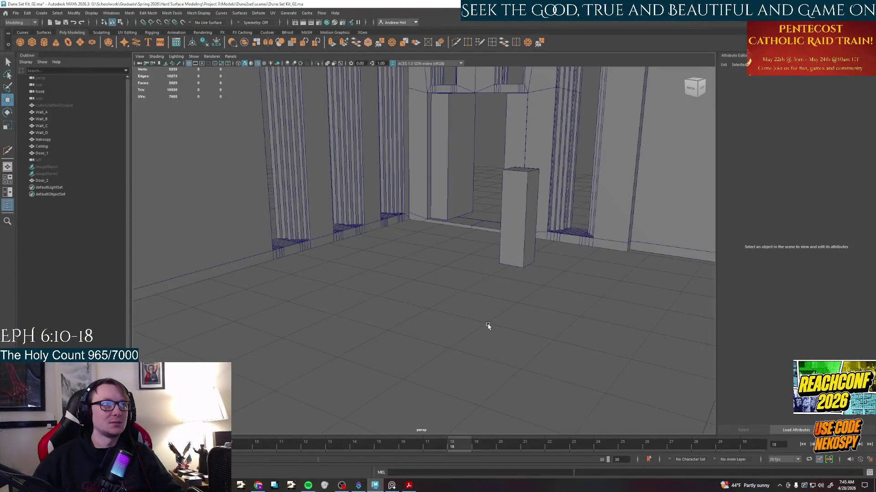
scroll(488, 329, down, 3)
Hide the Ceiling mesh and look down into the room with the Move tool active.
alt+drag(465, 357, 488, 313)
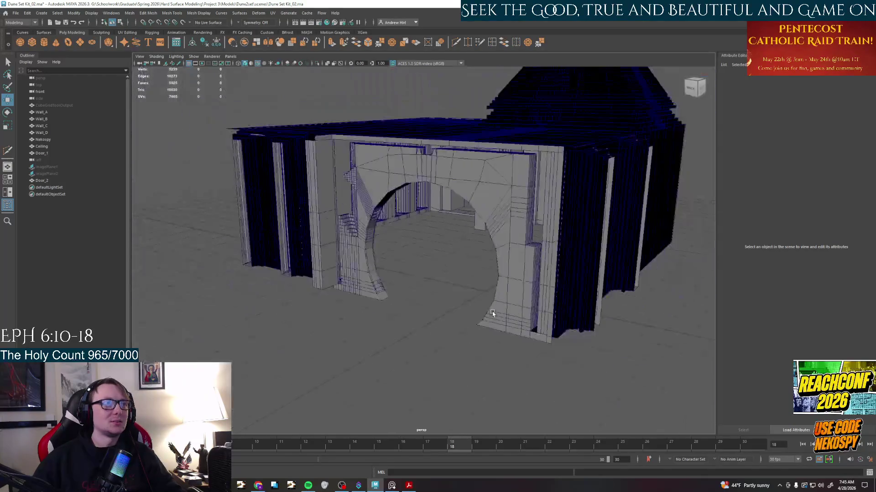
alt+drag(504, 190, 520, 206)
click(520, 183)
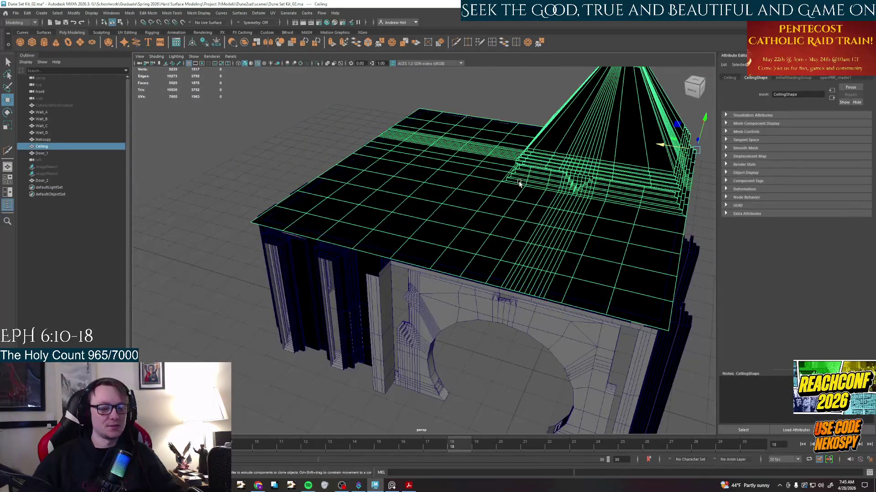
key(ctrl+h)
mouse_move(479, 226)
alt+mouse_down()
mouse_move(513, 254)
mouse_move(506, 288)
mouse_move(476, 275)
alt+mouse_up()
scroll(513, 253, up, 4)
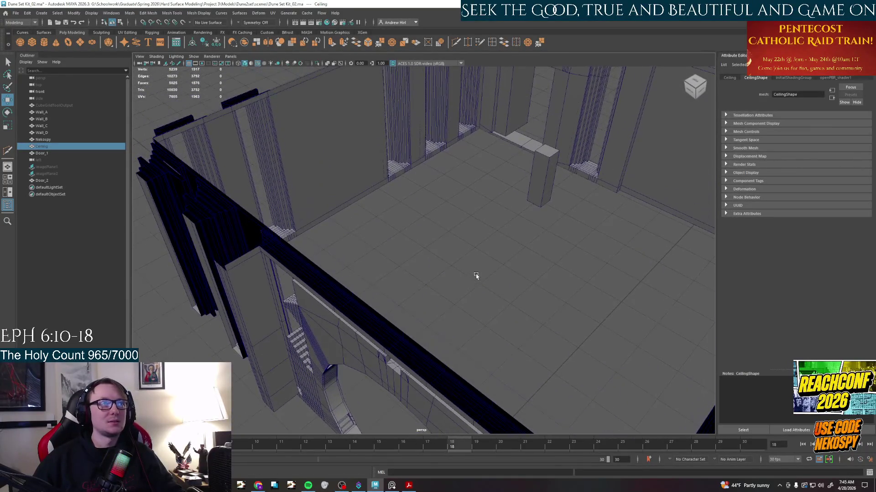
key(w)
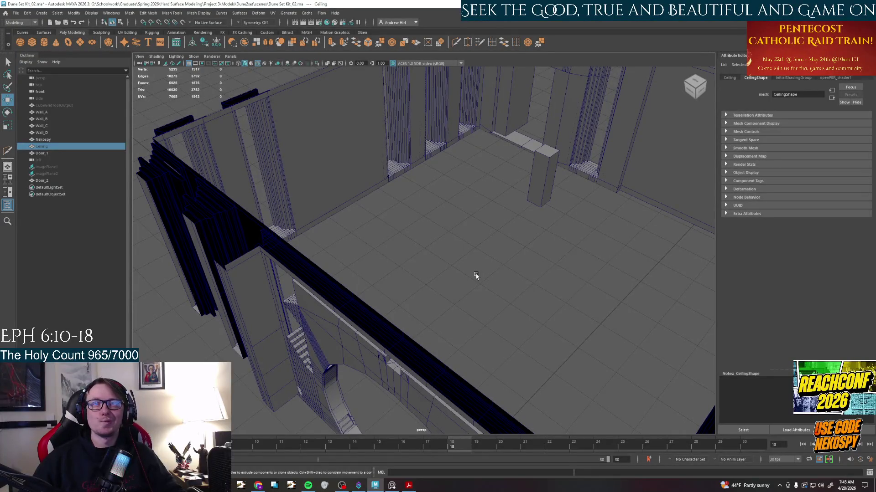
Bring the Exodus90 PDF back to the front from the taskbar.
click(410, 486)
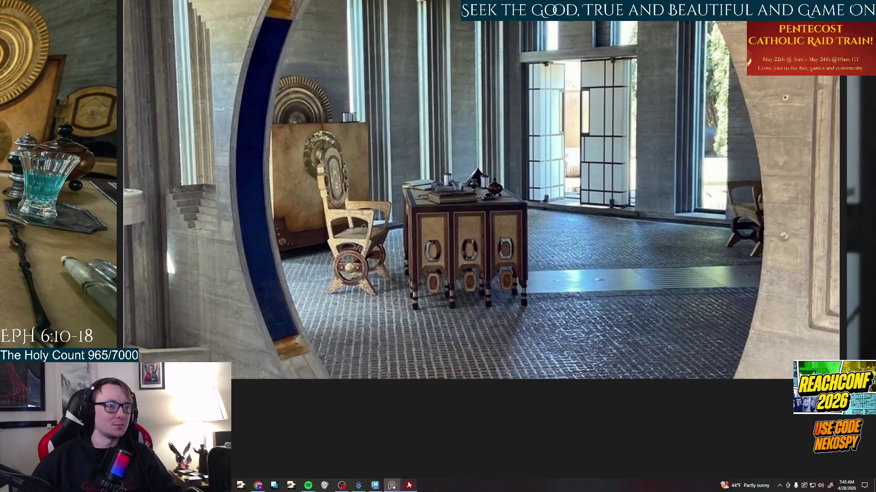
click(408, 486)
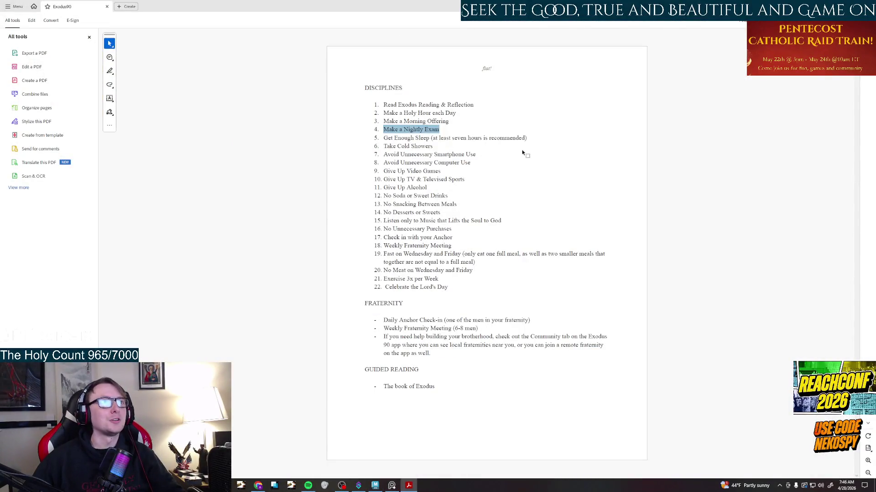
Select and clear the first discipline items and the word Reflection while reading.
click(522, 162)
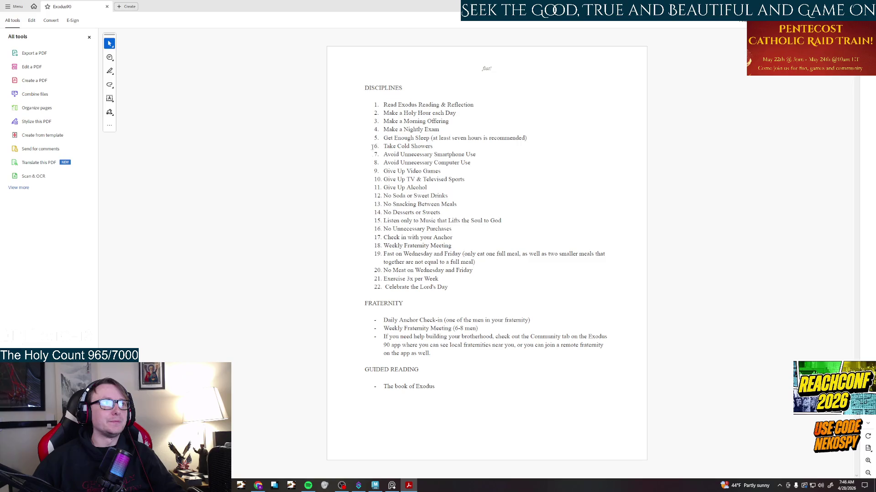
mouse_move(383, 104)
mouse_down()
mouse_move(450, 133)
mouse_move(449, 122)
mouse_up()
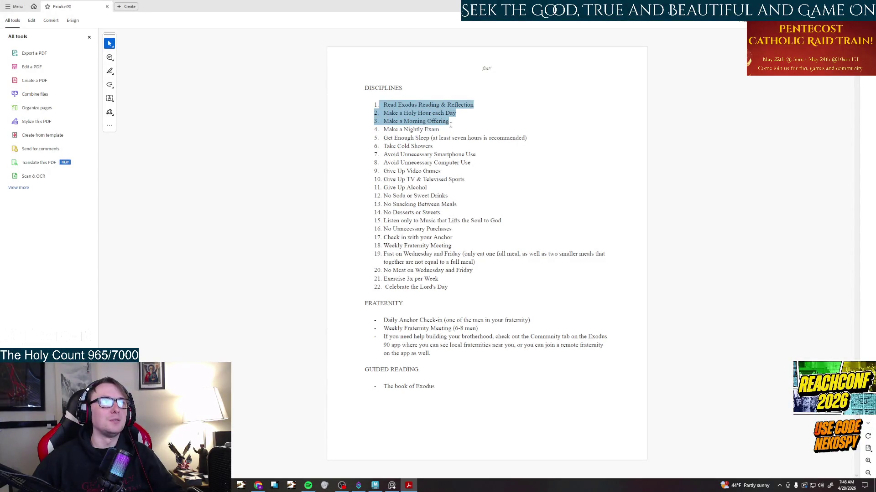
click(509, 208)
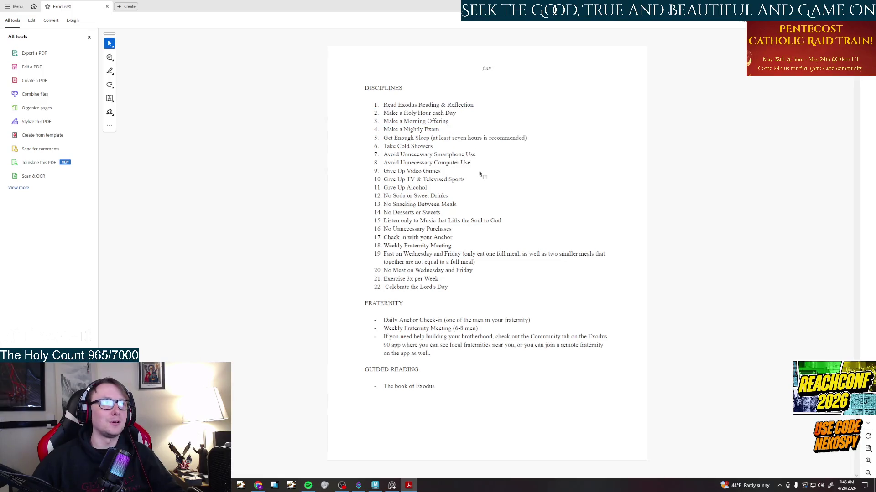
double_click(459, 105)
click(344, 141)
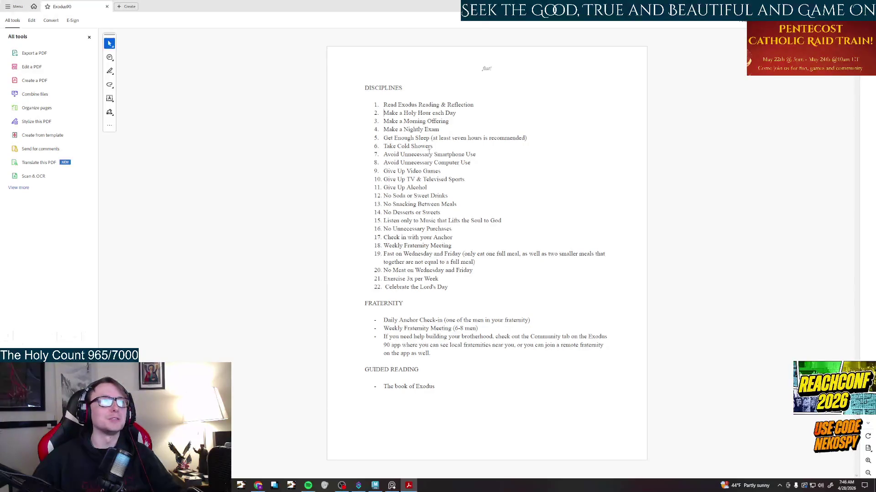
Go over item 5, undoing an accidental line drawn across it so the page stays unmarked.
drag(383, 138, 531, 138)
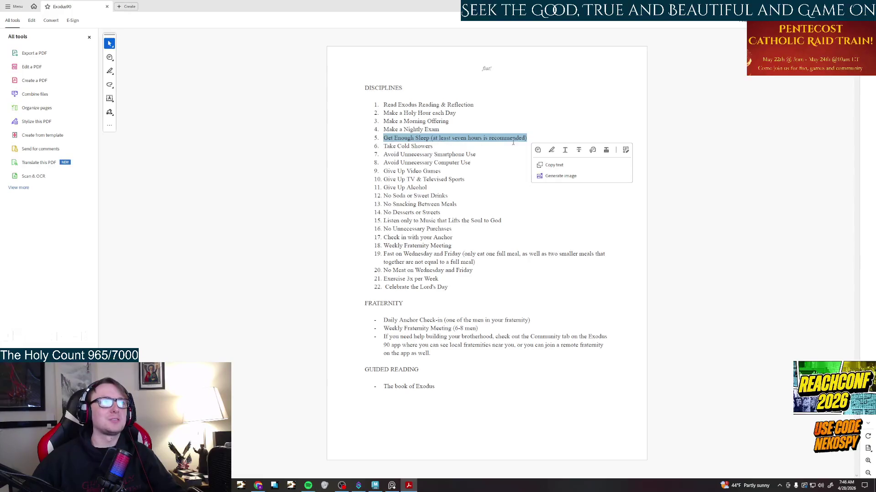
click(552, 150)
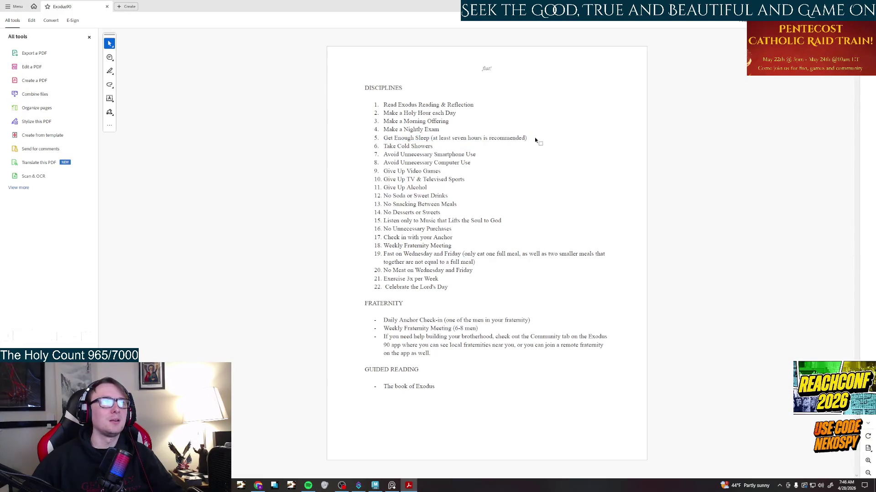
drag(539, 139, 396, 139)
key(ctrl+z)
drag(526, 137, 384, 137)
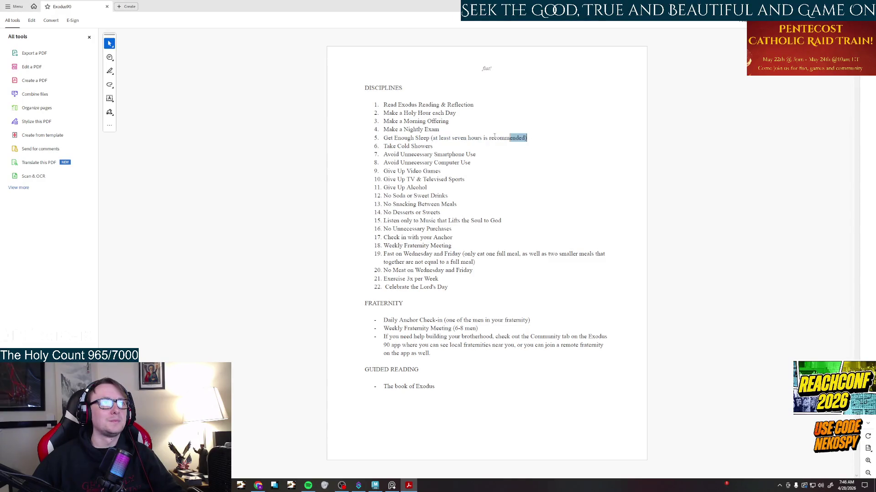
click(383, 146)
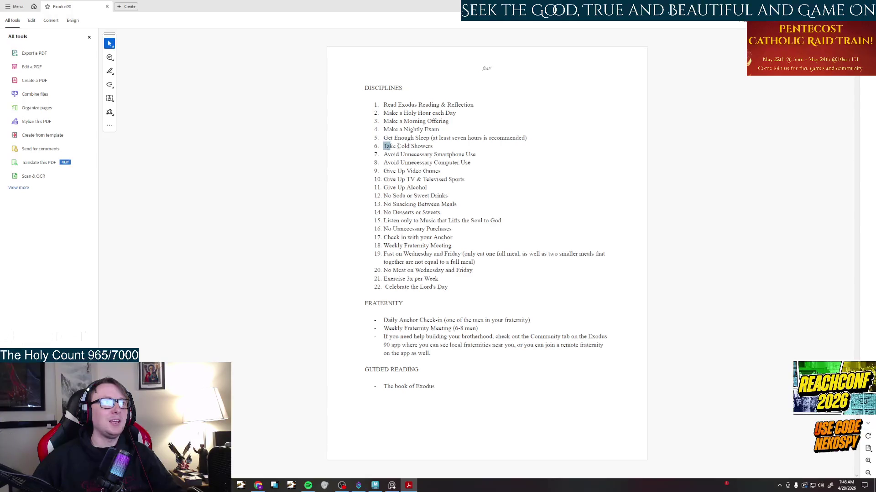
drag(383, 146, 433, 146)
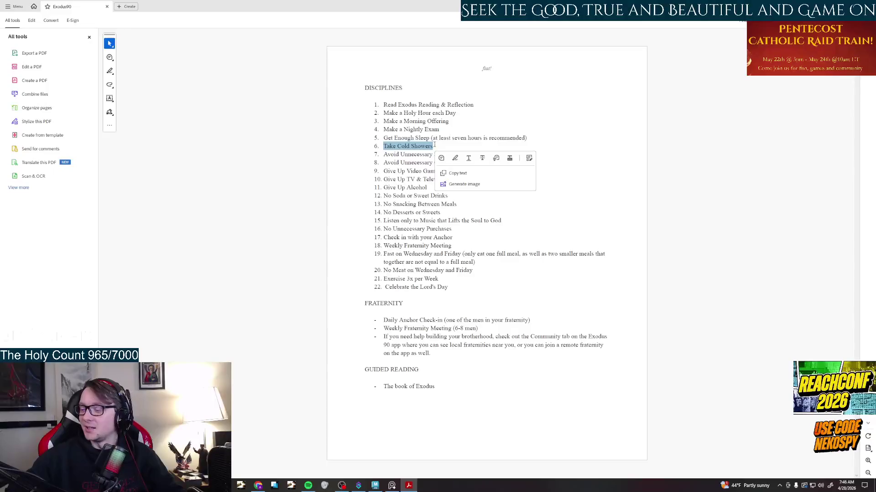
key(Caps_Lock)
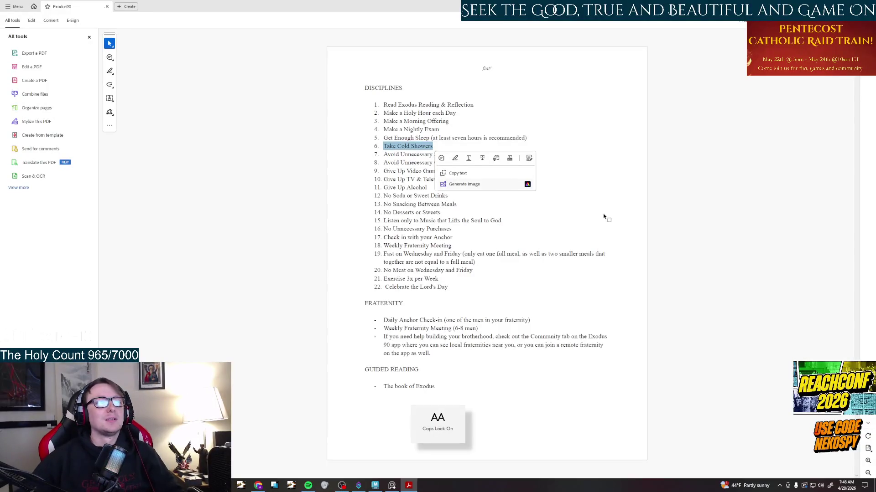
click(599, 217)
key(Caps_Lock)
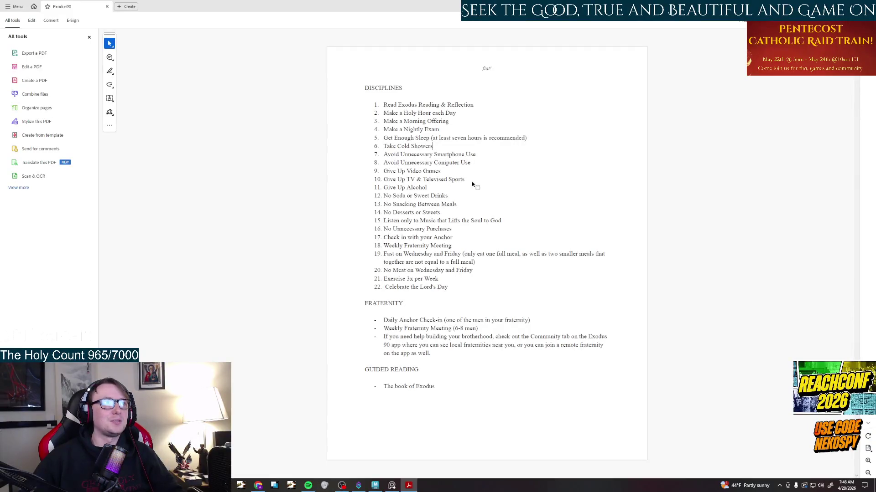
drag(465, 179, 384, 157)
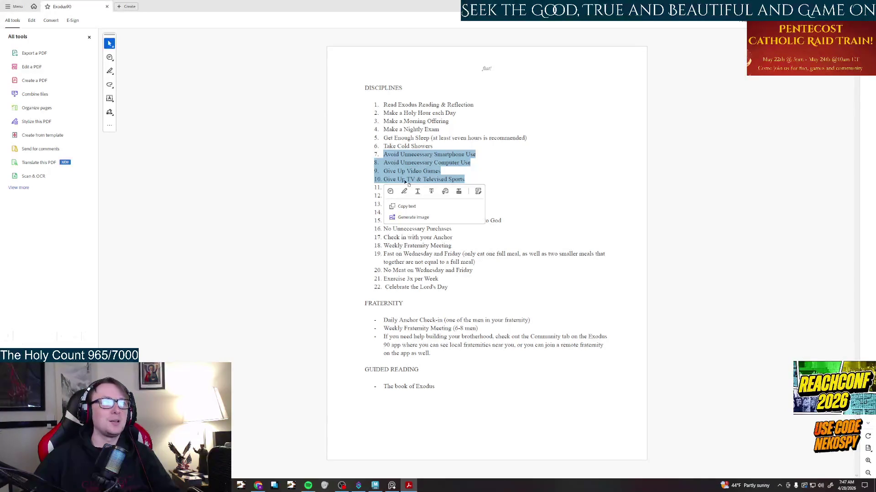
click(575, 207)
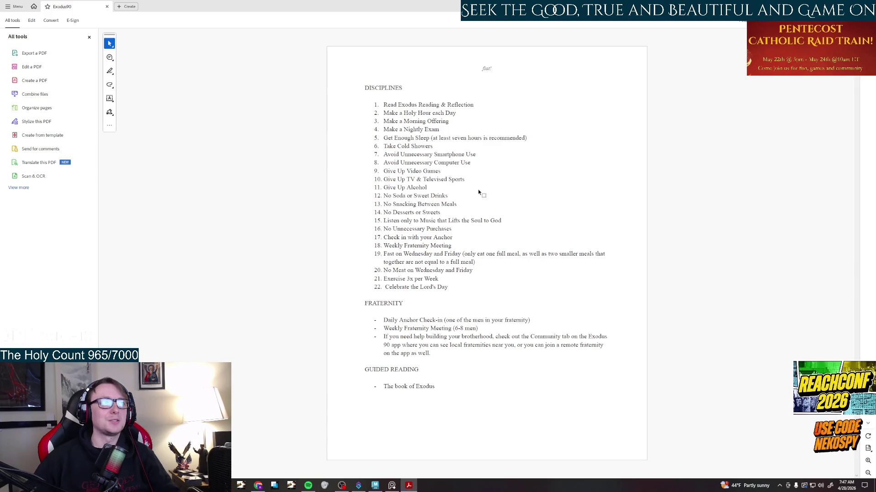
drag(466, 180, 374, 155)
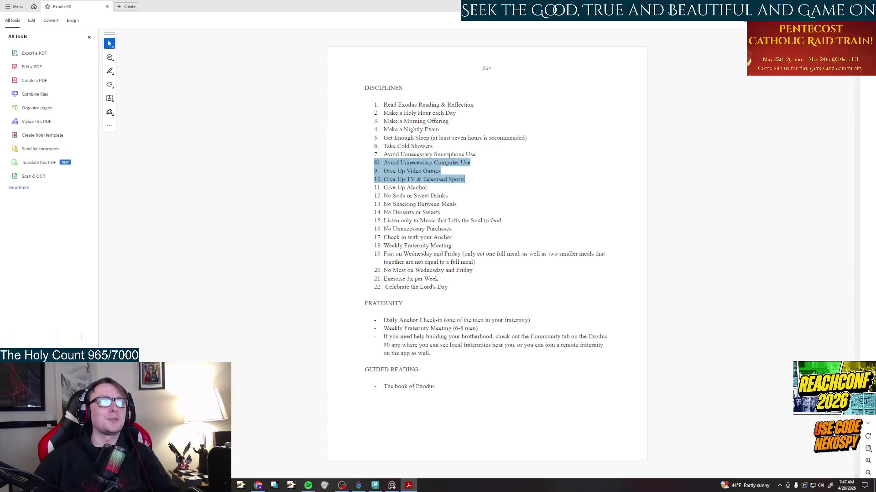
click(486, 187)
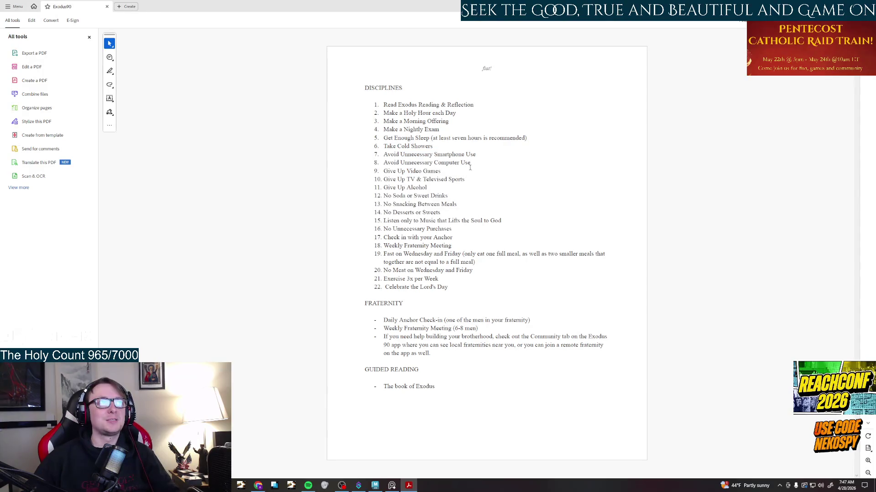
drag(472, 164, 355, 153)
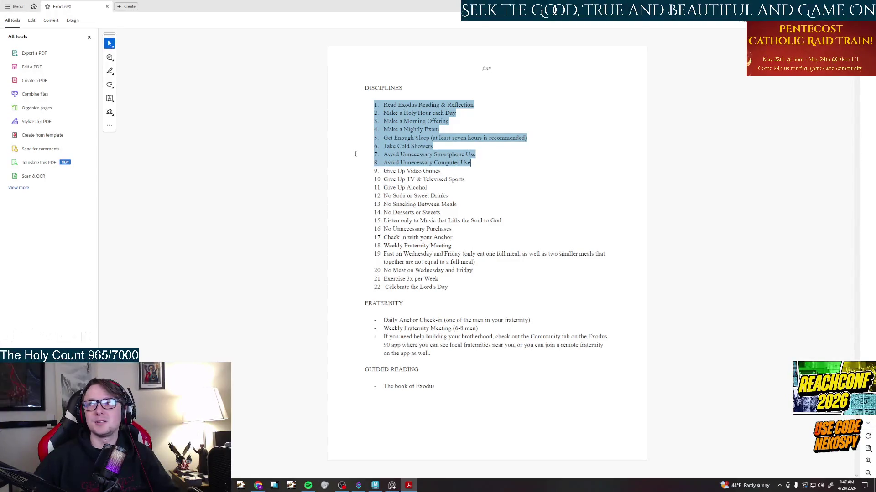
drag(471, 163, 375, 156)
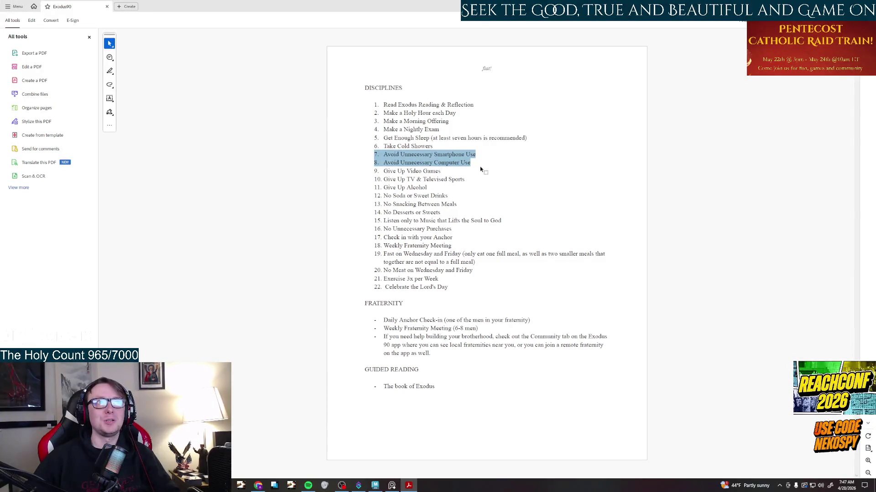
click(473, 165)
drag(471, 164, 369, 163)
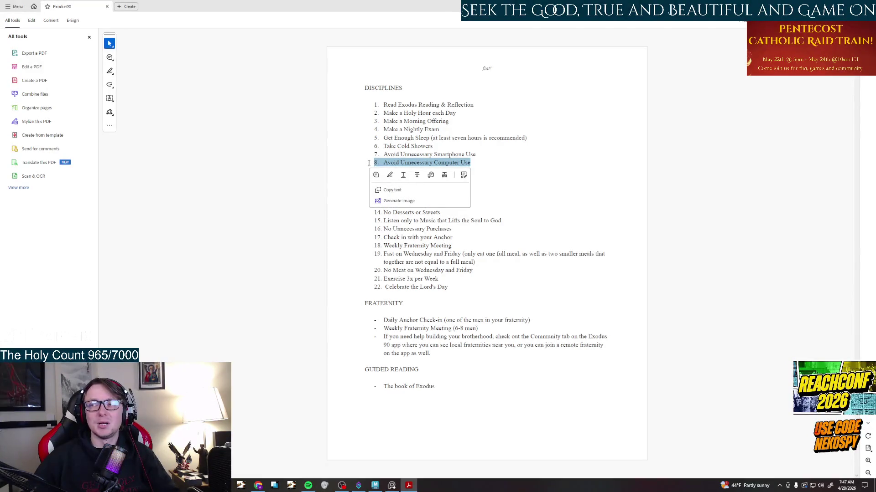
click(427, 169)
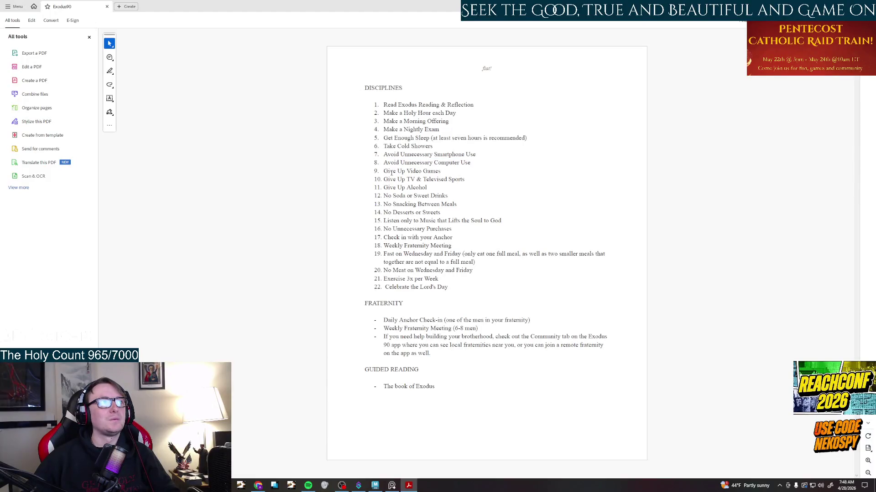
drag(383, 171, 446, 180)
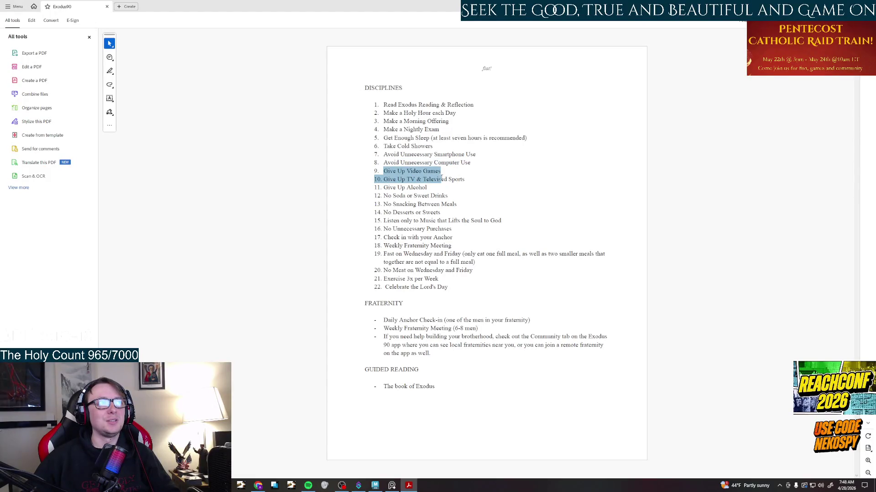
click(449, 173)
drag(384, 170, 465, 179)
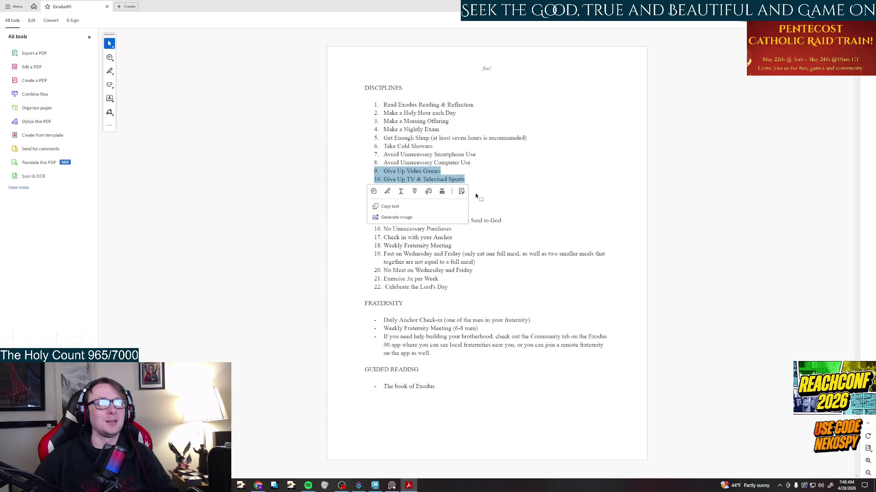
click(440, 173)
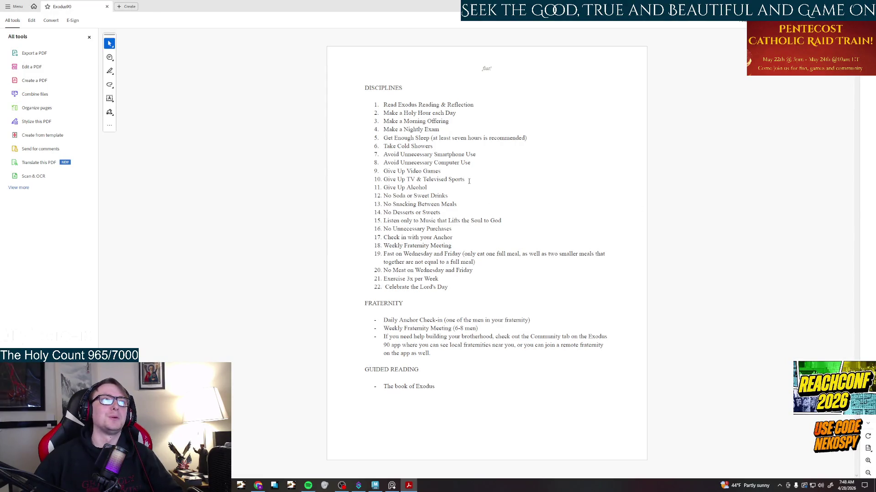
drag(441, 171, 373, 171)
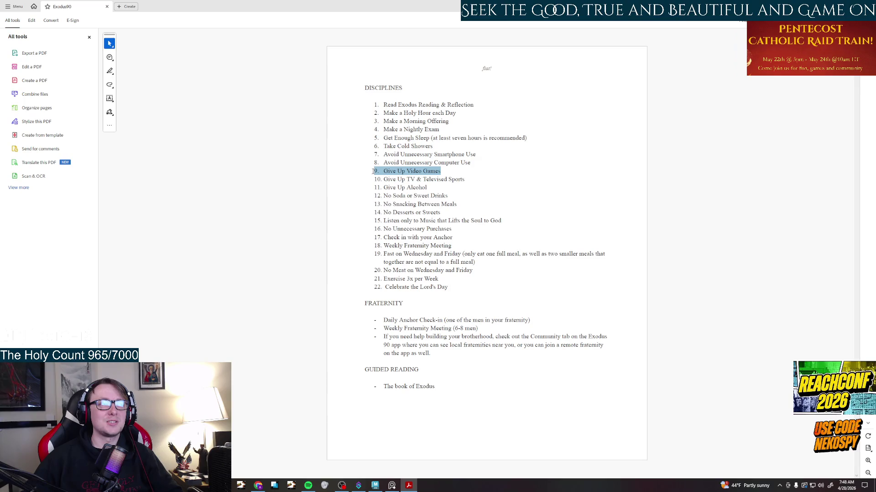
click(513, 194)
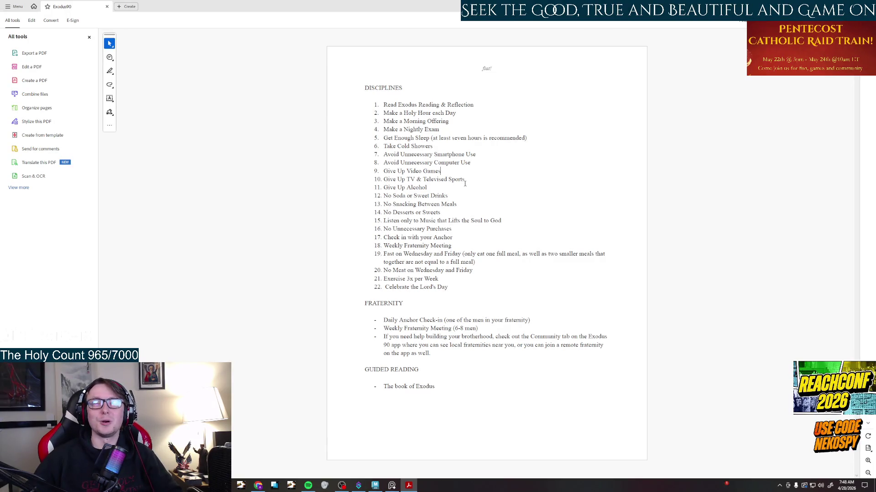
drag(470, 180, 369, 181)
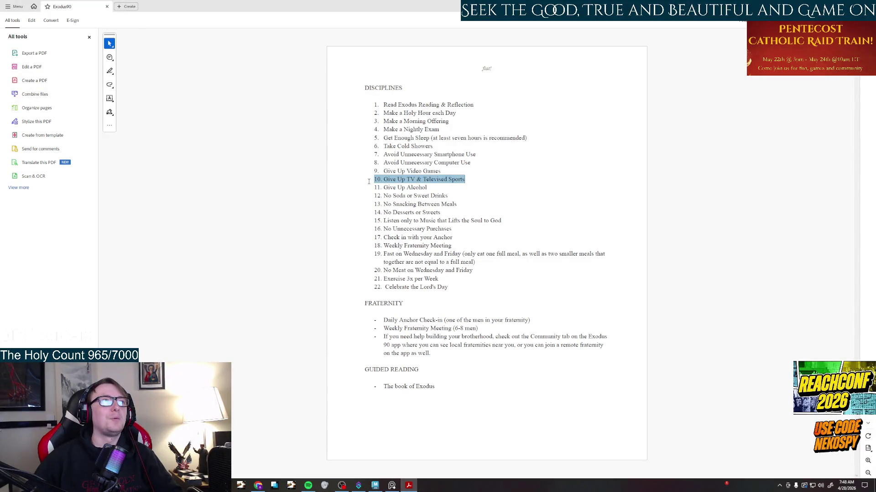
click(536, 192)
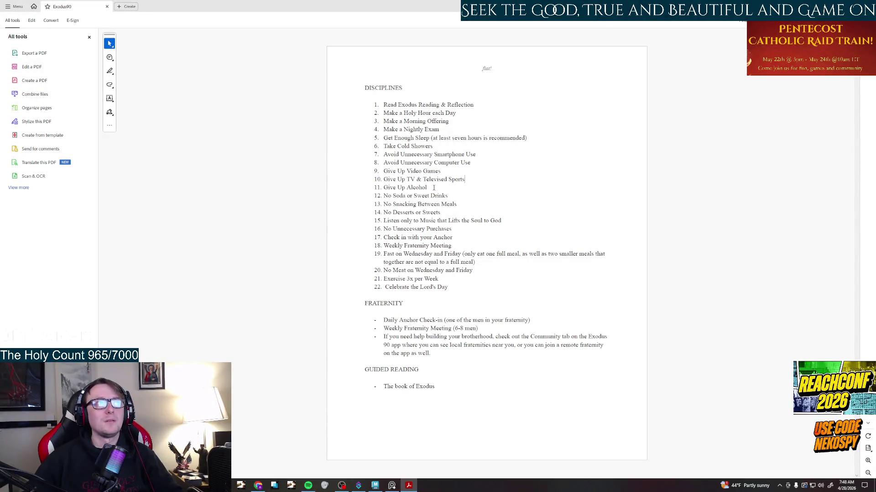
drag(431, 187, 369, 106)
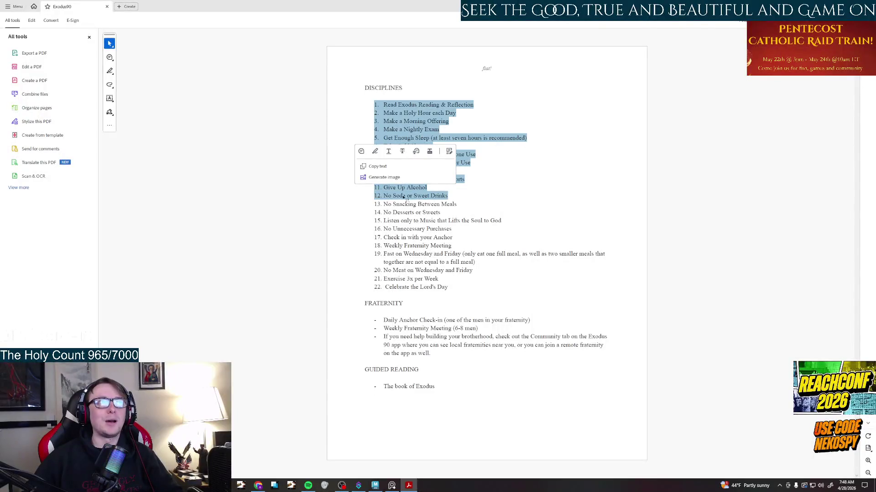
click(512, 199)
drag(381, 196, 449, 196)
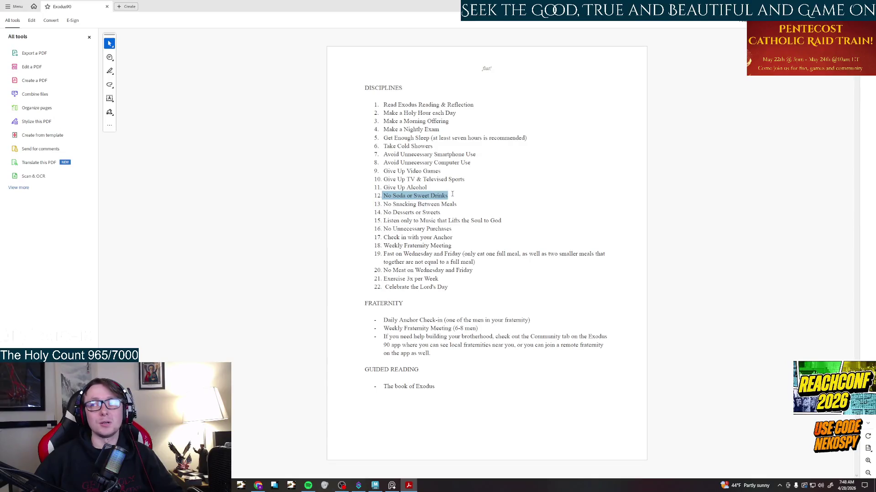
click(475, 195)
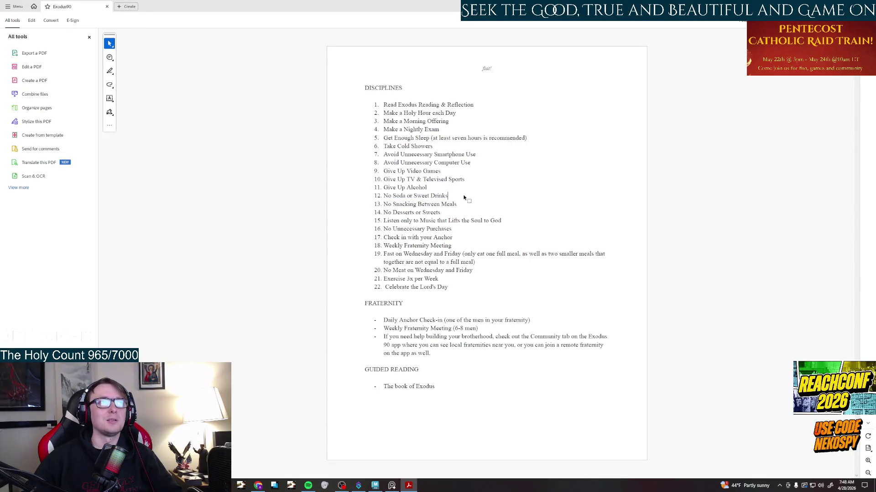
drag(374, 103, 357, 215)
click(508, 209)
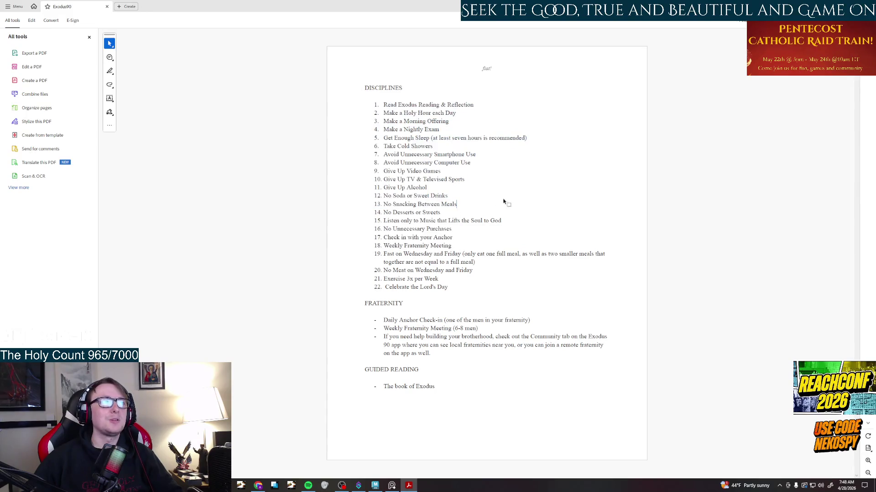
drag(442, 212, 373, 102)
click(579, 233)
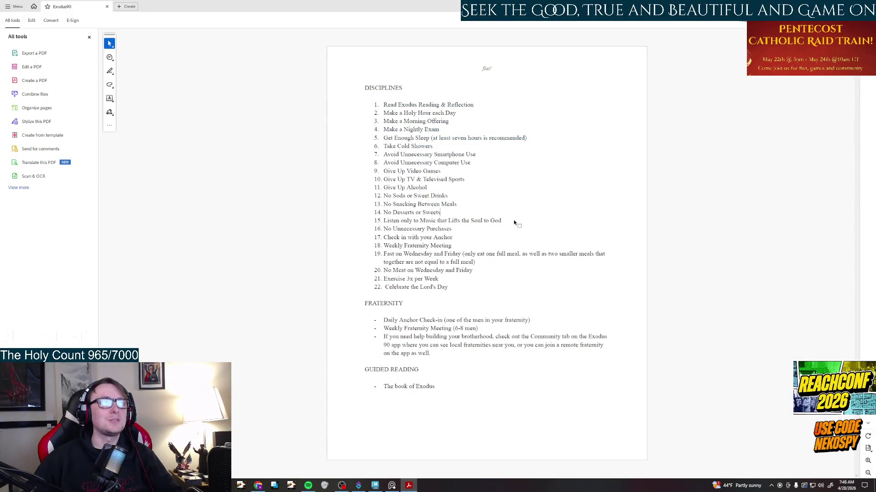
drag(373, 228, 385, 228)
drag(503, 220, 374, 222)
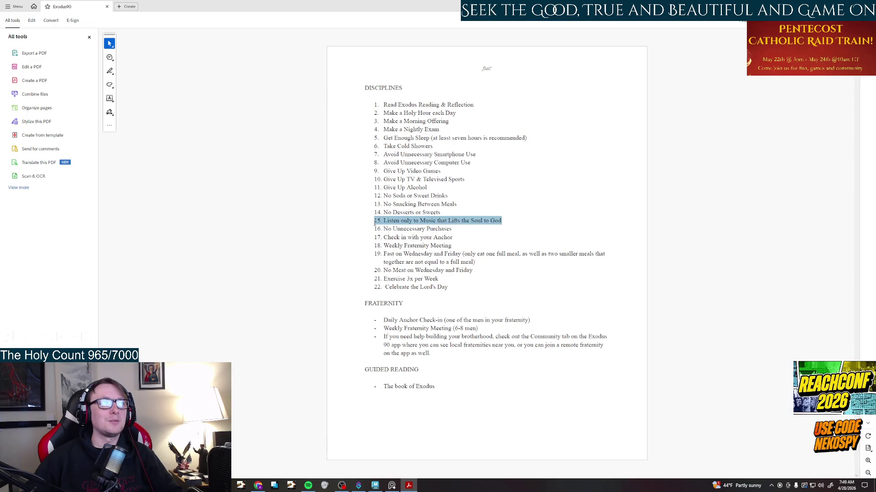
click(536, 235)
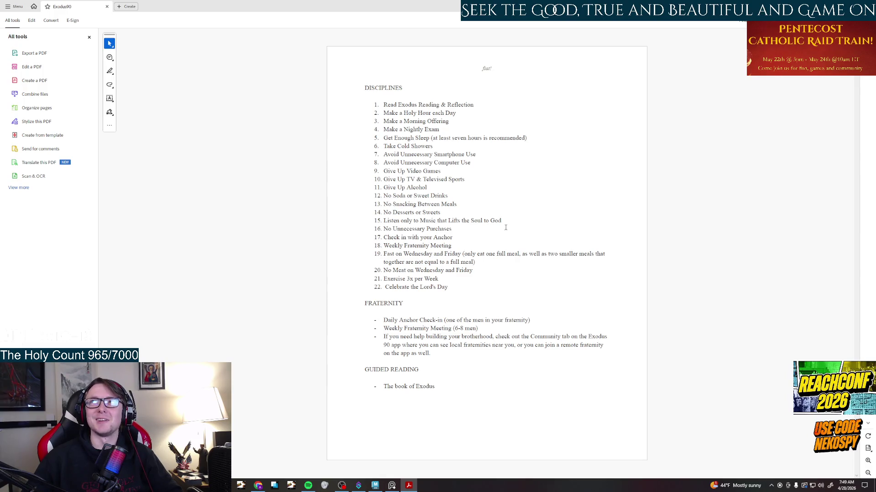
mouse_move(502, 220)
mouse_down()
mouse_move(383, 228)
mouse_move(378, 219)
mouse_up()
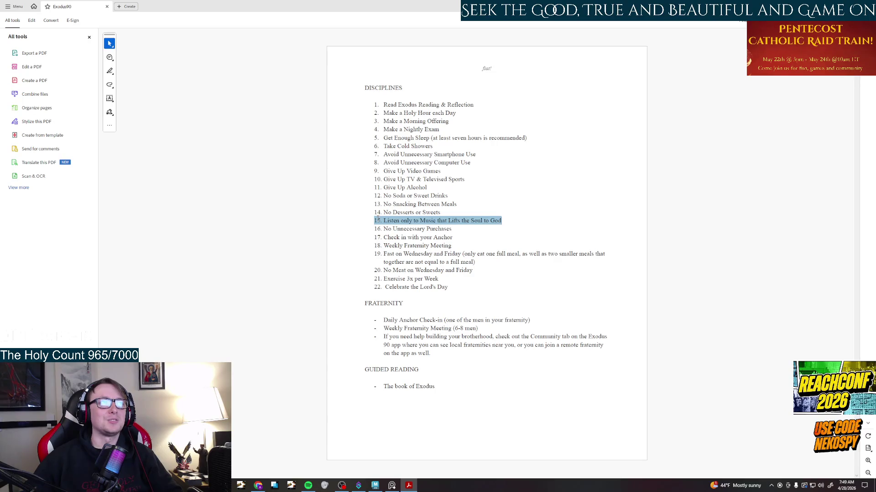
click(524, 240)
drag(503, 221, 374, 221)
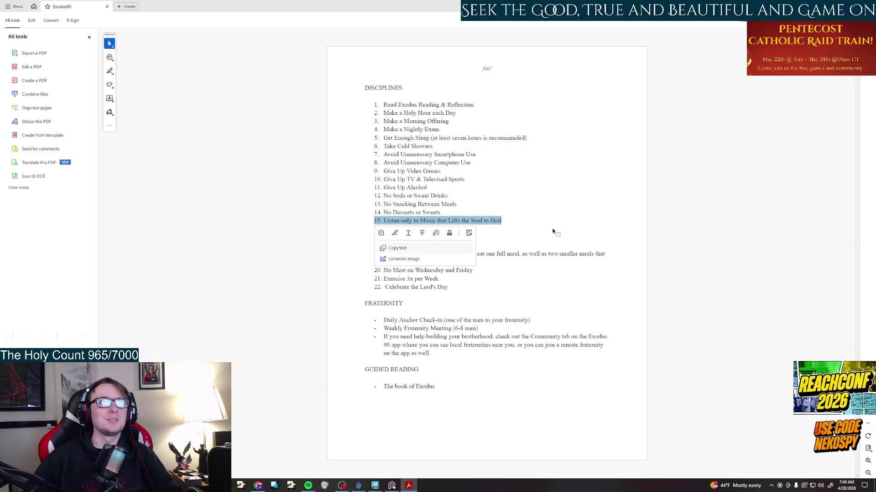
click(552, 231)
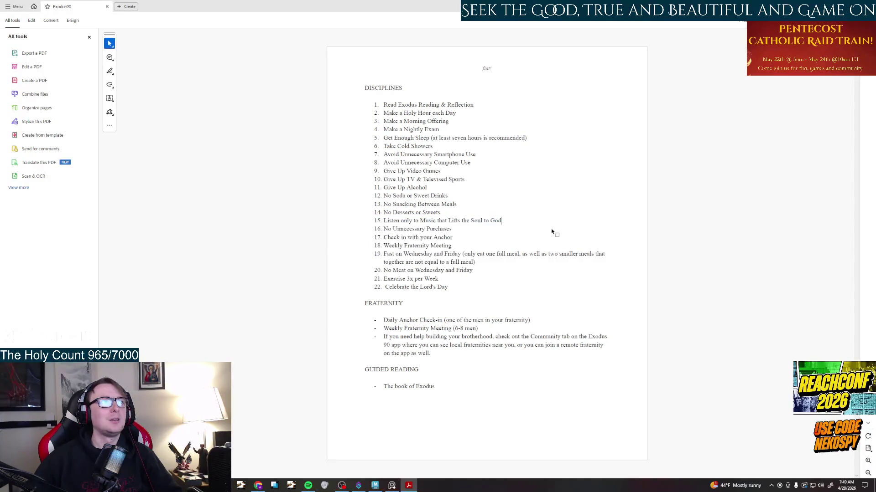
triple_click(454, 236)
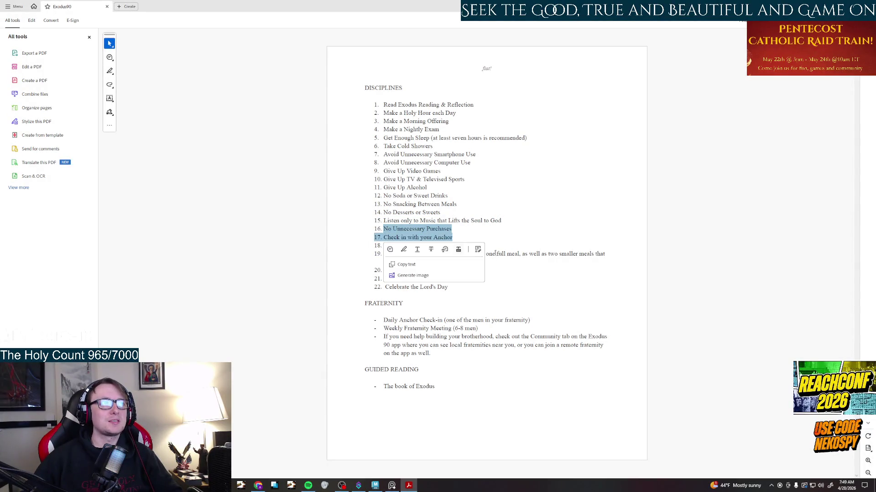
click(494, 238)
drag(453, 237, 392, 230)
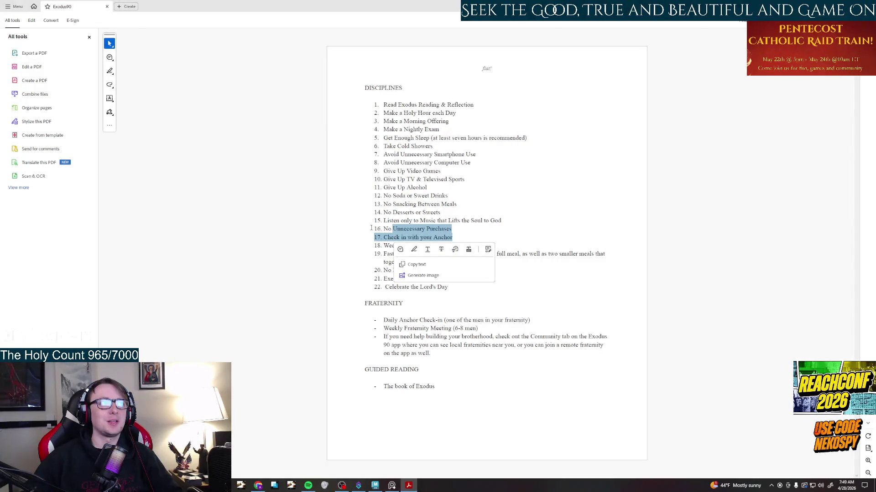
click(456, 228)
drag(453, 229, 370, 230)
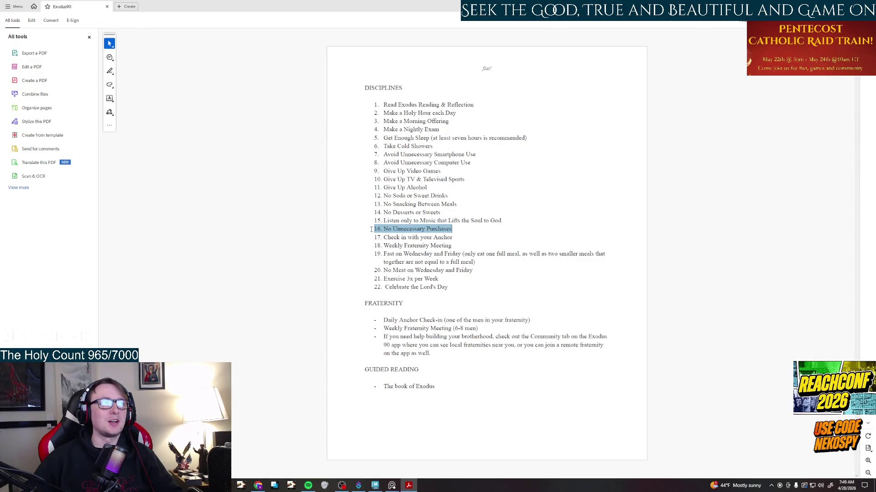
click(453, 229)
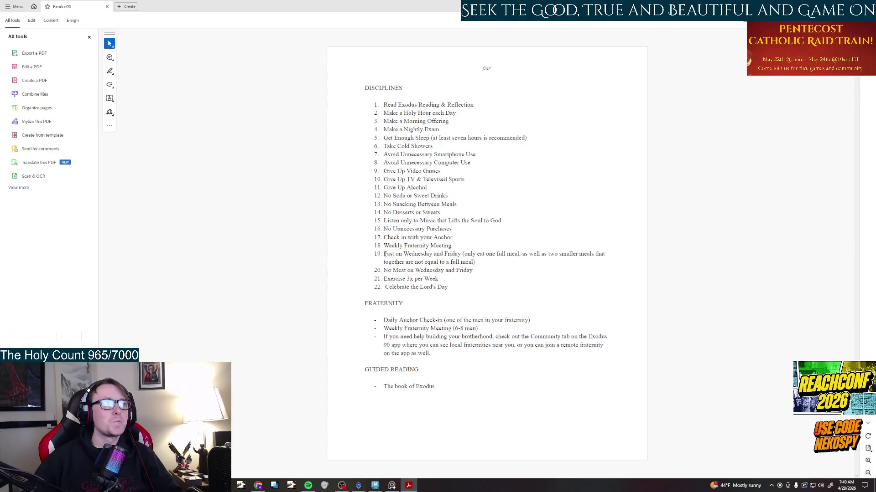
mouse_move(384, 254)
mouse_down()
mouse_move(487, 270)
mouse_move(474, 272)
mouse_up()
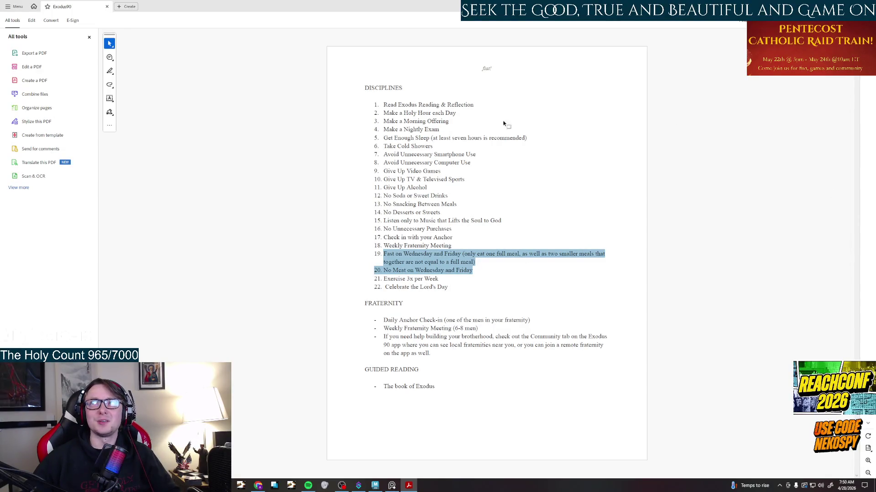
click(480, 277)
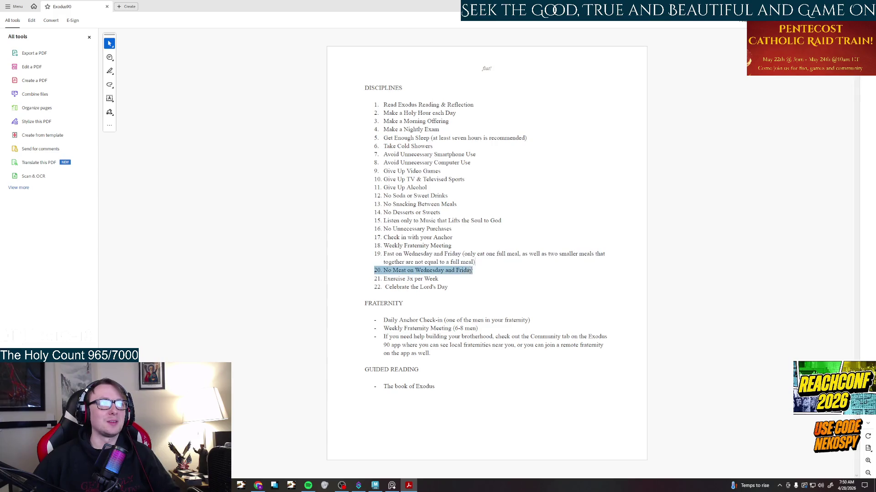
drag(475, 263, 375, 253)
click(445, 266)
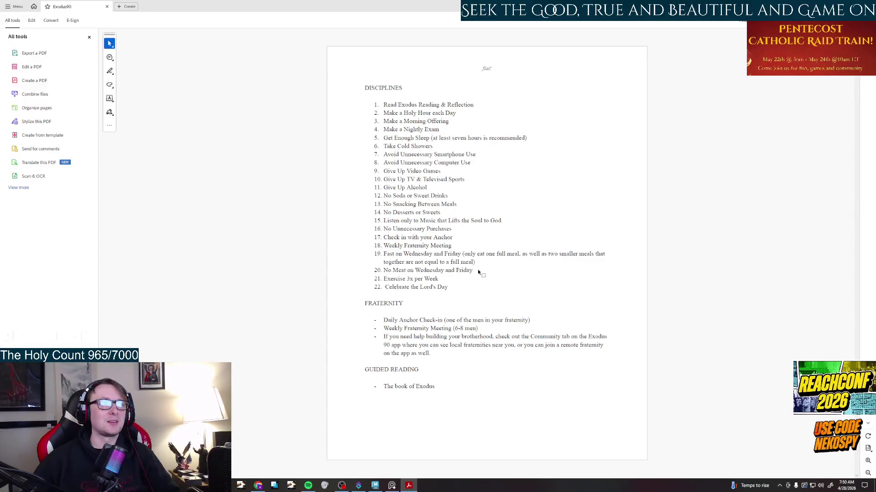
drag(473, 271, 375, 253)
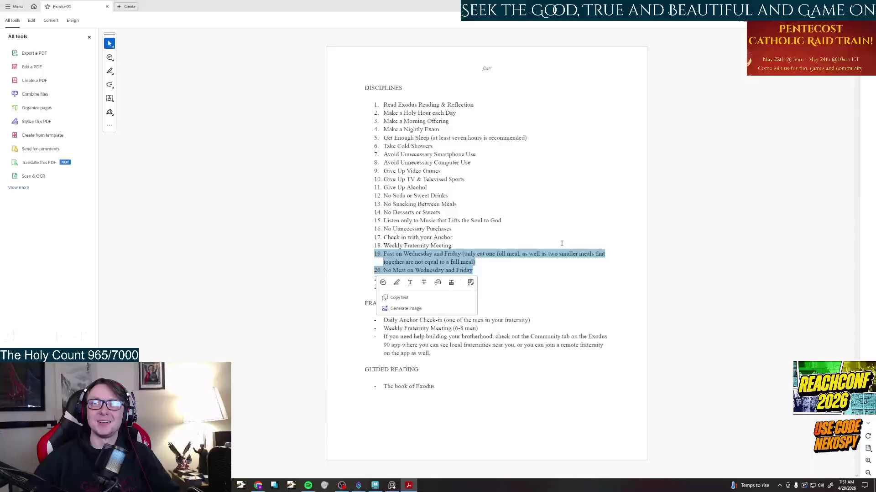
key(Escape)
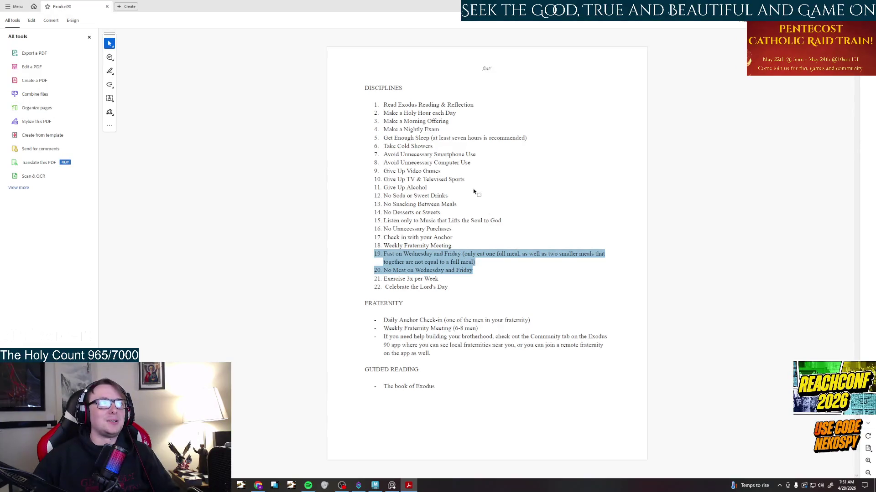
click(448, 196)
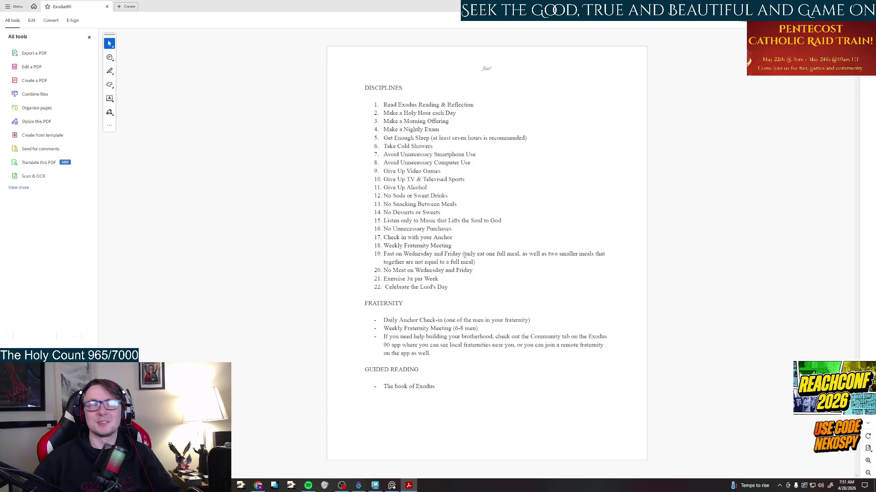
drag(463, 254, 473, 262)
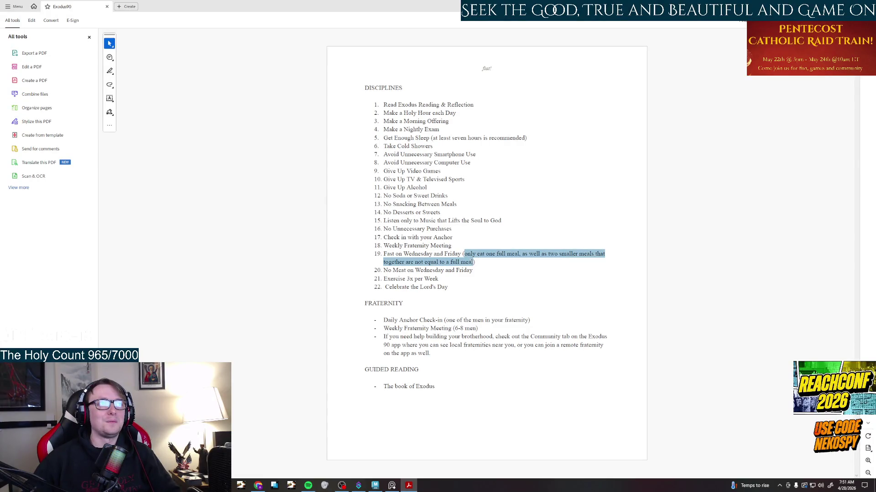
Read through the fasting note in item 19, selecting and clearing its text.
click(584, 289)
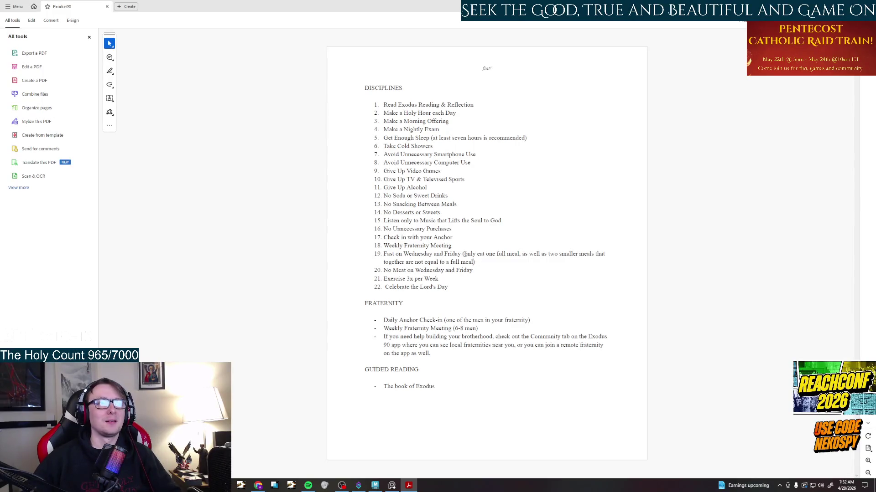
drag(465, 254, 474, 262)
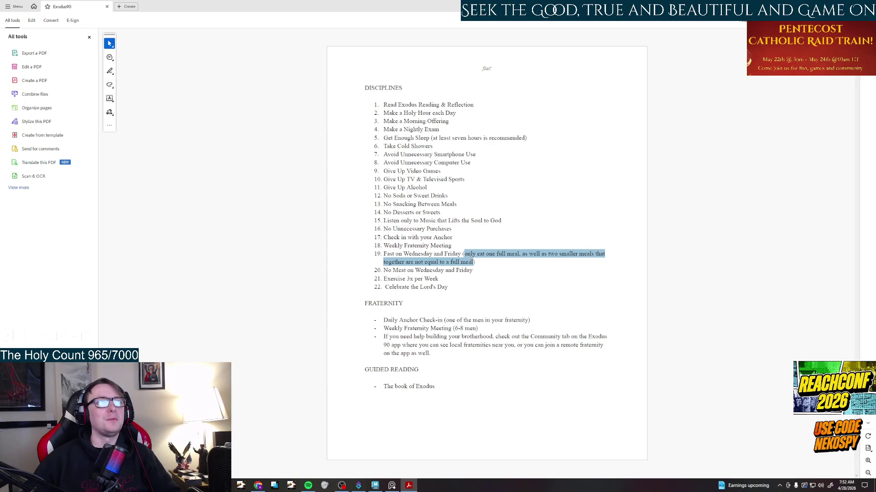
click(637, 292)
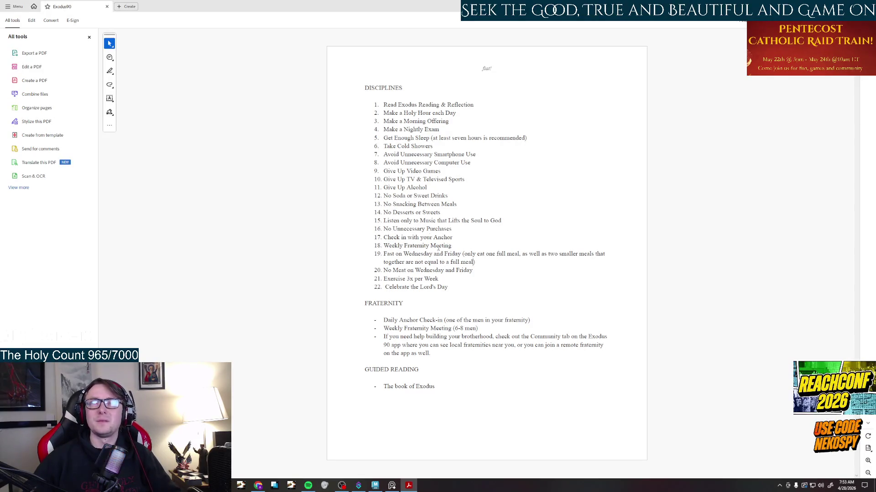
drag(464, 254, 474, 262)
click(477, 248)
click(606, 298)
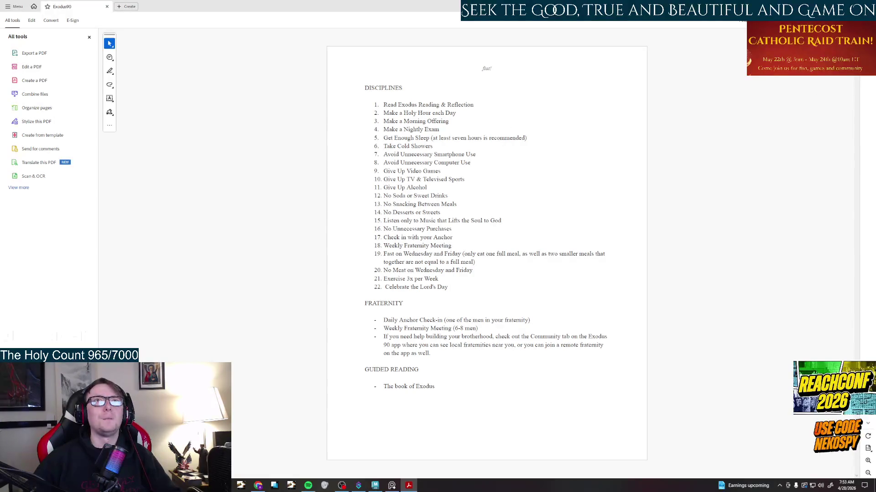
Leave the PDF, return to the Maya set scene and answer Yes to the AutoSave prompt.
key(alt+Tab)
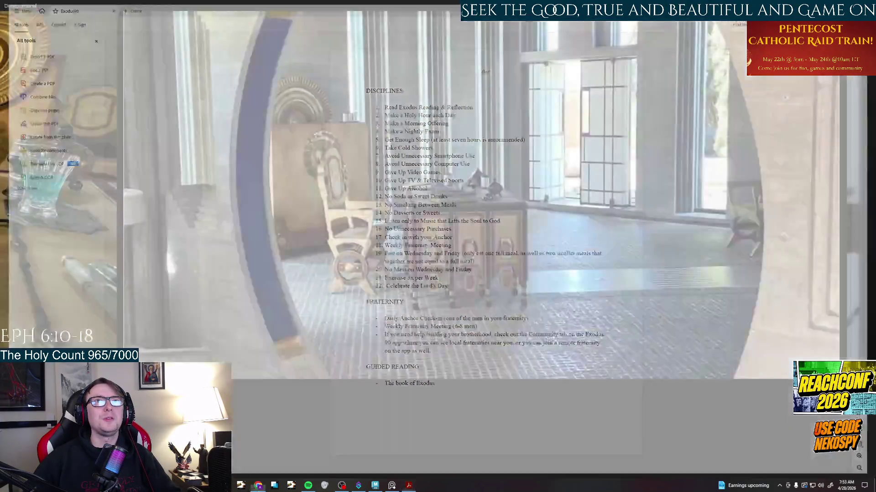
key(alt+F4)
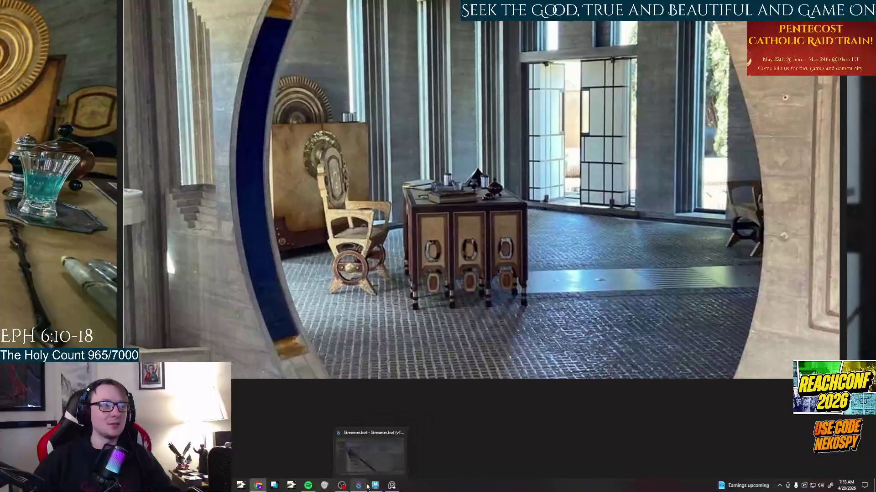
click(375, 485)
click(420, 247)
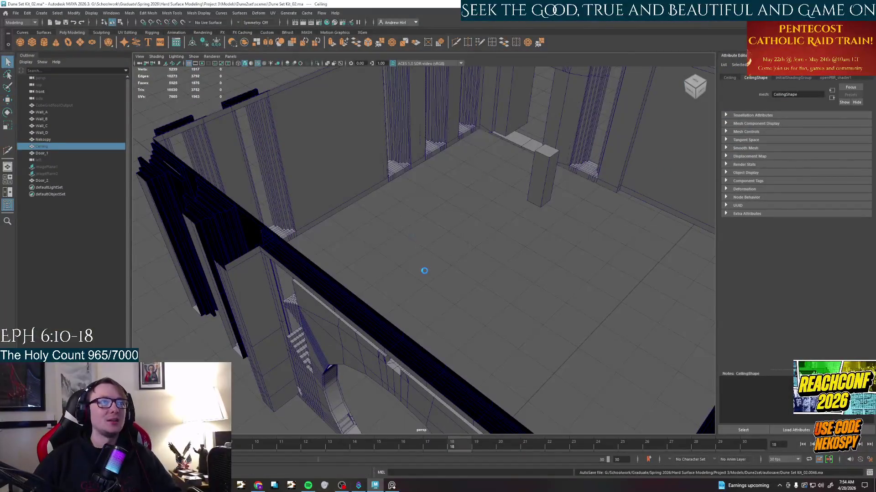
Create a new polygon cube on the room floor from a top-down view.
mouse_move(438, 247)
alt+mouse_down()
mouse_move(474, 301)
mouse_move(499, 288)
mouse_move(413, 290)
mouse_move(419, 257)
alt+mouse_up()
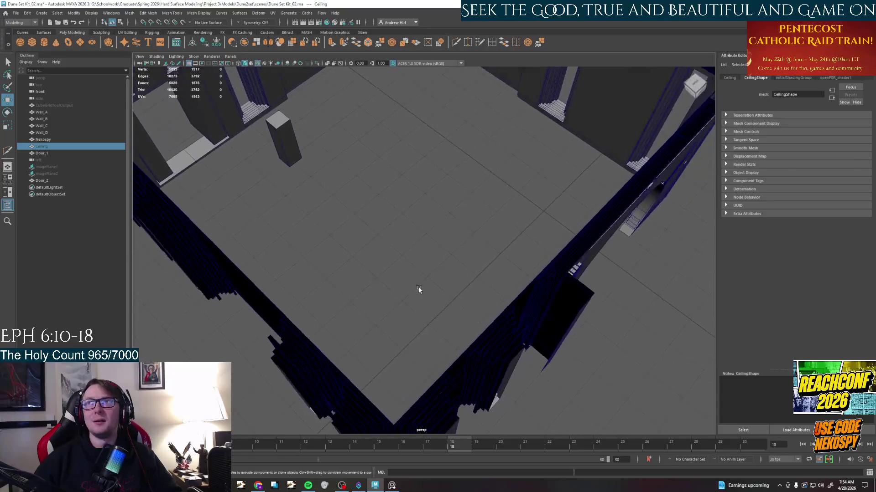
alt+middle_drag(419, 239, 425, 260)
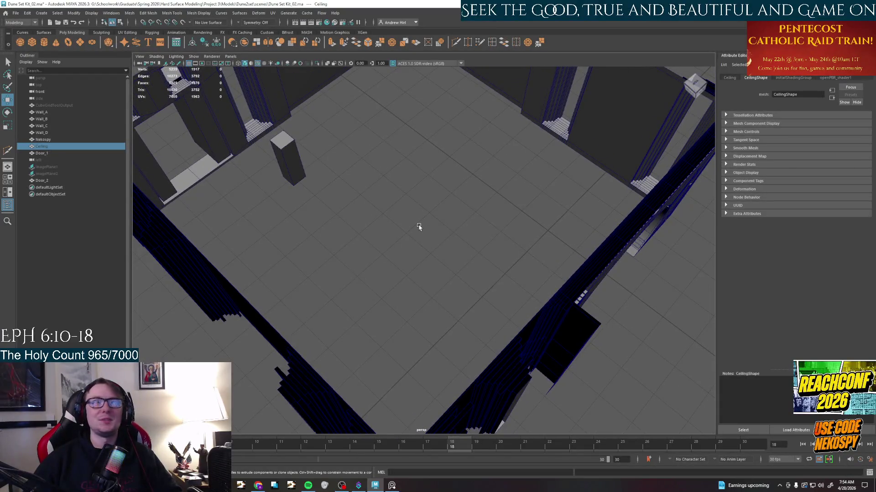
click(32, 44)
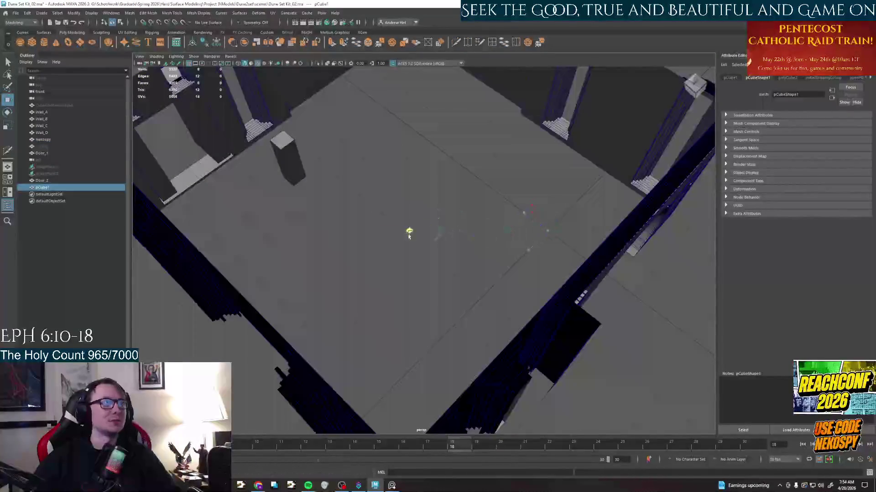
Reorder Door_2 directly below Door_1 in the Outliner and select the new pCube1.
click(41, 181)
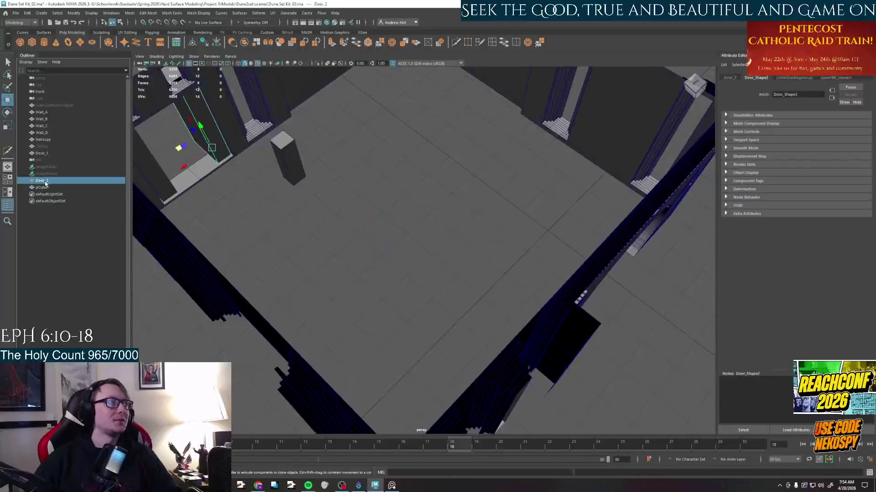
mouse_move(46, 182)
middle_down()
mouse_move(47, 158)
mouse_move(54, 167)
middle_up()
click(47, 188)
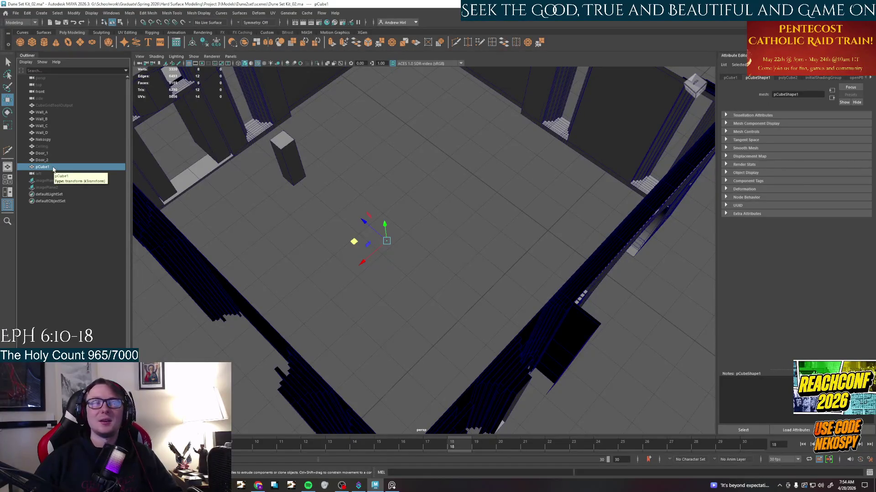
double_click(53, 168)
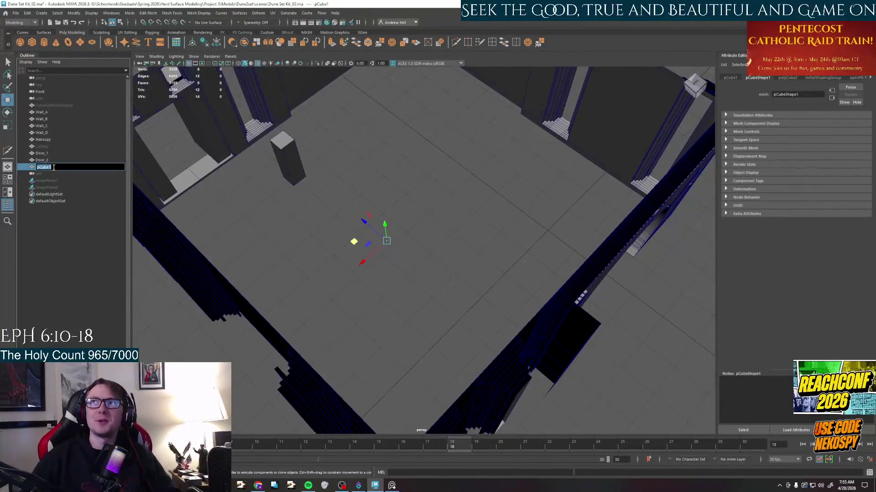
mouse_move(383, 254)
alt+mouse_down()
mouse_move(448, 261)
mouse_move(473, 253)
alt+mouse_up()
Set pCube1's polyCube2 Height Baseline to -1 so it rests on the floor.
key(e)
key(r)
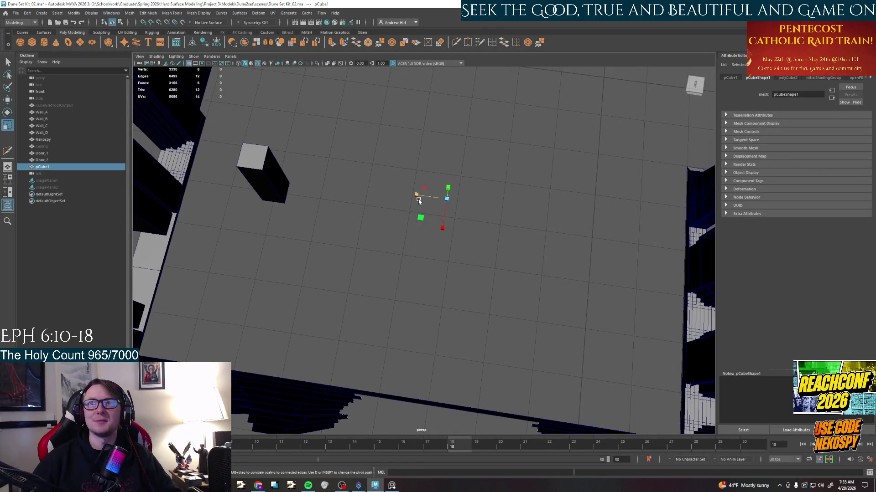
drag(419, 200, 418, 199)
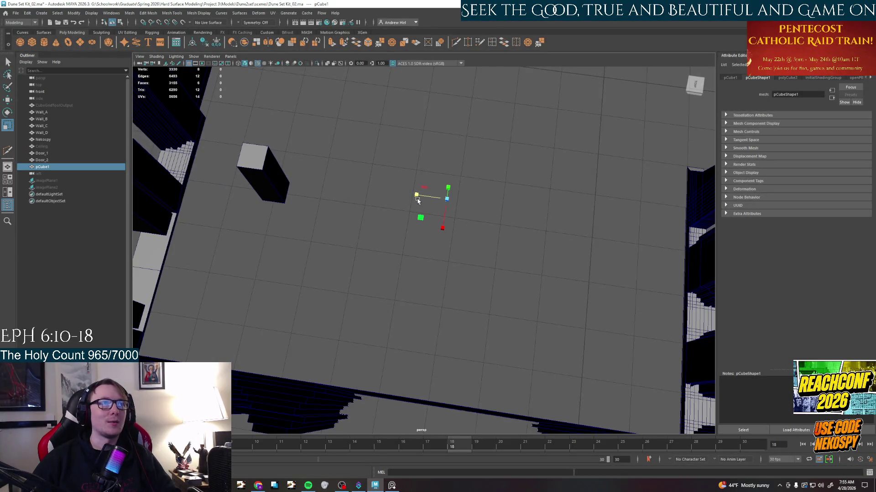
alt+drag(401, 233, 425, 215)
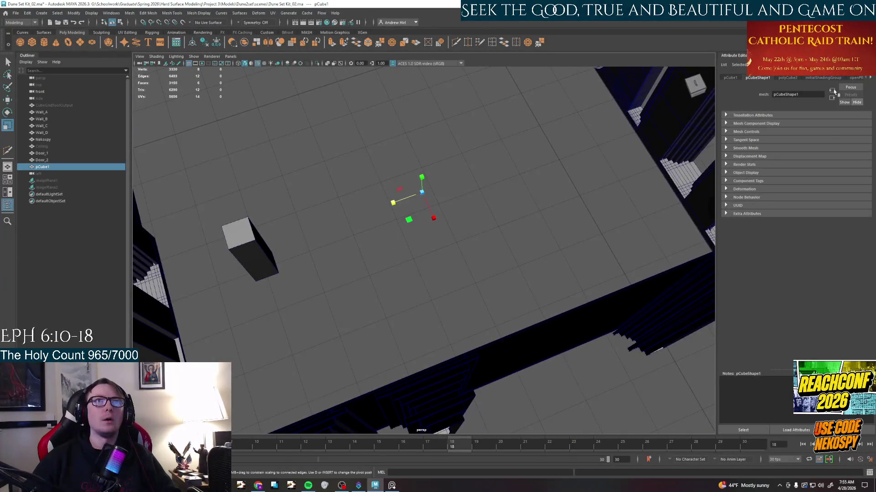
click(788, 77)
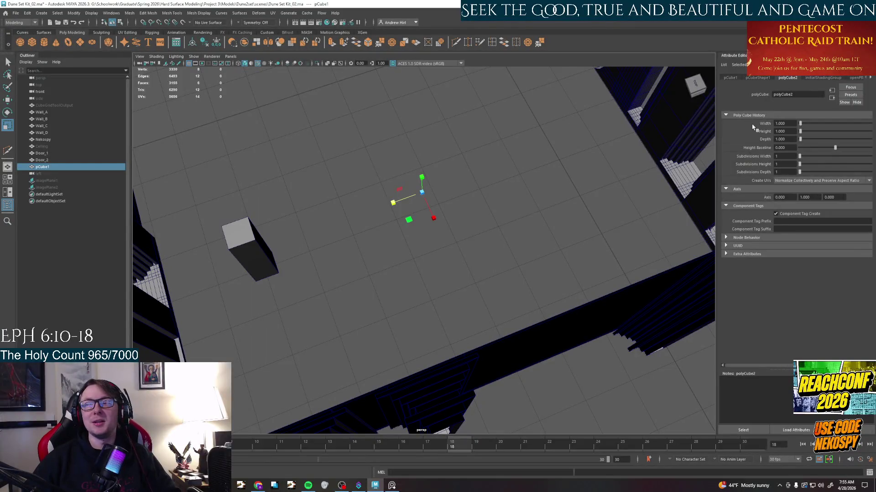
click(787, 147)
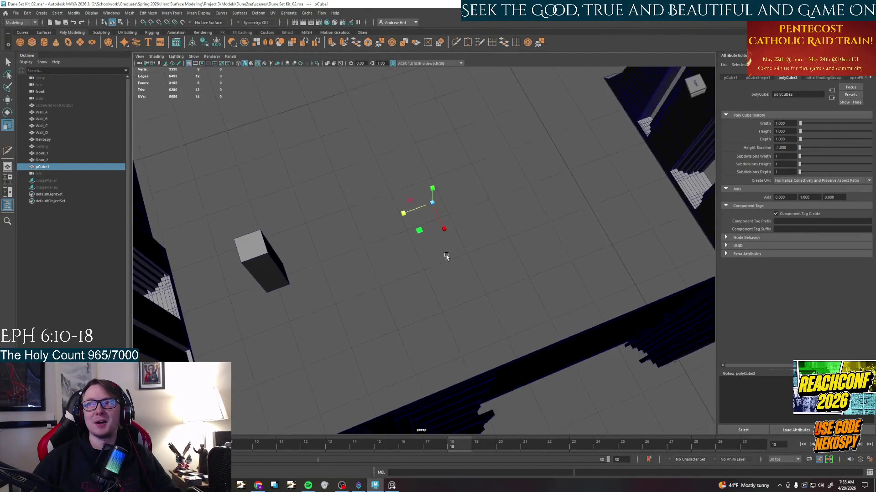
text(-1.000)
Frame the view on the cube and orbit around it.
alt+middle_drag(435, 231, 466, 280)
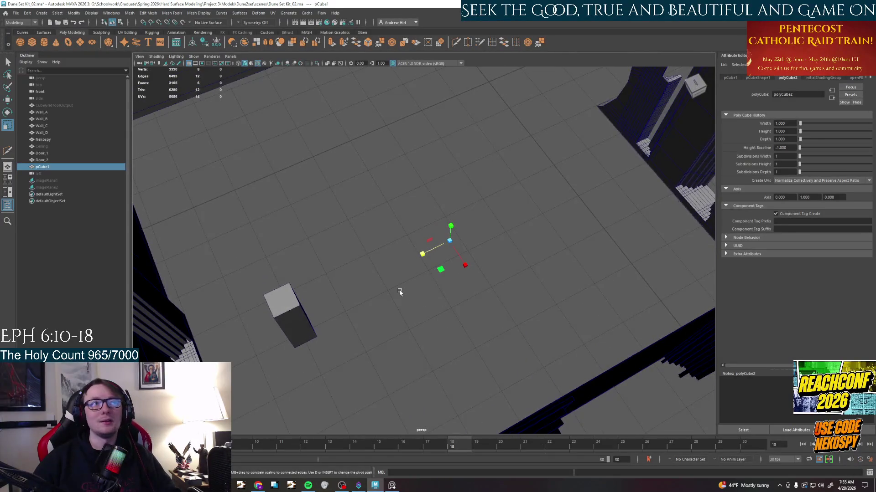
key(f)
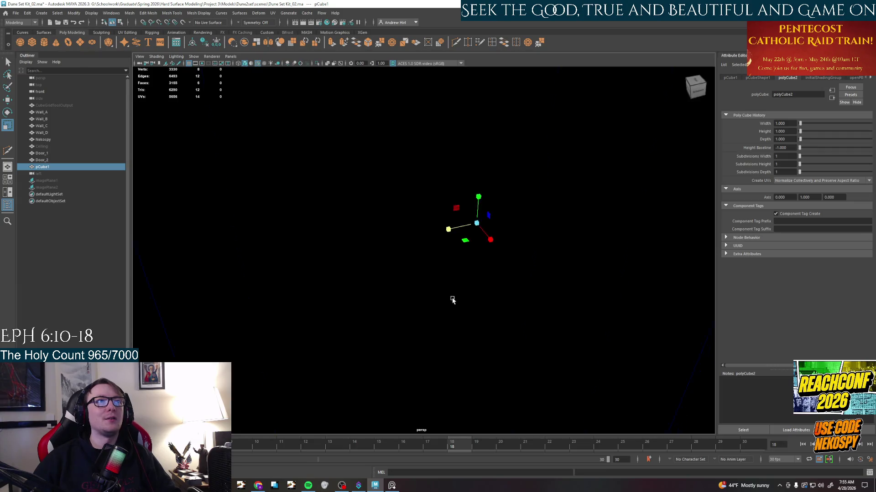
mouse_move(458, 315)
alt+mouse_down()
mouse_move(413, 295)
mouse_move(451, 322)
alt+mouse_up()
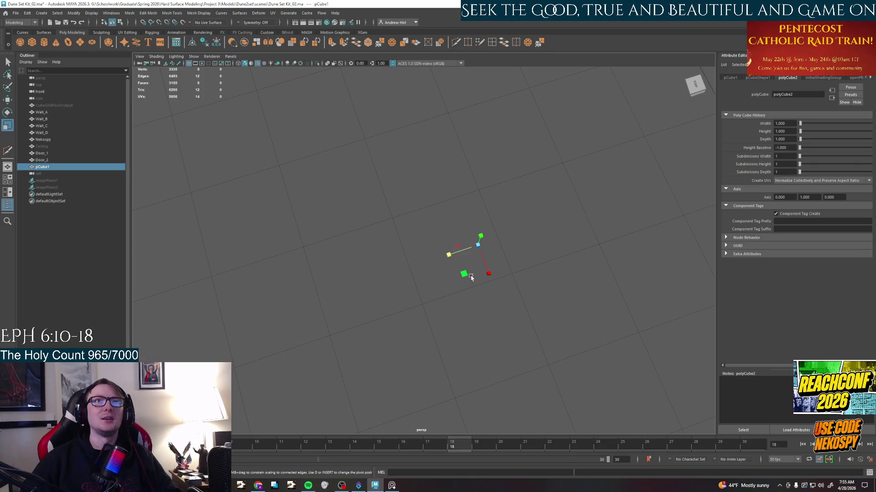
Enlarge the cube, undo the oversized scale, then stretch it lengthwise into a desk-sized block.
drag(463, 273, 283, 352)
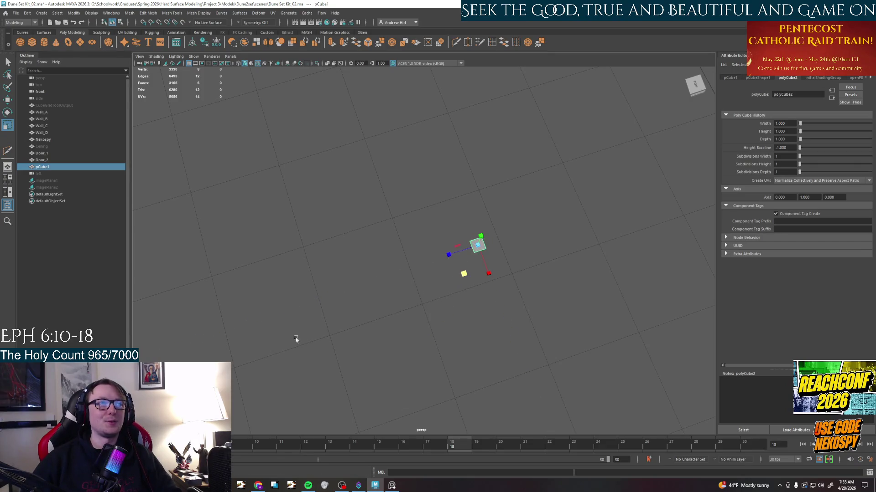
drag(463, 274, 294, 301)
scroll(418, 322, down, 5)
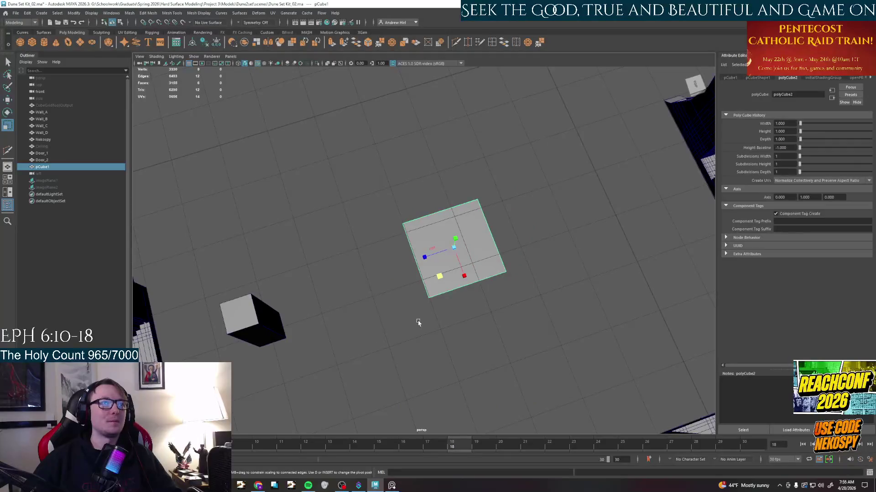
scroll(461, 342, down, 5)
mouse_move(461, 342)
alt+mouse_down()
mouse_move(393, 260)
mouse_move(438, 260)
mouse_move(452, 288)
alt+mouse_up()
key(z)
drag(452, 236, 712, 260)
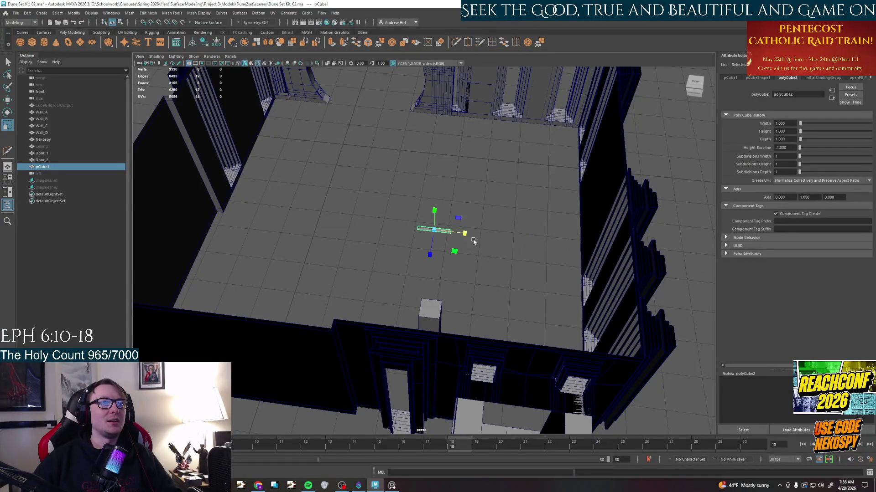
mouse_move(464, 234)
mouse_down()
mouse_move(429, 258)
mouse_move(425, 274)
mouse_move(385, 254)
mouse_move(439, 254)
mouse_move(442, 245)
mouse_move(431, 249)
mouse_move(424, 226)
mouse_move(414, 261)
mouse_move(463, 289)
mouse_up()
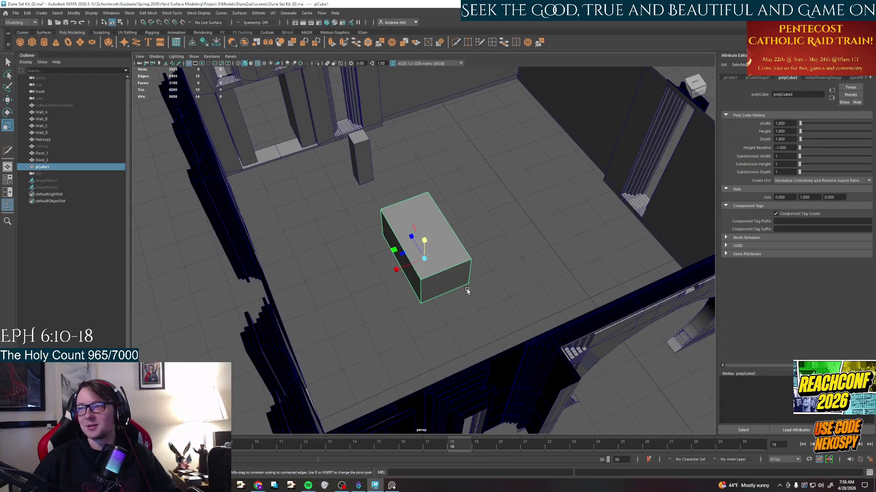
scroll(467, 289, up, 3)
Isolate the desk block for a side view, then show the whole scene again.
mouse_move(417, 274)
alt+mouse_down()
mouse_move(457, 315)
mouse_move(487, 294)
alt+mouse_up()
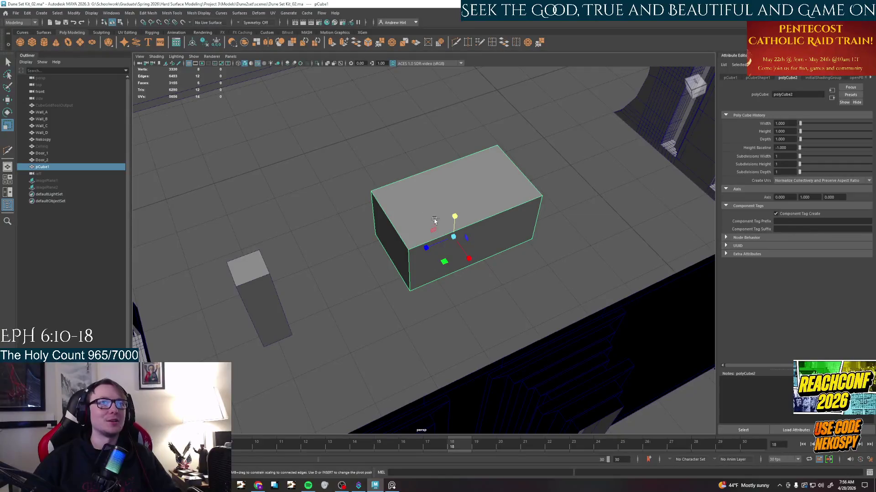
key(ctrl+1)
mouse_move(541, 281)
alt+mouse_down()
mouse_move(508, 255)
mouse_move(510, 313)
mouse_move(456, 279)
alt+mouse_up()
key(ctrl+1)
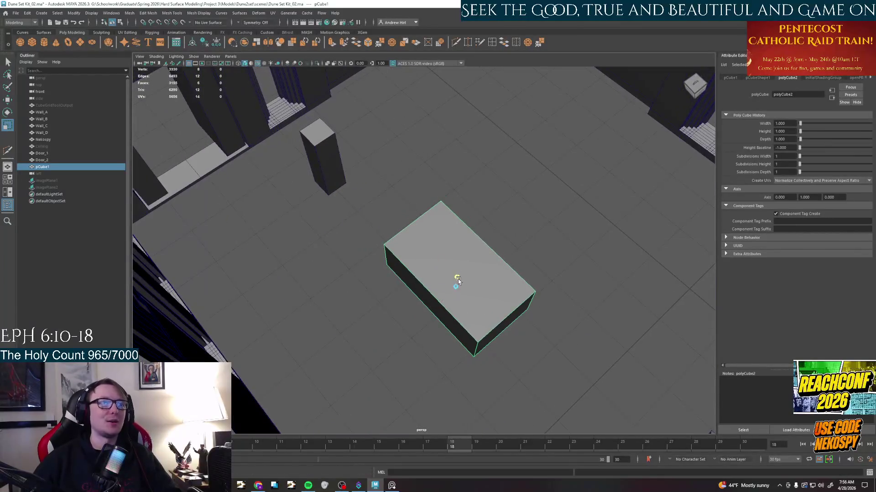
key(w)
Move the tall Nekospy box up against the desk block as a size reference.
alt+drag(457, 280, 459, 285)
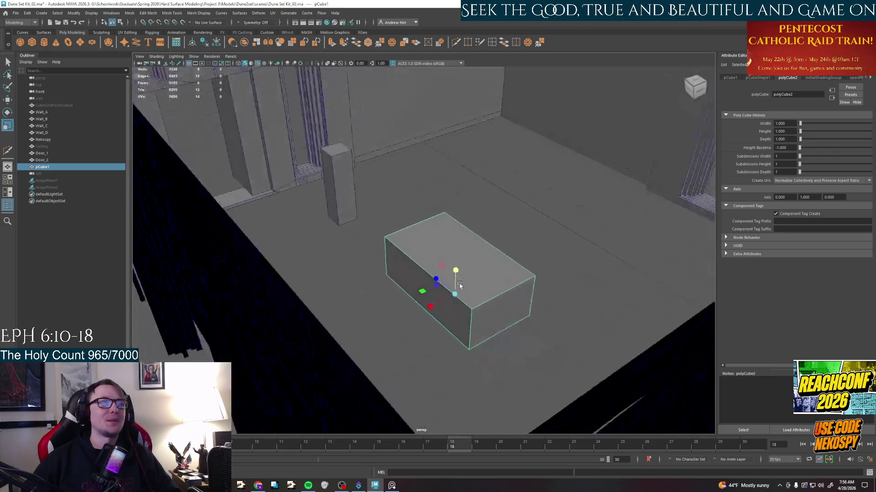
click(332, 205)
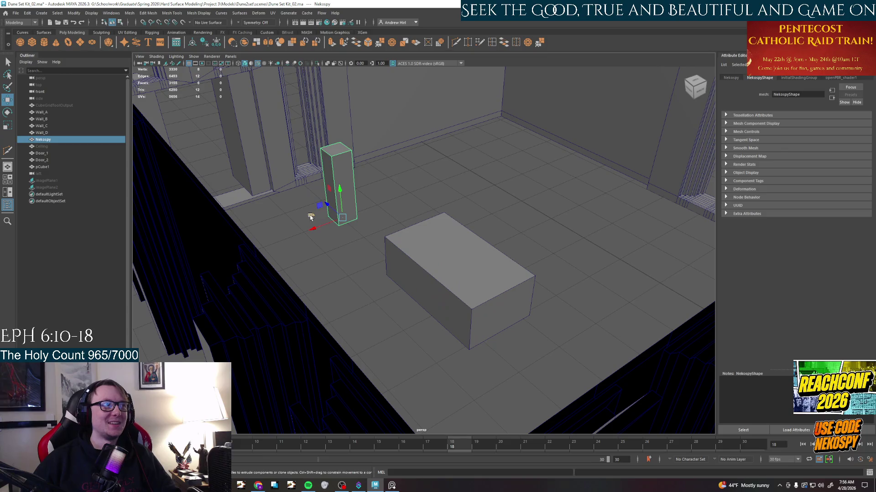
drag(310, 217, 366, 307)
mouse_move(465, 328)
alt+mouse_down()
mouse_move(388, 330)
mouse_move(470, 295)
mouse_move(484, 307)
alt+mouse_up()
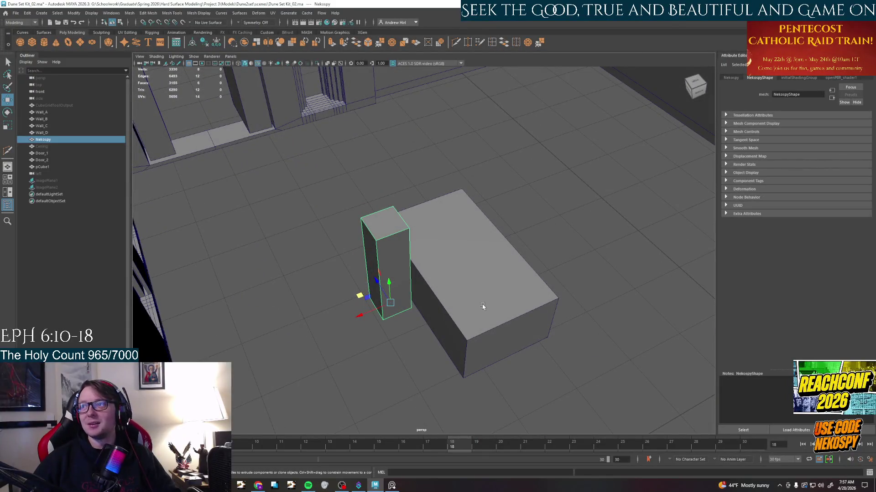
click(459, 270)
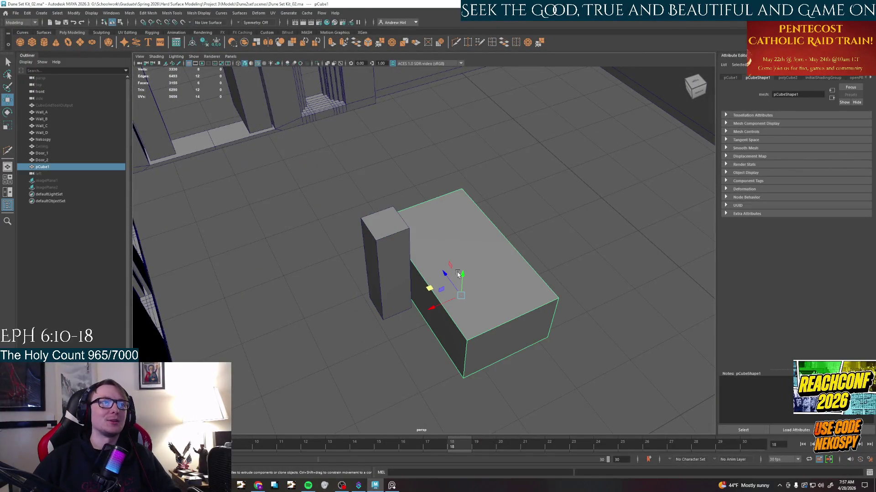
right_drag(460, 287, 452, 301)
click(463, 250)
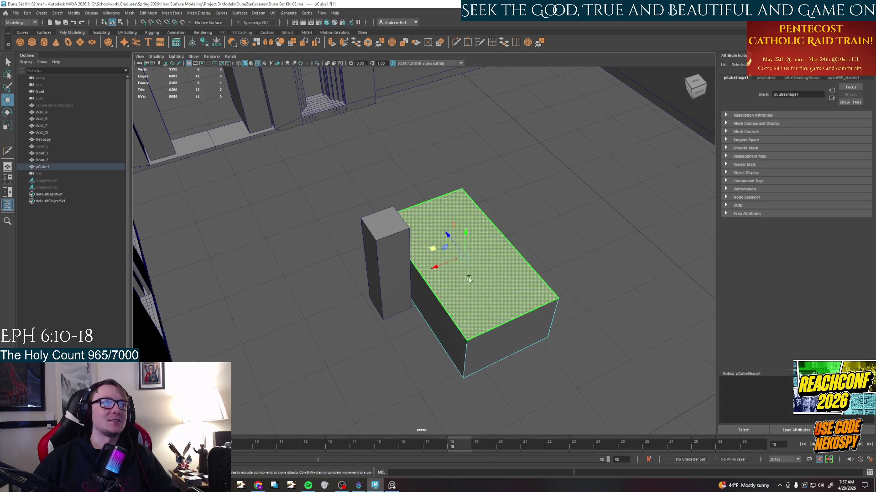
click(464, 236)
key(w)
mouse_move(465, 240)
alt+mouse_down()
mouse_move(428, 277)
mouse_move(452, 260)
mouse_move(456, 239)
mouse_move(491, 296)
mouse_move(452, 273)
alt+mouse_up()
key(ctrl+e)
scroll(424, 287, up, 4)
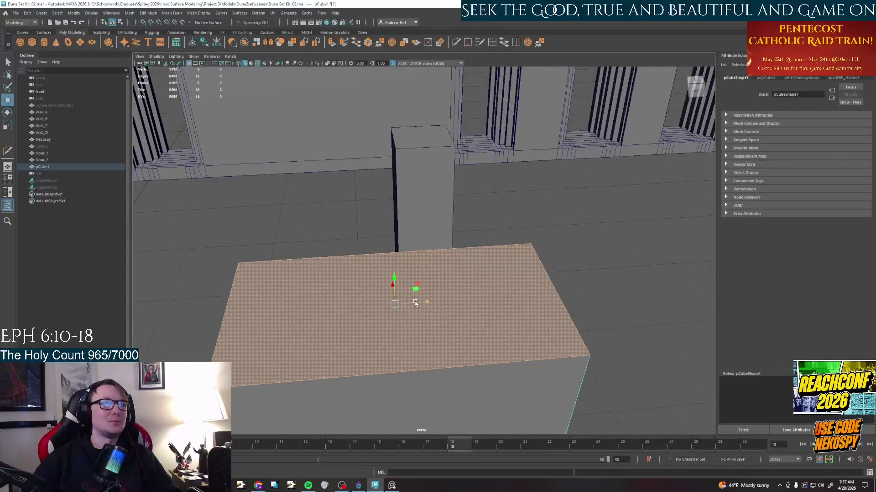
click(408, 317)
key(ctrl+z)
click(382, 286)
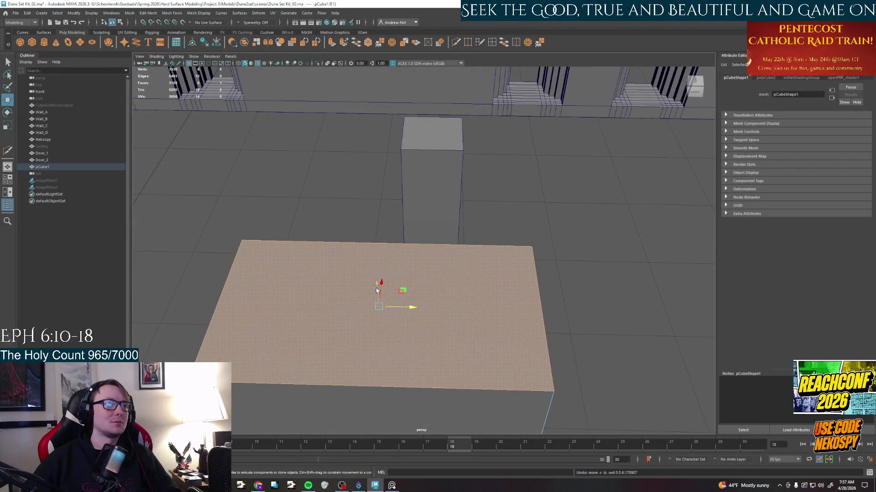
mouse_move(379, 291)
alt+mouse_down()
mouse_move(376, 305)
mouse_move(361, 293)
alt+mouse_up()
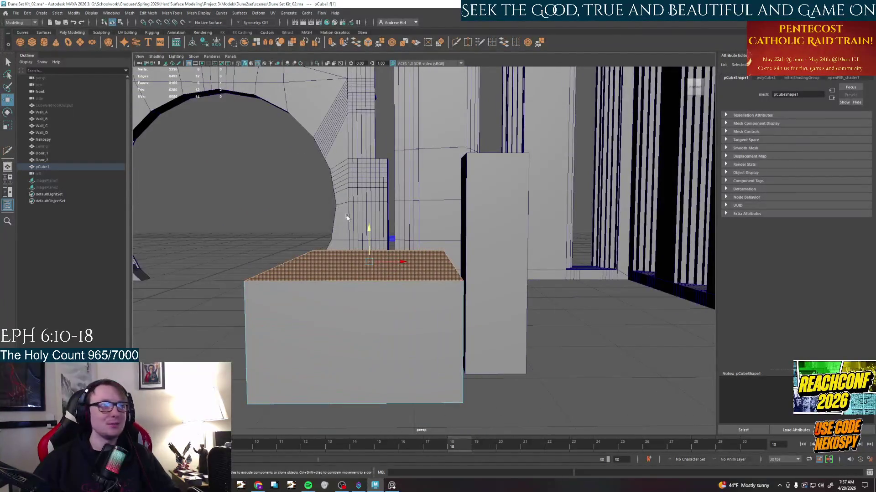
mouse_move(368, 236)
mouse_down()
mouse_move(368, 226)
mouse_move(479, 308)
mouse_up()
key(alt+b)
key(alt+b)
alt+drag(497, 397, 574, 398)
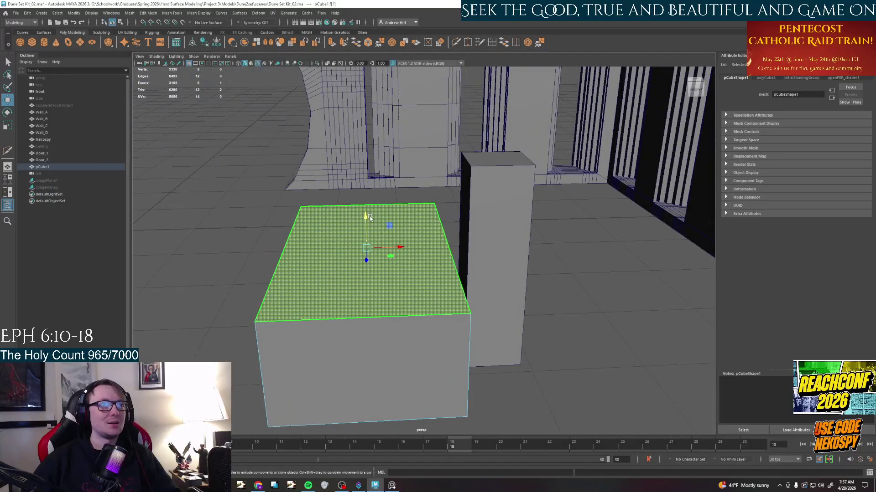
click(366, 215)
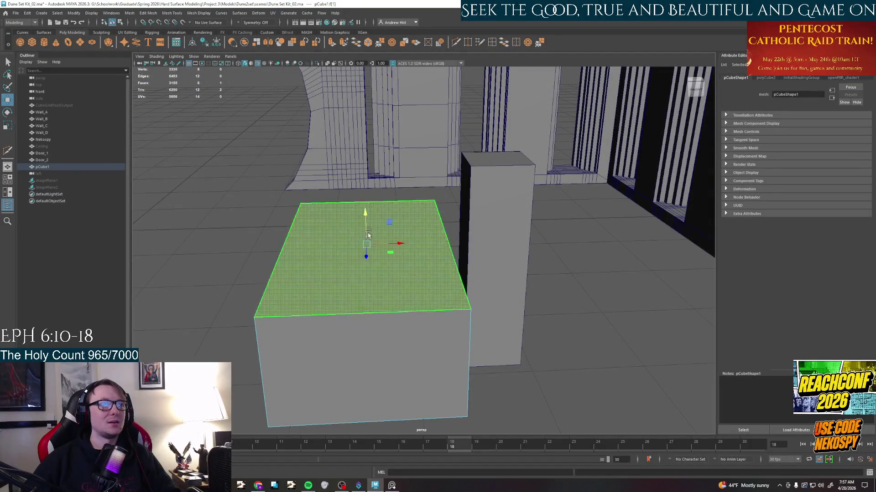
alt+drag(410, 274, 478, 206)
drag(437, 279, 467, 281)
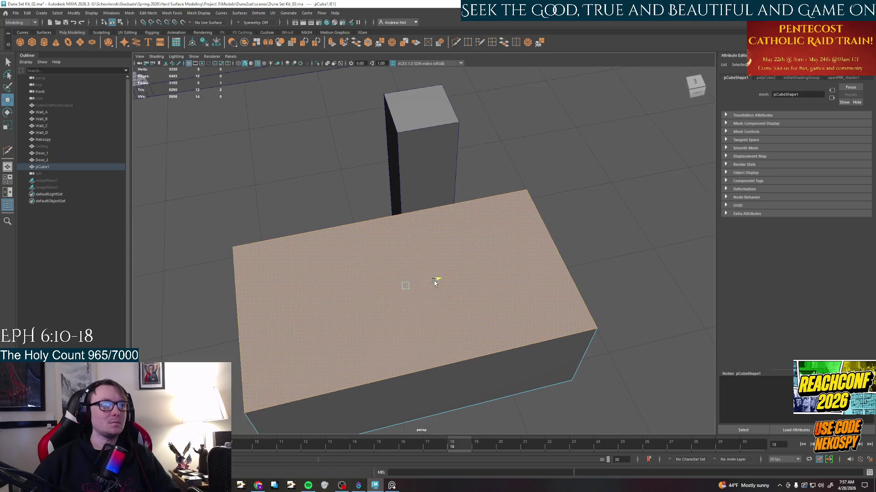
key(z)
right_click(346, 317)
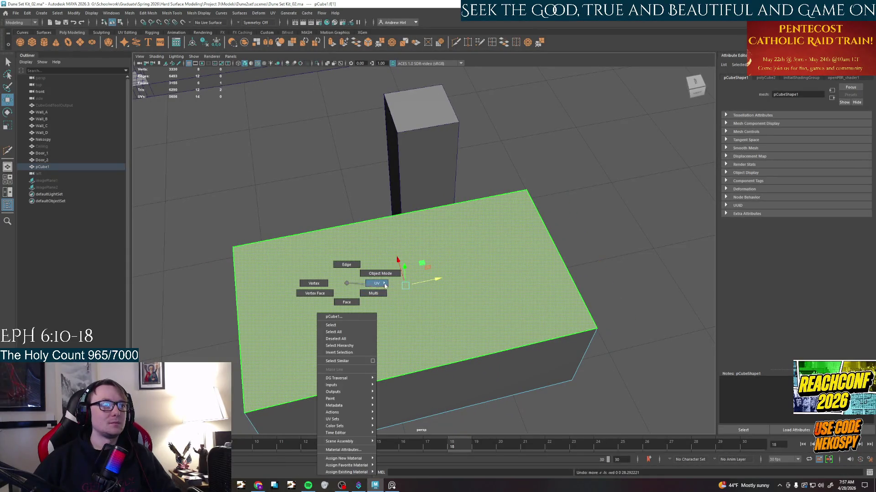
mouse_move(397, 314)
alt+mouse_down()
mouse_move(413, 322)
mouse_move(466, 294)
mouse_move(488, 314)
mouse_move(588, 287)
mouse_move(570, 309)
mouse_move(533, 301)
alt+mouse_up()
key(q)
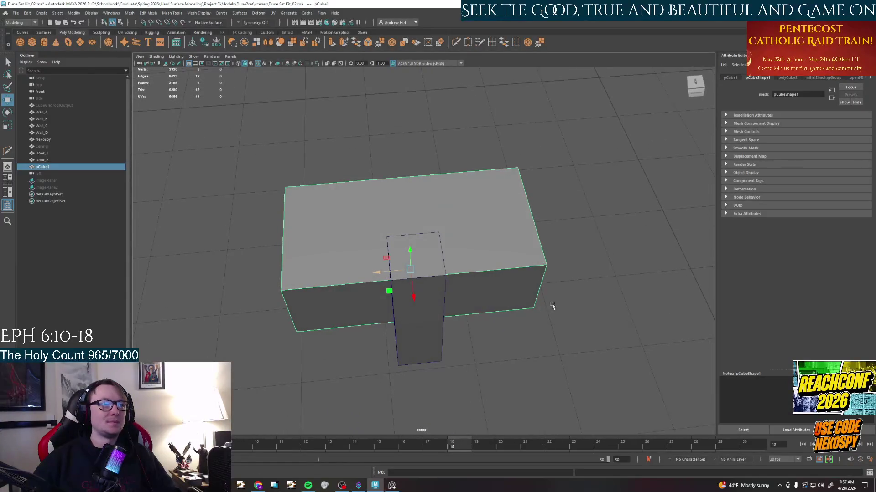
Move the Nekospy pillar so it juts from the front centre of the desk box, then deselect.
click(408, 330)
mouse_move(385, 350)
mouse_down()
mouse_move(595, 322)
mouse_move(385, 346)
mouse_up()
click(506, 303)
click(632, 311)
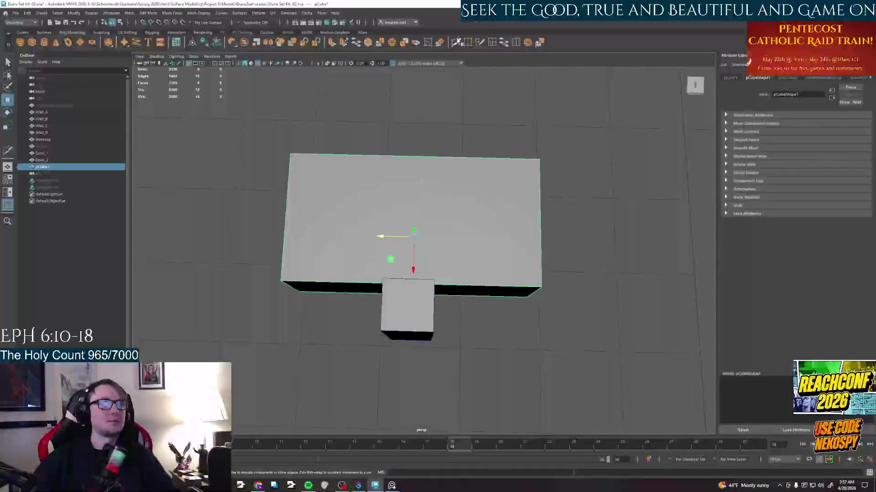
click(546, 239)
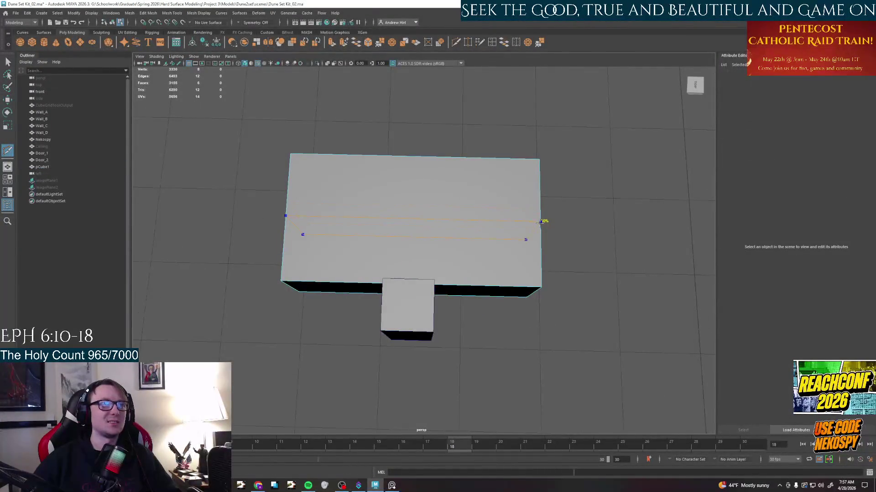
Cut crossing centre edge loops through pCube1, return to object mode and pick the pillar.
mouse_move(541, 222)
alt+mouse_down()
mouse_move(413, 266)
mouse_move(424, 205)
alt+mouse_up()
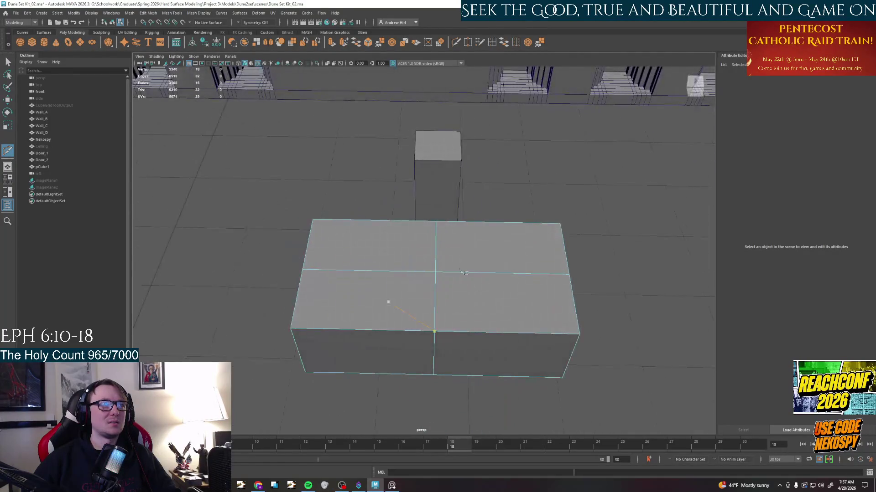
right_click(425, 182)
click(458, 169)
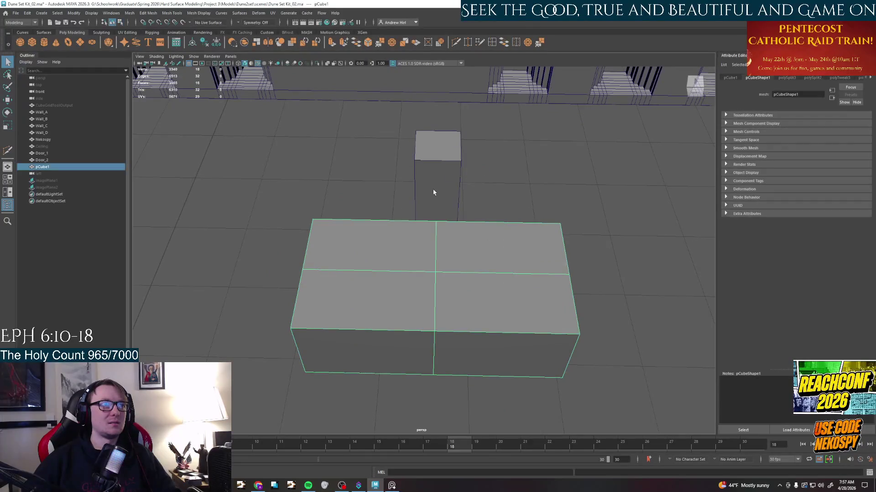
alt+drag(432, 185, 448, 253)
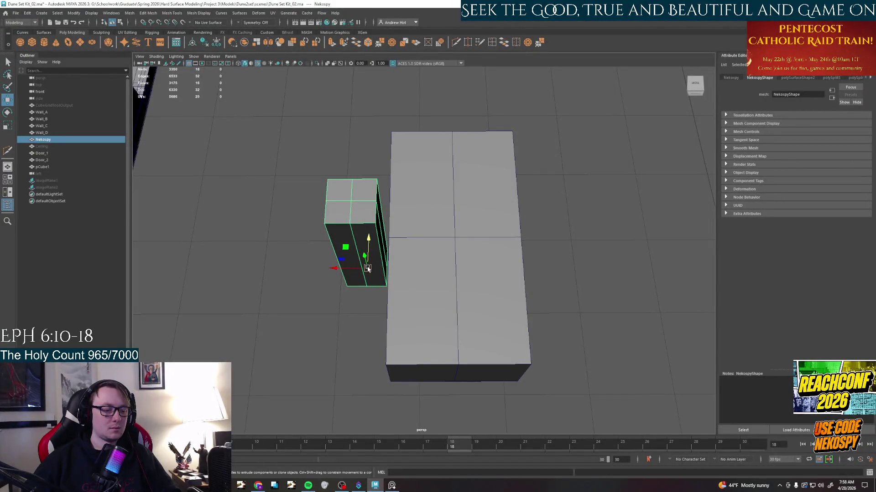
Place the pillar on the top middle of the block and deselect it.
drag(367, 268, 445, 253)
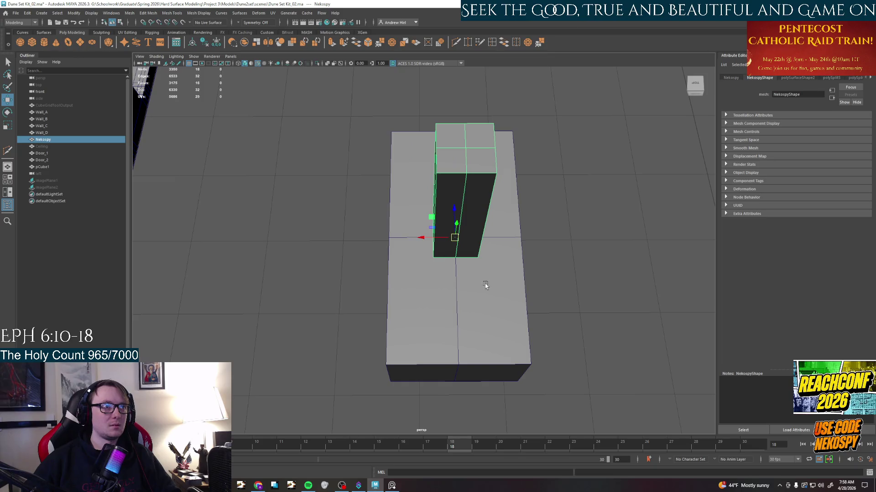
click(489, 321)
alt+drag(489, 321, 510, 199)
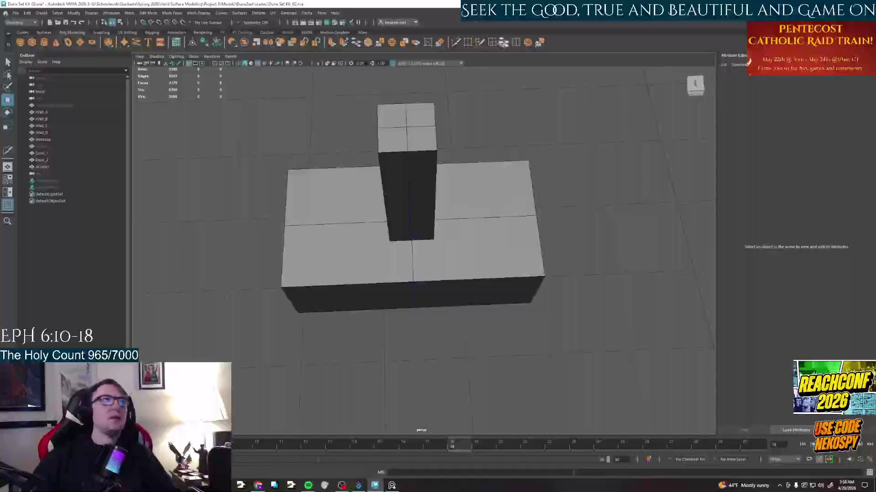
Add offset edge loops either side of pCube1's centre edge and isolate the selected blocks.
click(491, 43)
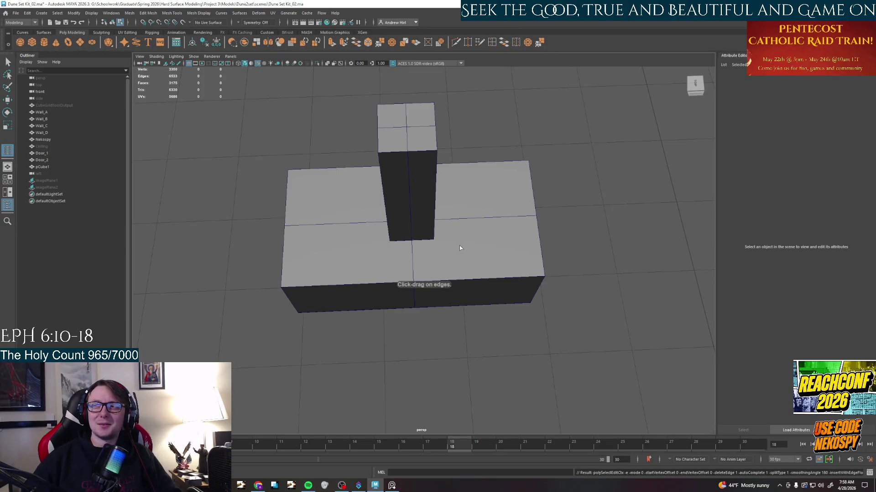
click(412, 256)
mouse_move(412, 258)
mouse_down()
mouse_move(407, 276)
mouse_move(444, 255)
mouse_up()
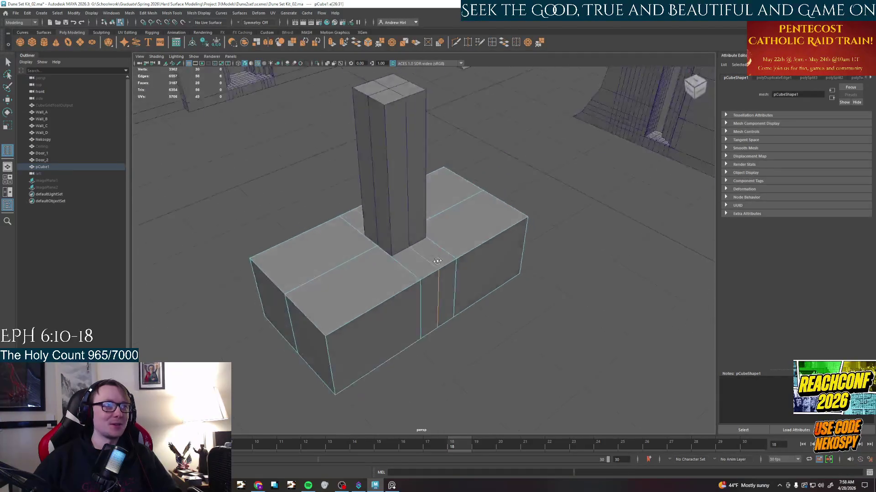
key(ctrl+1)
alt+drag(445, 258, 405, 260)
Move the pillar down toward the base's lower left so it sits behind the block.
right_click(410, 264)
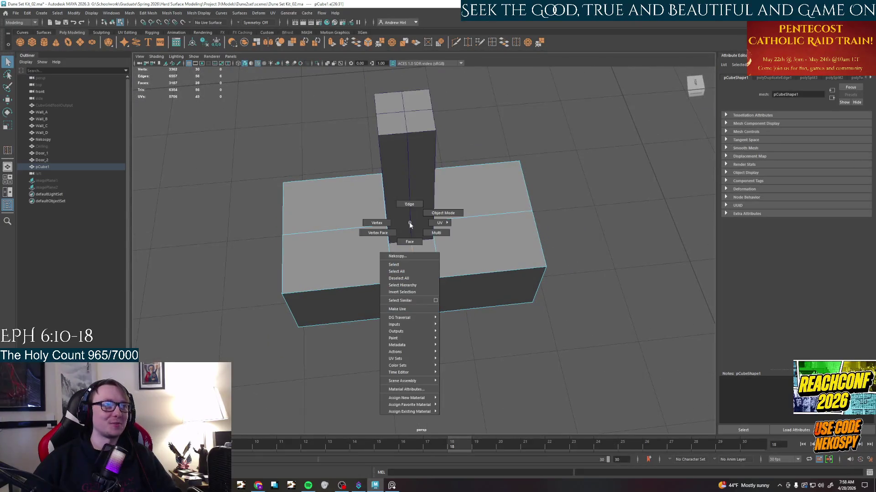
click(426, 225)
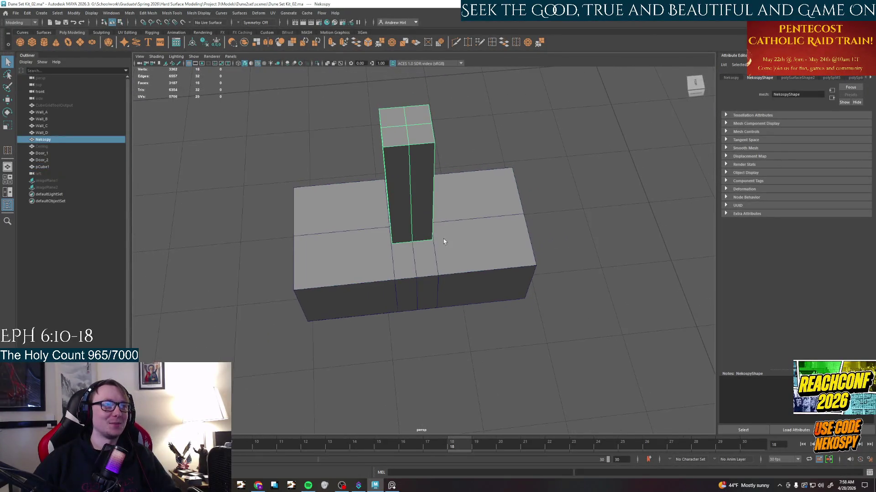
alt+drag(443, 238, 439, 220)
key(w)
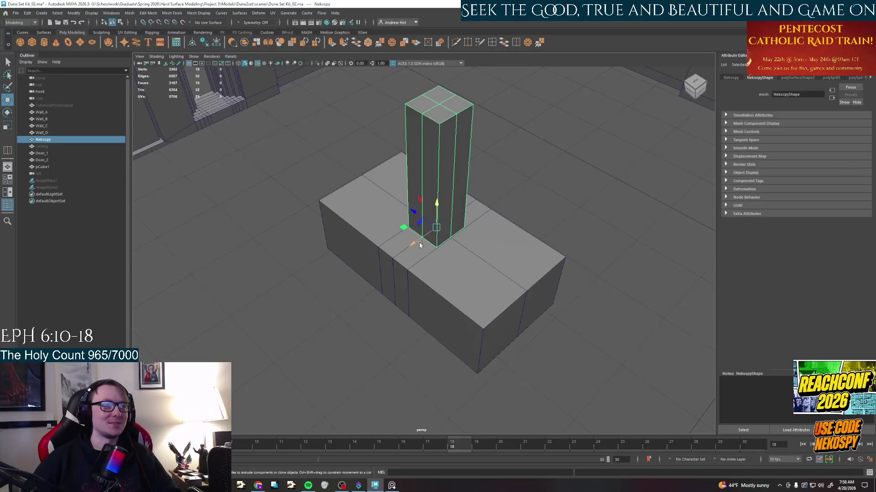
middle_drag(420, 244, 346, 291)
mouse_move(358, 256)
mouse_down()
mouse_move(369, 328)
mouse_move(438, 260)
mouse_move(478, 312)
mouse_move(477, 296)
mouse_move(452, 273)
mouse_move(484, 323)
mouse_move(386, 327)
mouse_move(434, 235)
mouse_up()
key(f)
key(f)
key(w)
right_drag(435, 236, 435, 217)
Check the box's edges, then review the PureRef desk references and return to Maya.
click(460, 236)
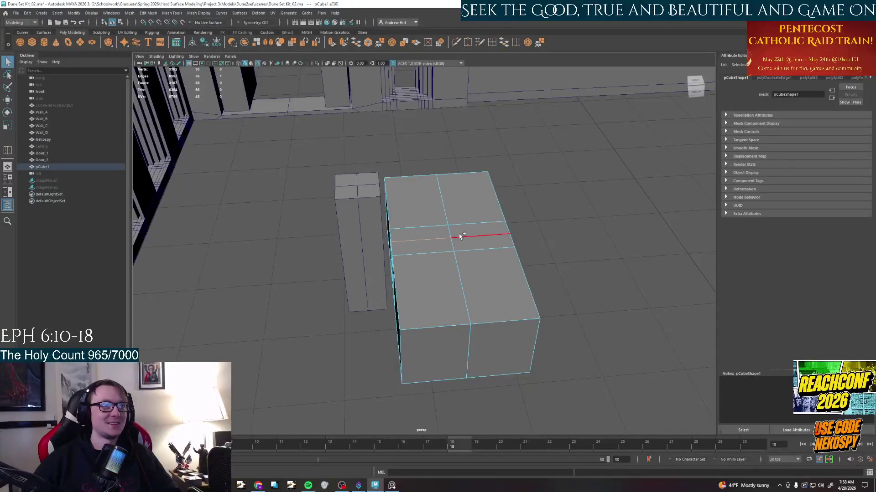
click(459, 234)
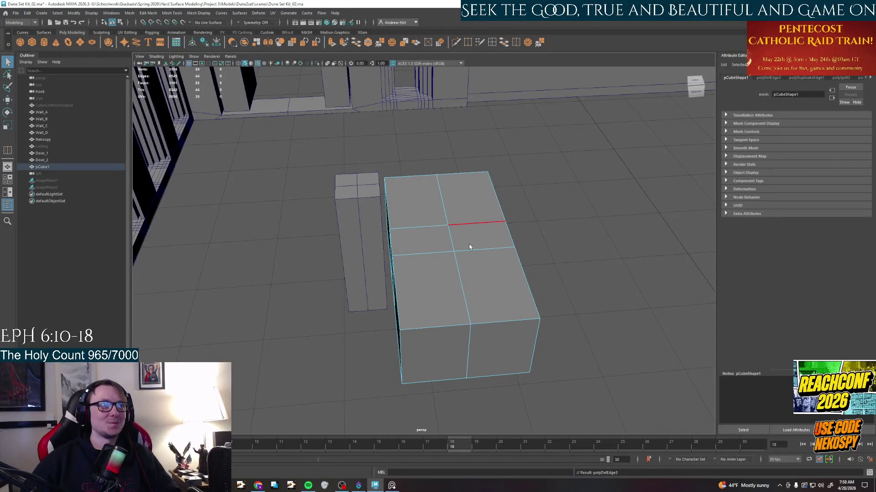
alt+drag(459, 234, 380, 246)
click(392, 485)
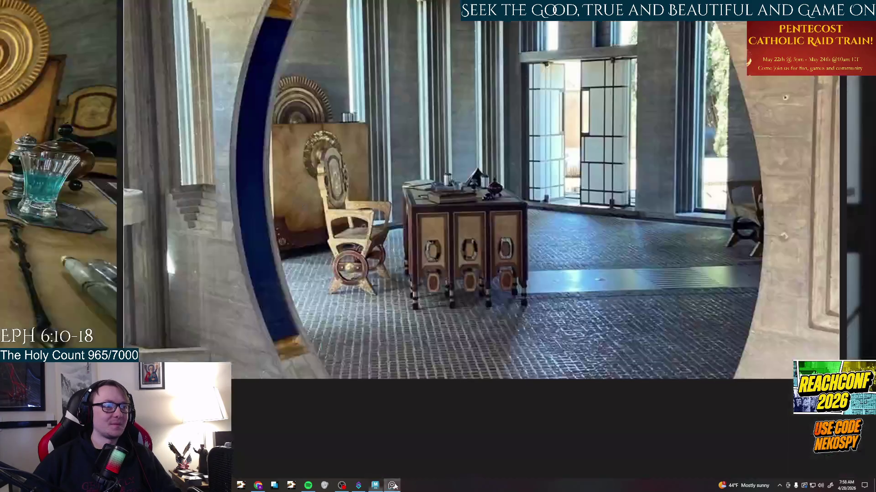
click(392, 485)
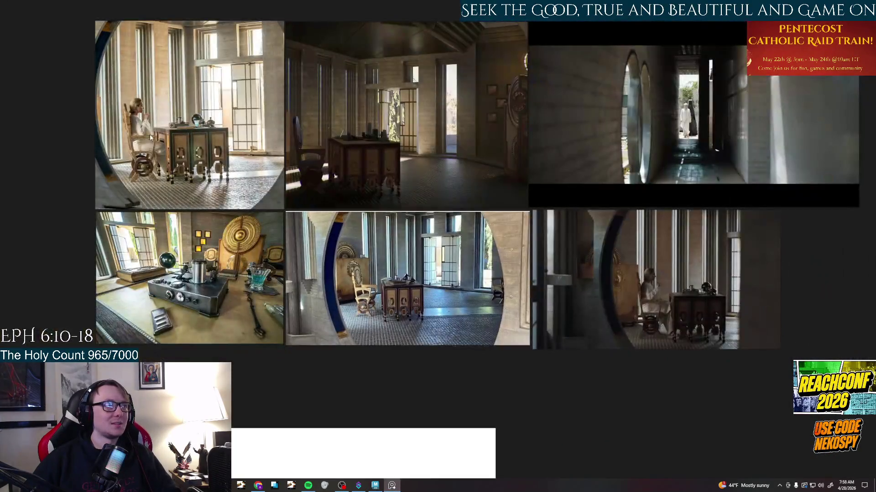
scroll(246, 161, up, 2)
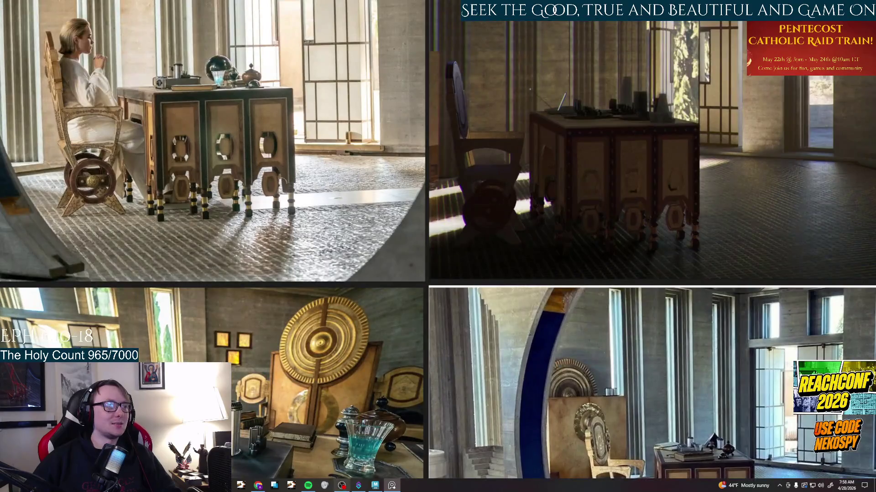
click(359, 485)
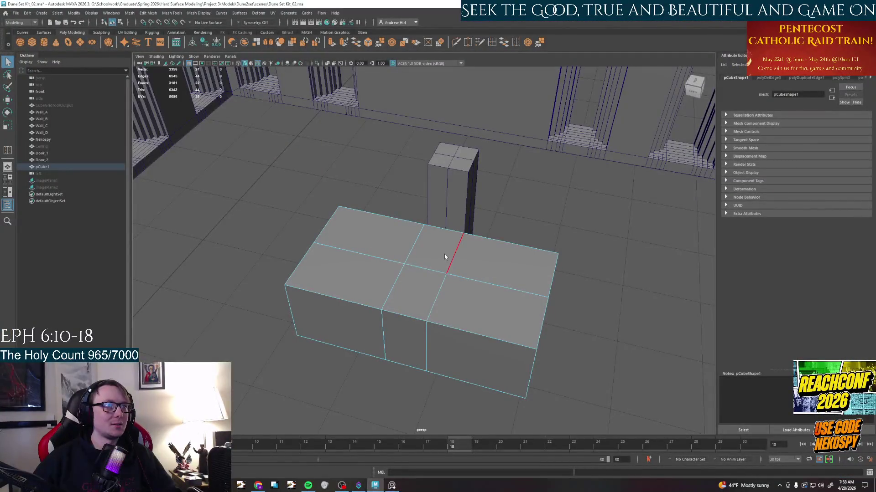
Save the scene, then slide the edge loops apart to widen the box's middle section.
click(422, 246)
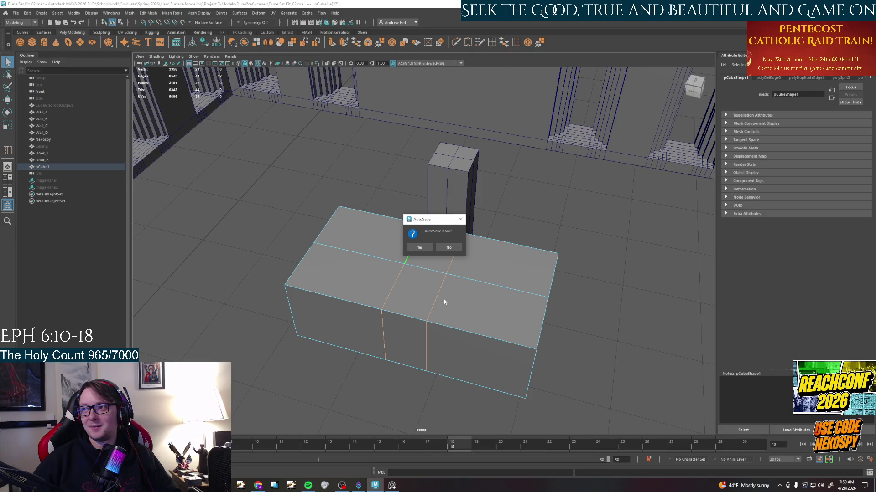
click(419, 248)
alt+middle_drag(410, 287, 429, 301)
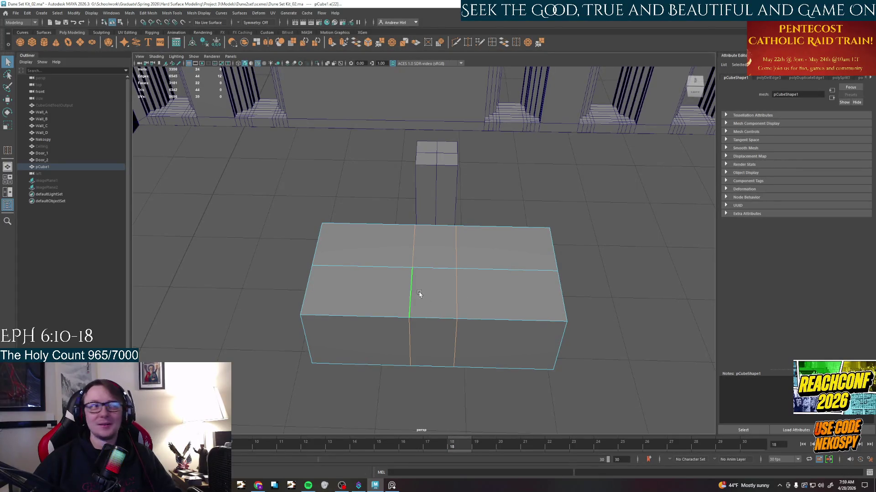
key(w)
click(433, 294)
drag(460, 294, 465, 294)
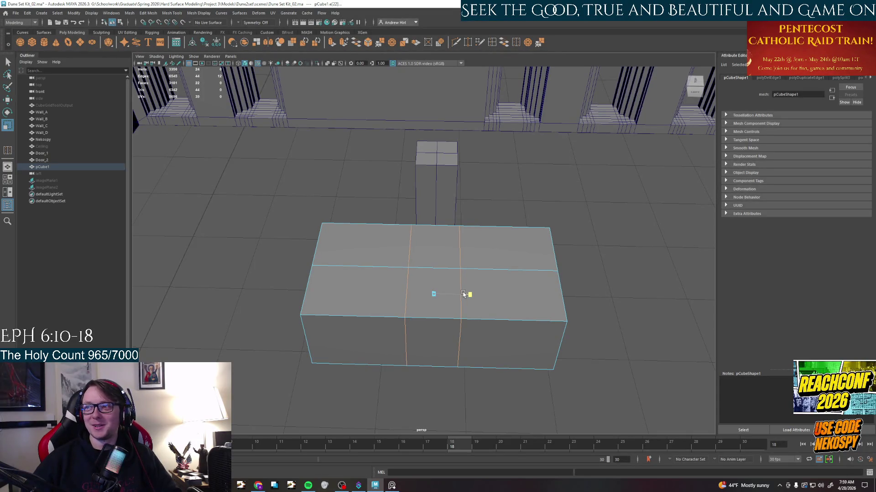
mouse_move(464, 294)
mouse_down()
mouse_move(496, 295)
mouse_move(366, 327)
mouse_move(217, 322)
mouse_up()
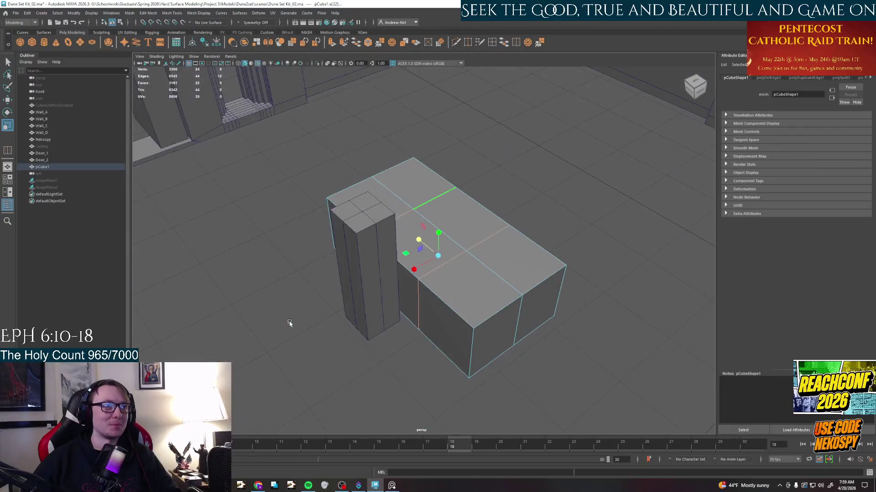
Restore the camera angle, select pCube1 and isolate it alone in the viewport.
key(bracketleft)
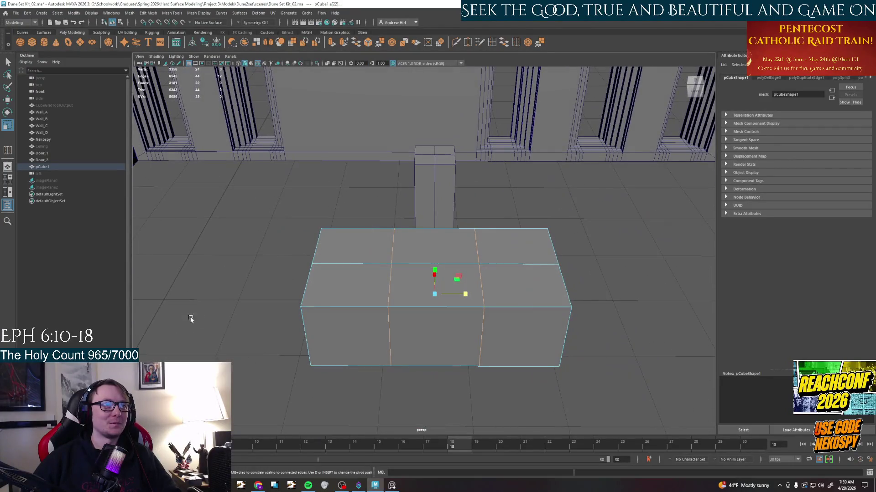
alt+drag(512, 267, 499, 281)
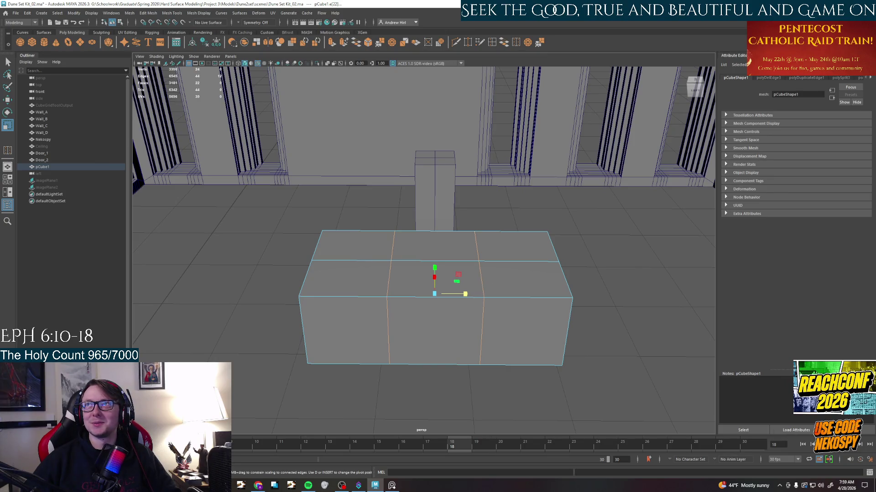
alt+drag(601, 248, 435, 283)
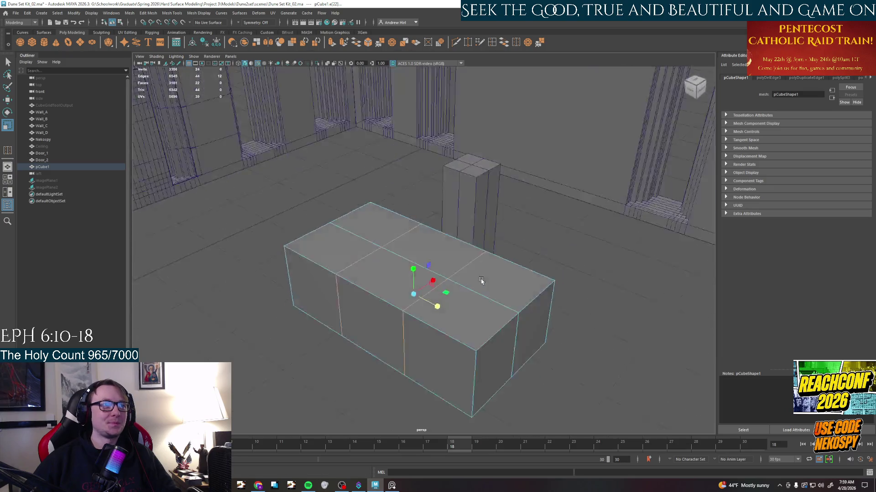
click(435, 284)
key(ctrl+1)
mouse_move(450, 191)
alt+mouse_down()
mouse_move(442, 278)
mouse_move(496, 265)
alt+mouse_up()
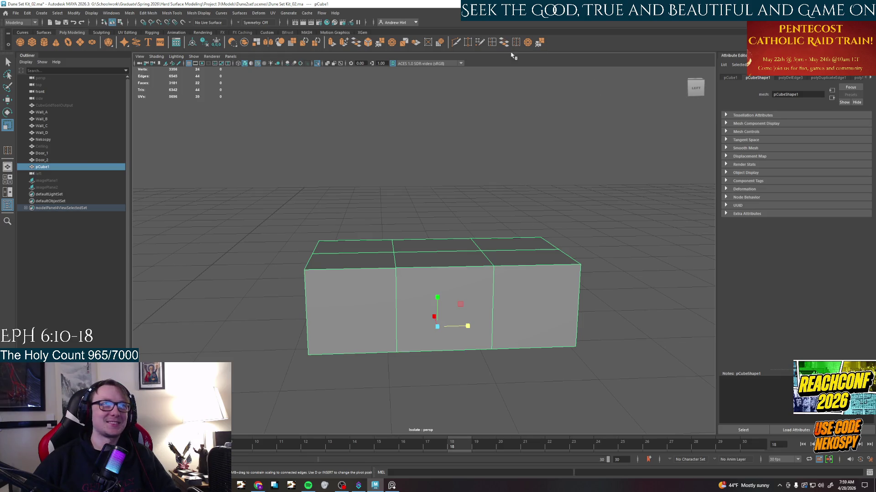
Insert vertical edge loops near the box's right and left ends.
key(ctrl+shift+x)
click(535, 271)
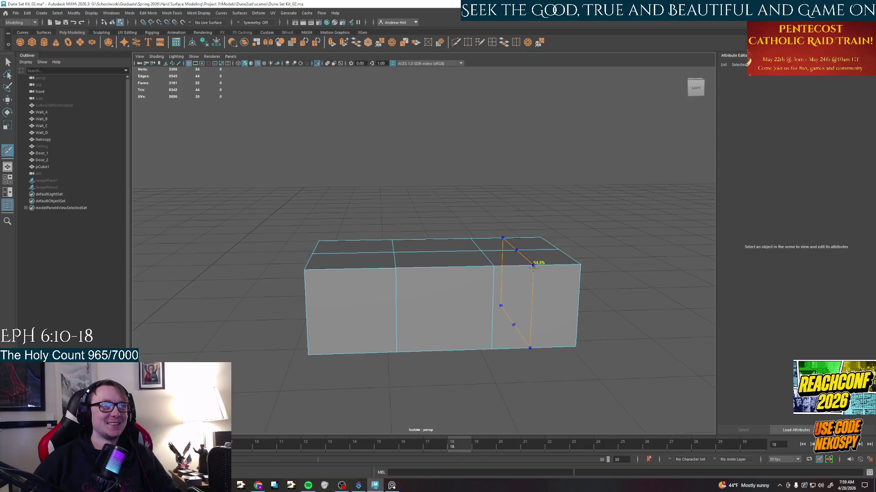
click(350, 267)
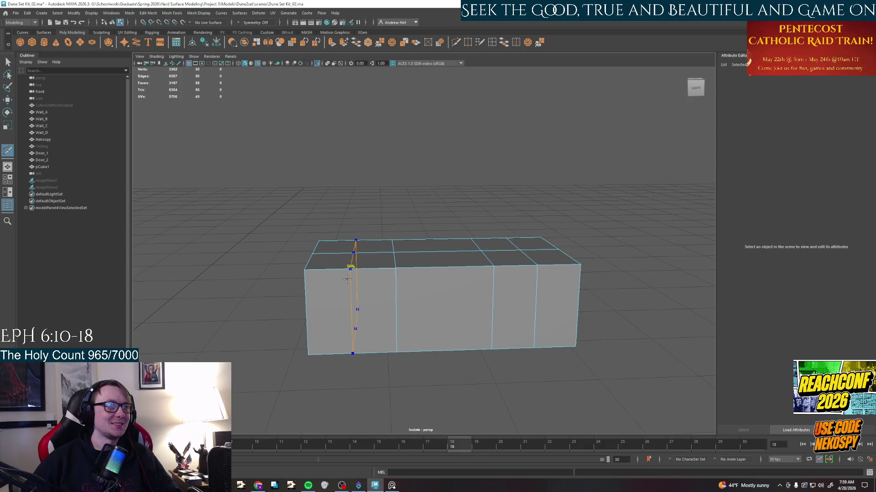
key(q)
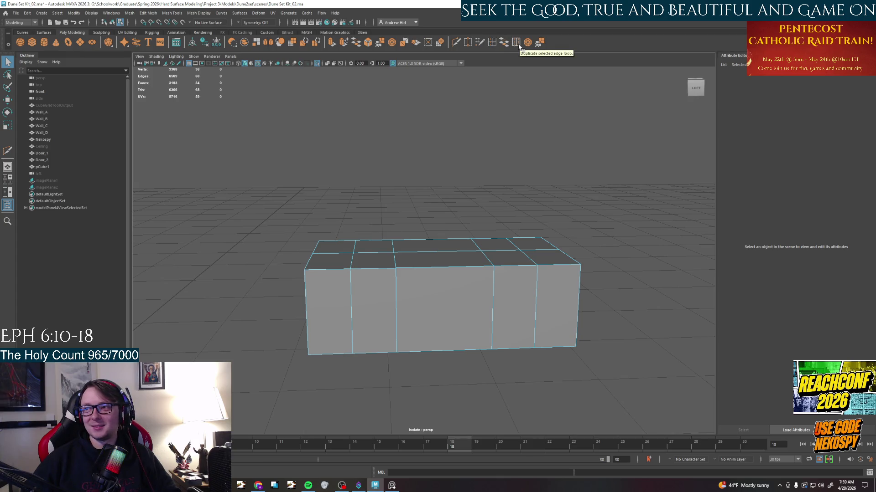
Try an offset edge loop on the box, then glance at the PureRef board and return.
click(519, 43)
alt+drag(438, 294, 526, 313)
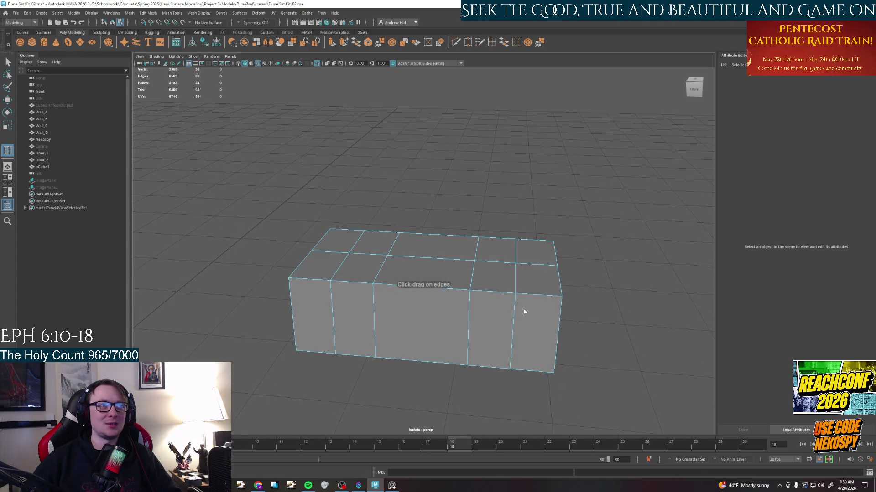
click(513, 359)
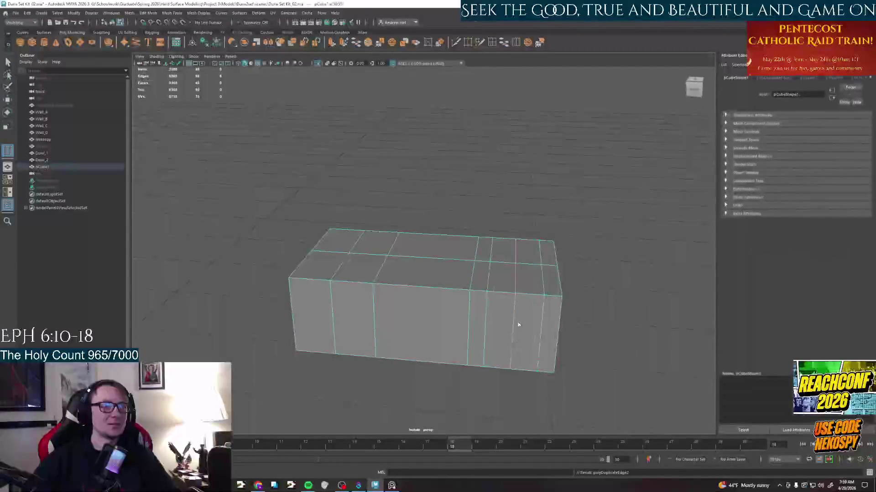
mouse_move(391, 485)
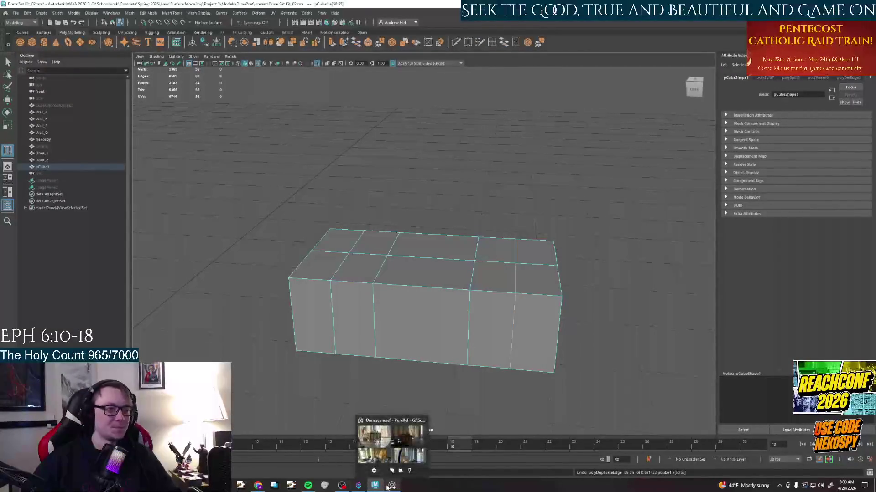
click(384, 438)
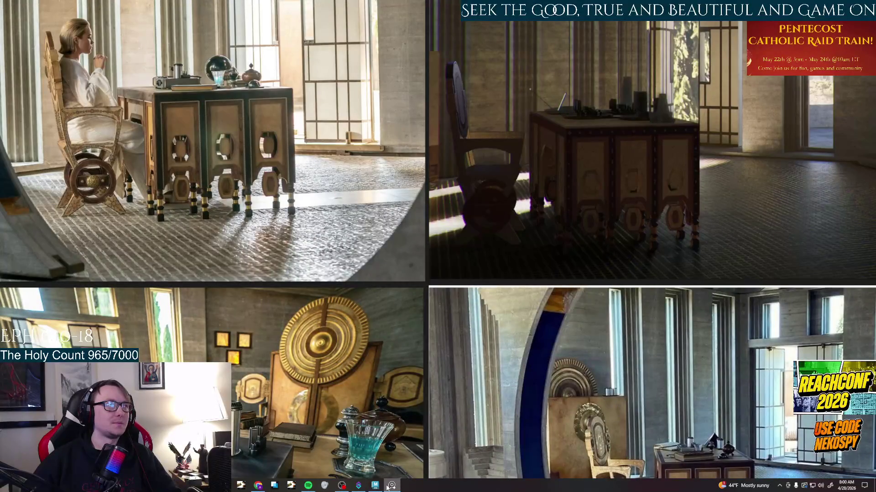
click(391, 486)
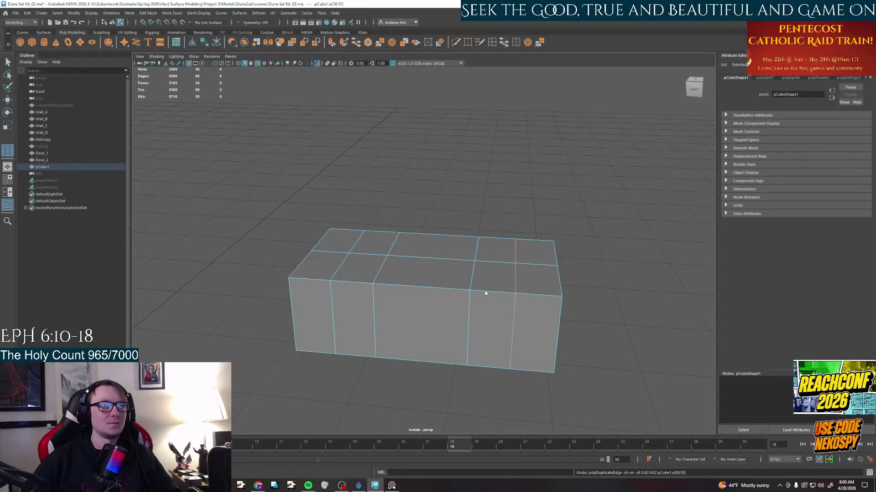
Undo the last loop, then double the box's vertical cuts with two pairs of offset edge loops.
key(ctrl+z)
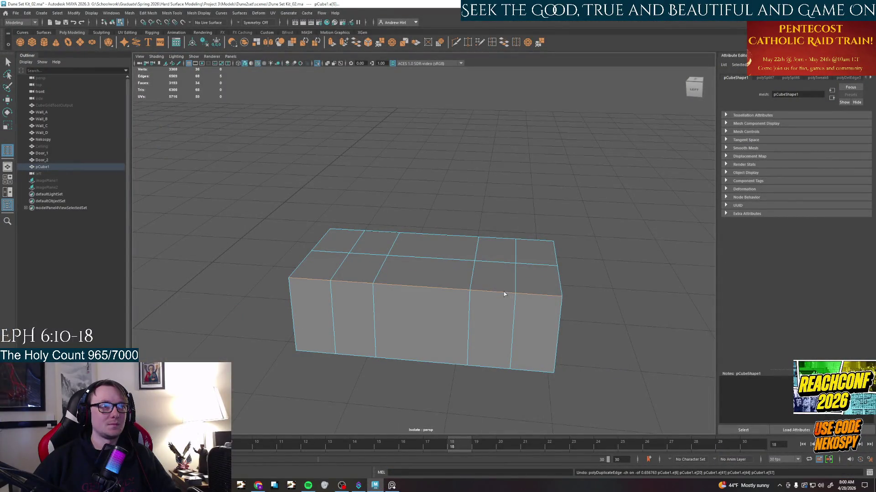
click(514, 303)
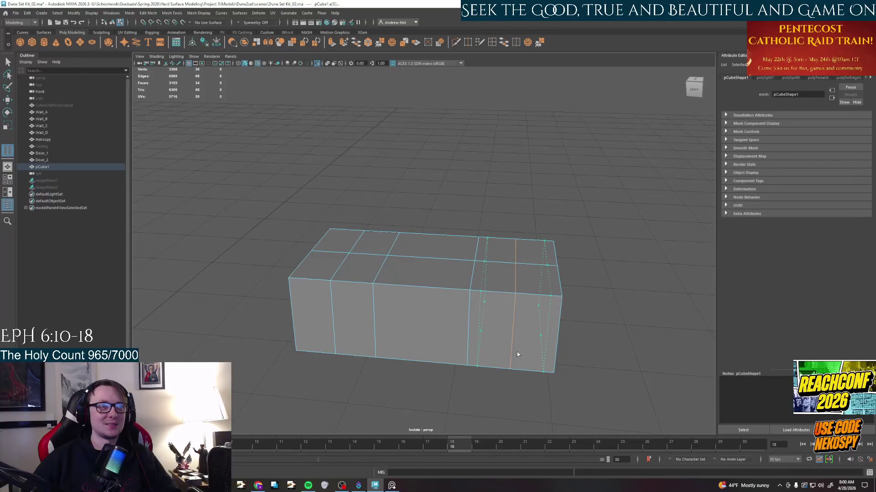
click(516, 352)
alt+drag(516, 352, 468, 340)
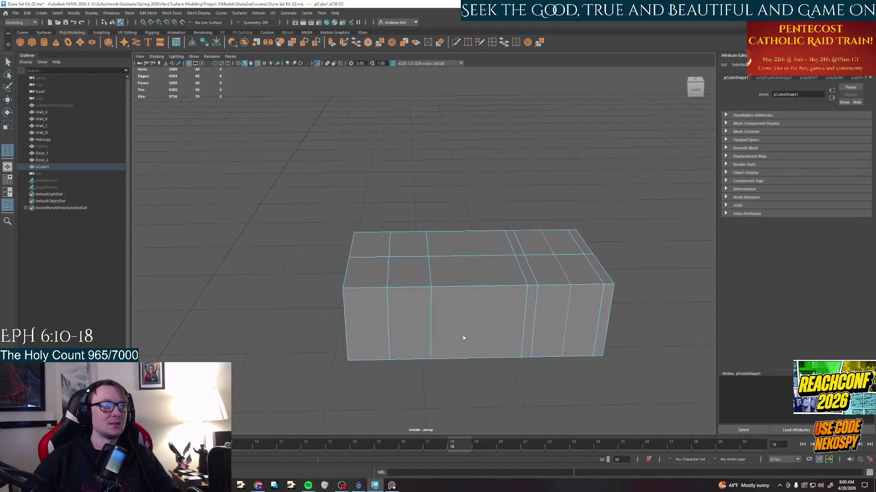
click(390, 306)
mouse_move(417, 337)
alt+mouse_down()
mouse_move(418, 353)
mouse_move(391, 308)
mouse_move(442, 344)
mouse_move(479, 287)
alt+mouse_up()
Add an edge loop running just below the box's top surface.
key(q)
right_click(390, 308)
click(391, 324)
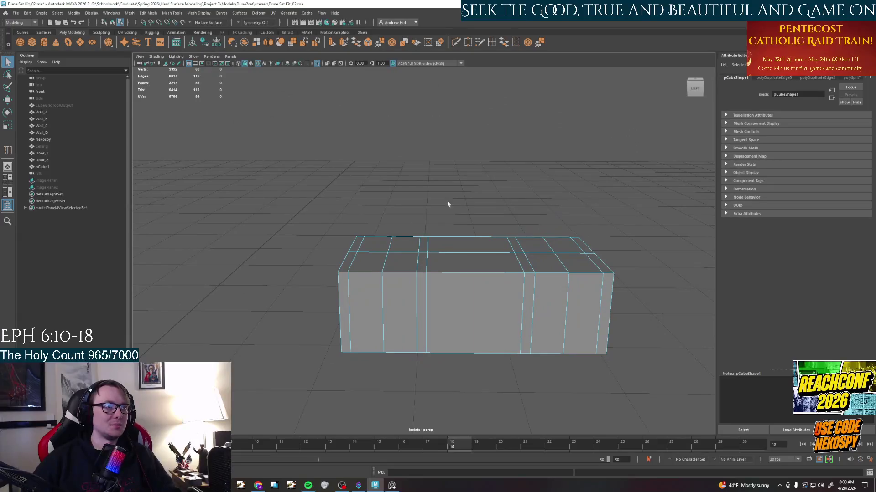
click(480, 42)
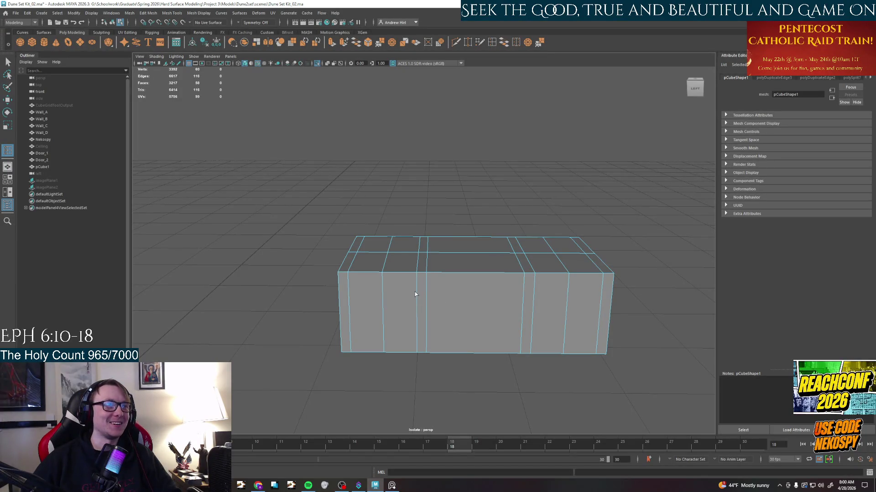
key(F11)
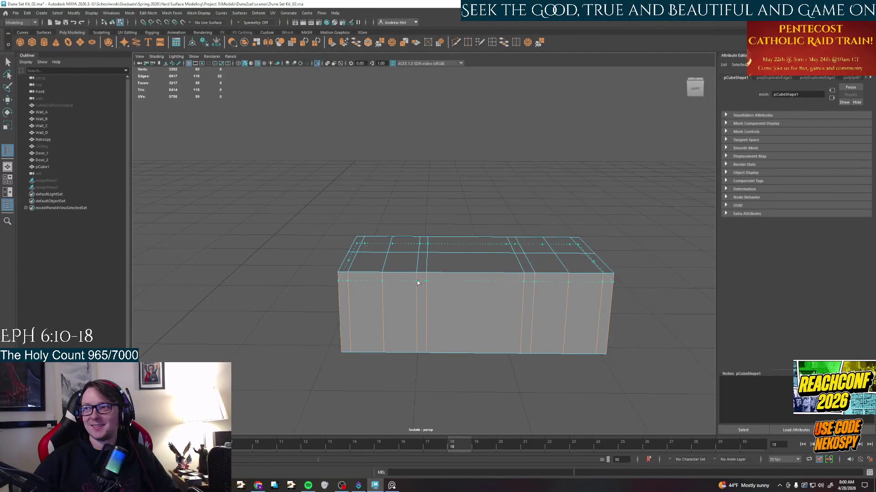
click(418, 284)
Switch to the front orthographic view and begin selecting the right section's faces.
mouse_move(437, 329)
alt+mouse_down()
mouse_move(514, 327)
mouse_move(428, 323)
mouse_move(438, 309)
alt+mouse_up()
scroll(445, 314, up, 2)
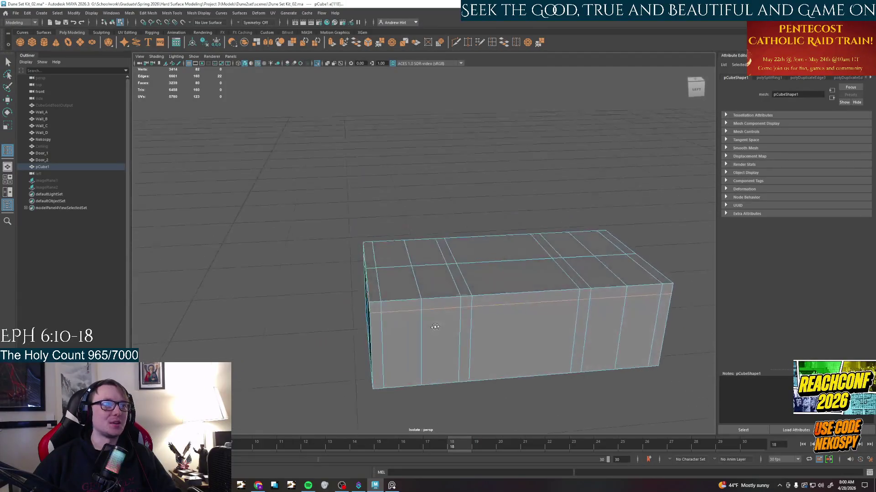
alt+middle_drag(437, 311, 386, 291)
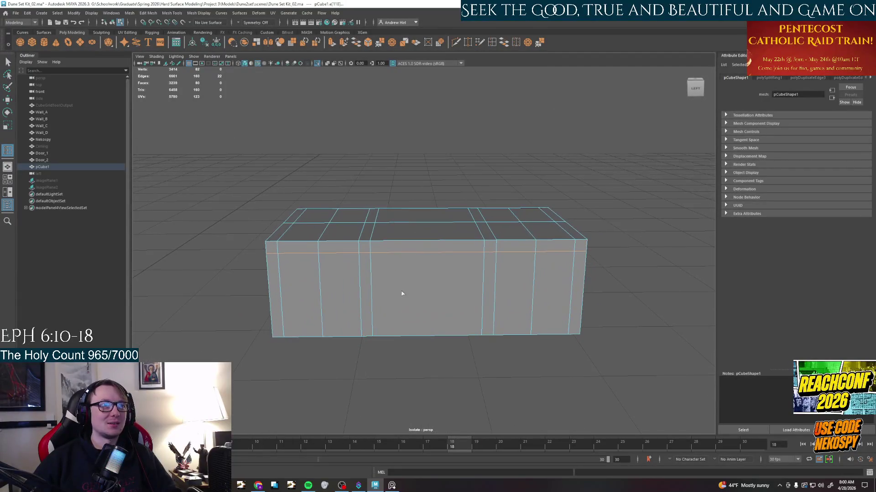
right_drag(506, 308, 505, 322)
key(space)
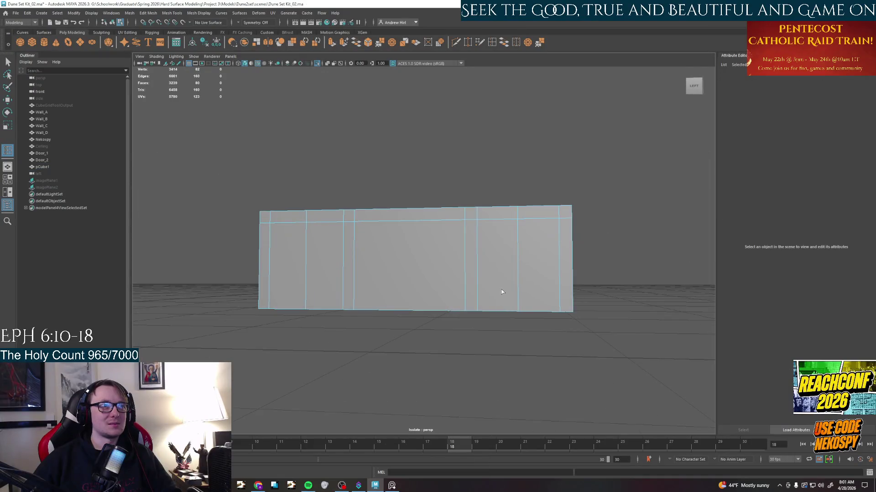
right_drag(502, 292, 521, 274)
In face mode, Shift-select the right end panel's faces around the box.
click(495, 260)
shift+click(537, 259)
mouse_move(536, 273)
alt+mouse_down()
mouse_move(542, 316)
mouse_move(527, 287)
mouse_move(548, 344)
mouse_move(520, 287)
alt+mouse_up()
shift+click(532, 255)
shift+click(536, 295)
shift+click(506, 294)
shift+click(395, 239)
Add the remaining right-section and left panel faces, checking the selection from below.
mouse_move(410, 260)
alt+mouse_down()
mouse_move(503, 277)
mouse_move(546, 263)
alt+mouse_up()
shift+click(502, 277)
shift+click(506, 260)
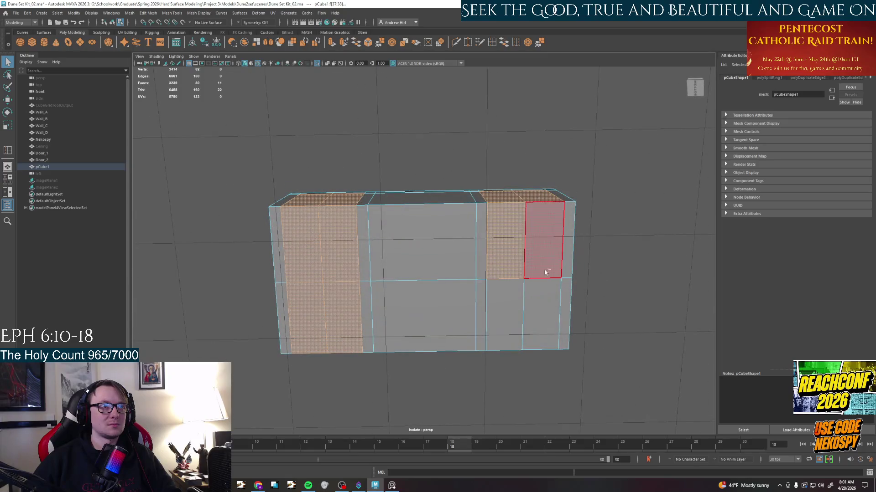
mouse_move(527, 311)
alt+mouse_down()
mouse_move(478, 206)
mouse_move(480, 287)
alt+mouse_up()
shift+click(414, 274)
shift+click(377, 260)
mouse_move(410, 307)
alt+mouse_down()
mouse_move(472, 379)
mouse_move(472, 362)
alt+mouse_up()
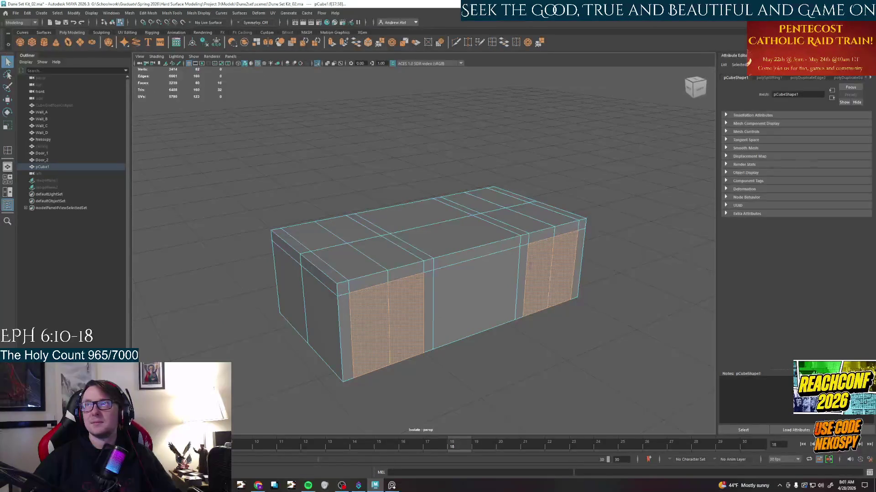
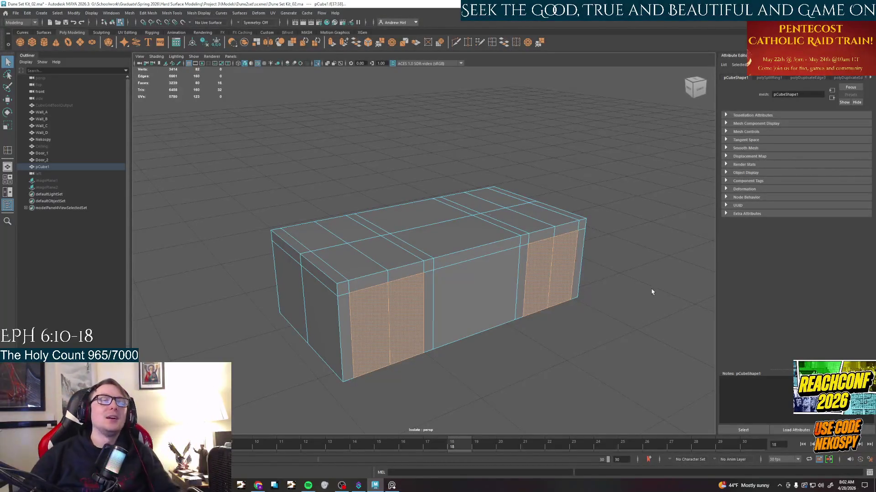
Delete the selected side panel faces and the middle front panel face, opening the leg gaps.
mouse_move(652, 292)
alt+mouse_down()
mouse_move(524, 317)
mouse_move(519, 284)
mouse_move(628, 299)
mouse_move(636, 286)
mouse_move(547, 301)
mouse_move(513, 252)
mouse_move(480, 292)
mouse_move(507, 276)
alt+mouse_up()
key(Delete)
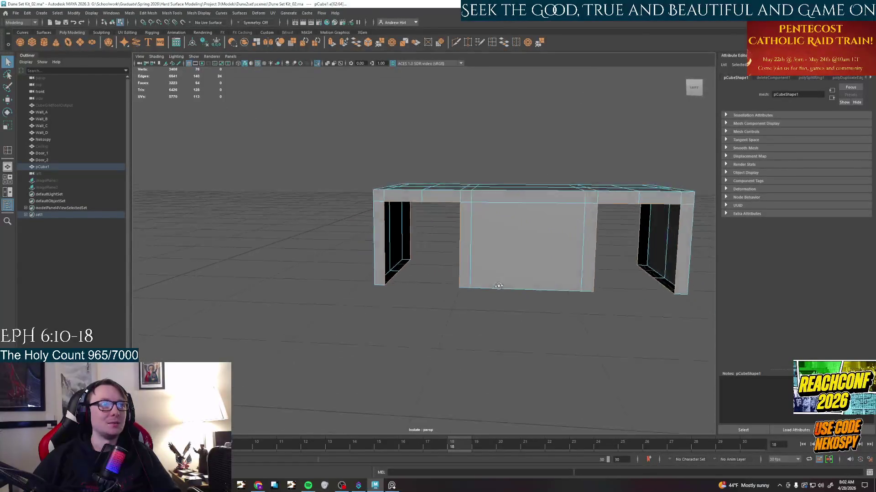
click(520, 238)
right_drag(520, 238, 520, 252)
mouse_move(520, 252)
alt+mouse_down()
mouse_move(539, 292)
mouse_move(307, 240)
mouse_move(409, 270)
mouse_move(425, 287)
mouse_move(369, 233)
alt+mouse_up()
click(307, 239)
key(Delete)
Bridge facing edge pairs to close the underside over the middle and right openings.
right_drag(370, 233, 369, 247)
click(364, 237)
click(362, 164)
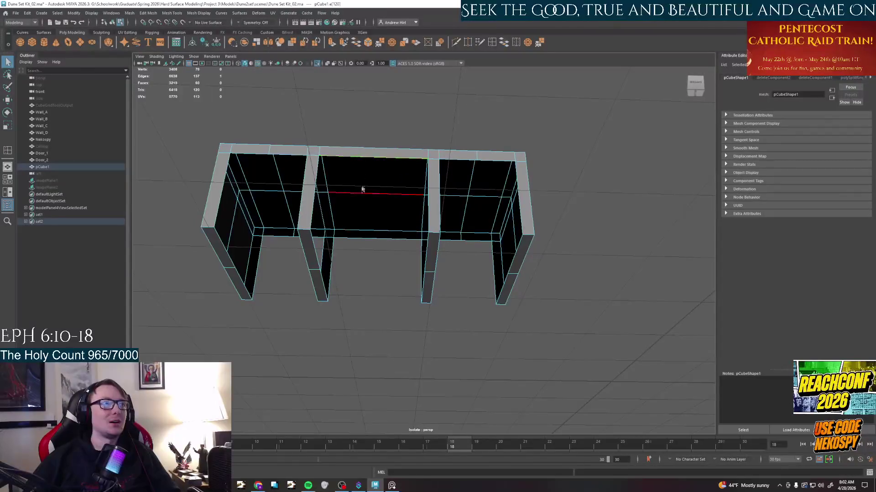
shift+click(368, 237)
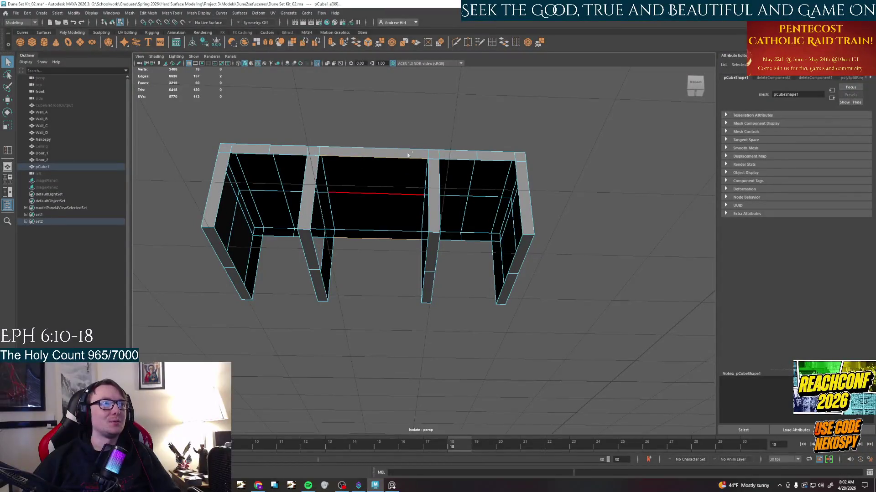
click(504, 43)
click(451, 244)
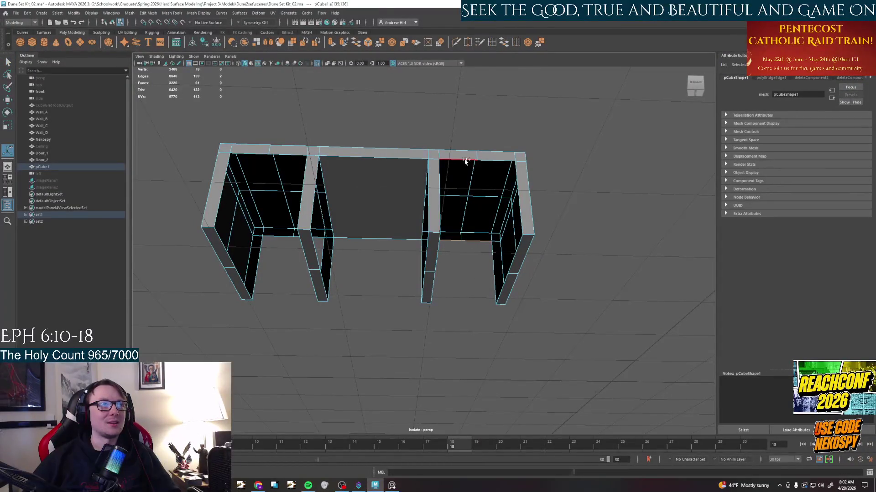
click(492, 164)
click(505, 42)
Bridge the left opening closed, then select an edge beside a leg opening from underneath.
alt+drag(479, 205, 415, 254)
click(416, 255)
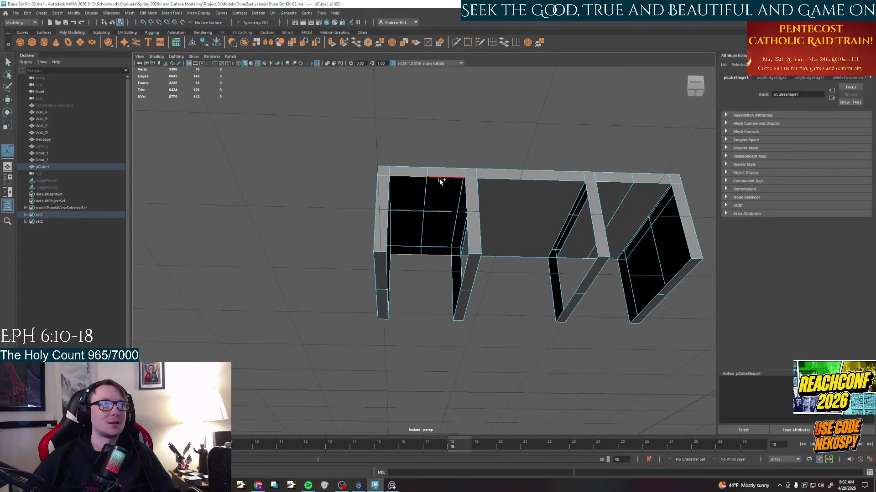
click(505, 43)
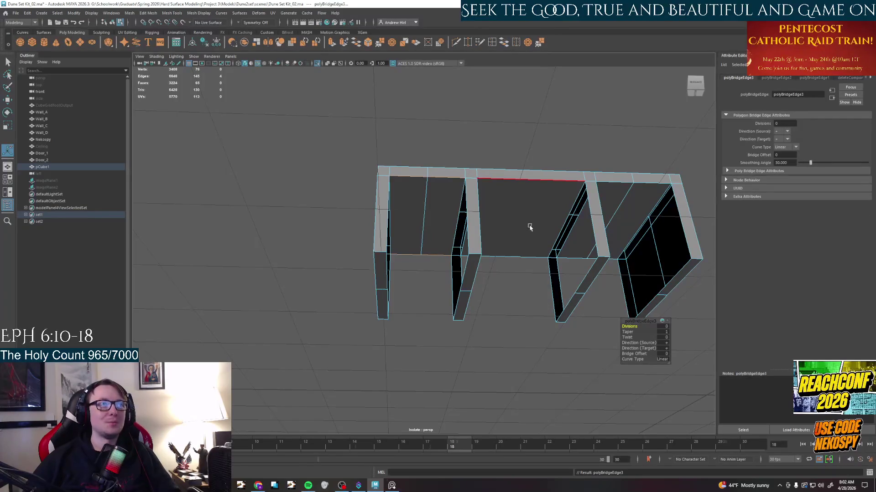
alt+drag(527, 231, 452, 274)
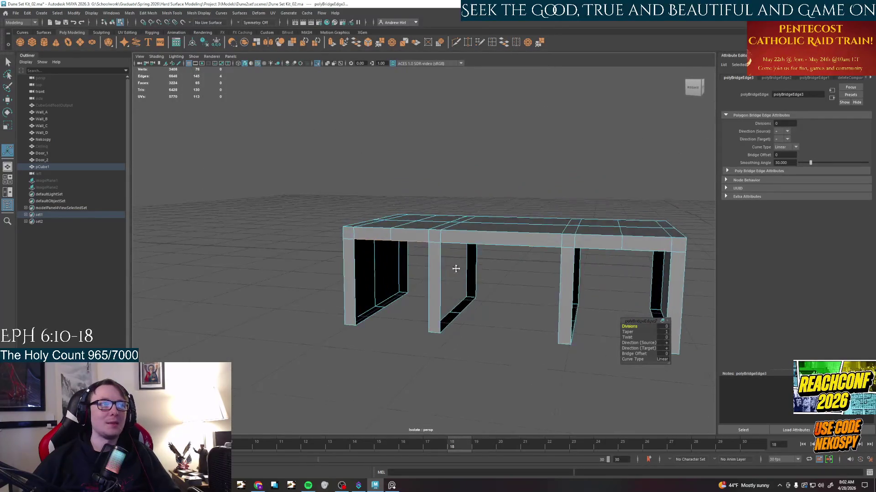
scroll(452, 268, up, 3)
click(463, 241)
mouse_move(451, 247)
alt+mouse_down()
mouse_move(446, 285)
mouse_move(479, 281)
alt+mouse_up()
click(535, 239)
Bridge the selected edge pair with Ctrl+B, then undo the recent edits back toward the box.
mouse_move(535, 260)
alt+mouse_down()
mouse_move(530, 282)
mouse_move(578, 283)
alt+mouse_up()
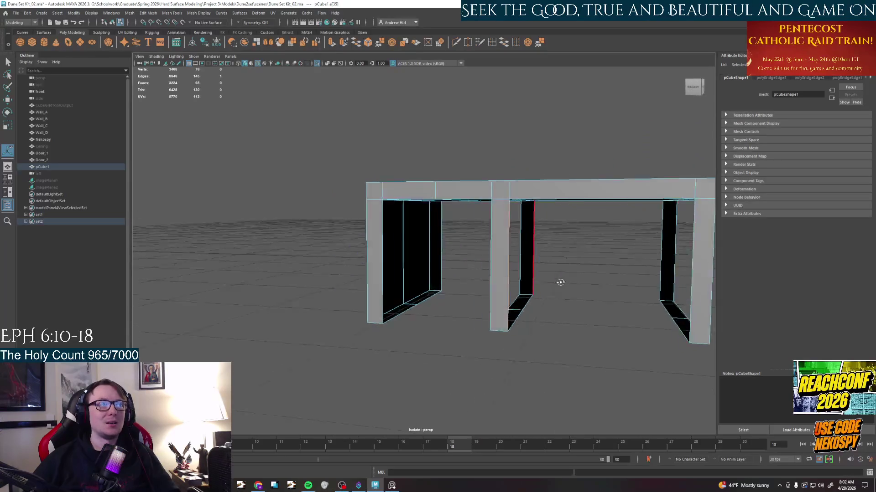
alt+drag(506, 277, 555, 271)
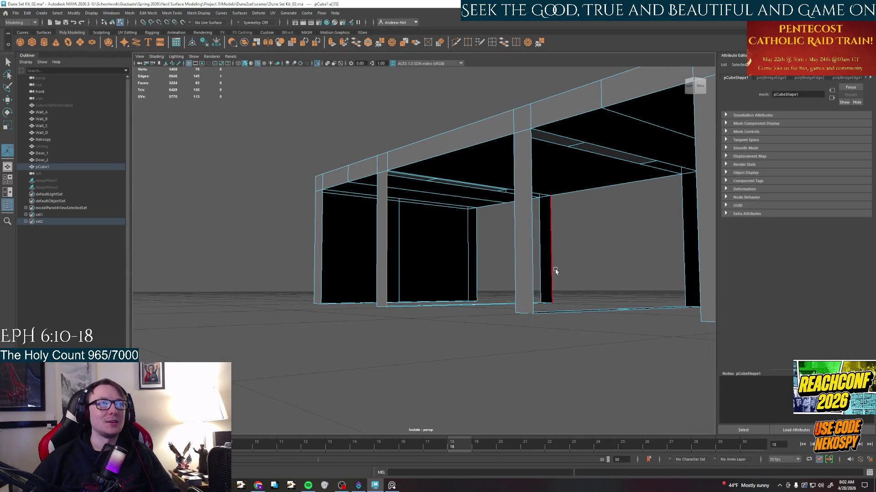
alt+drag(482, 273, 508, 185)
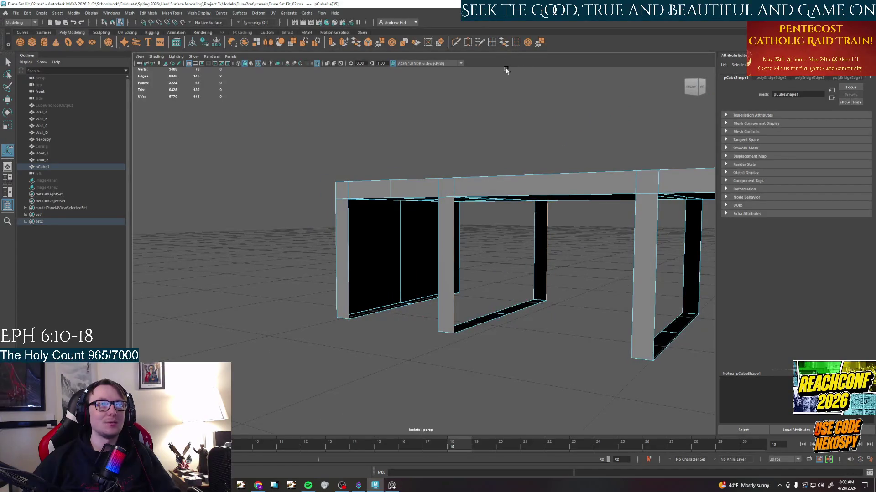
key(ctrl+b)
mouse_move(540, 310)
alt+mouse_down()
mouse_move(537, 298)
mouse_move(567, 296)
mouse_move(521, 328)
alt+mouse_up()
click(545, 281)
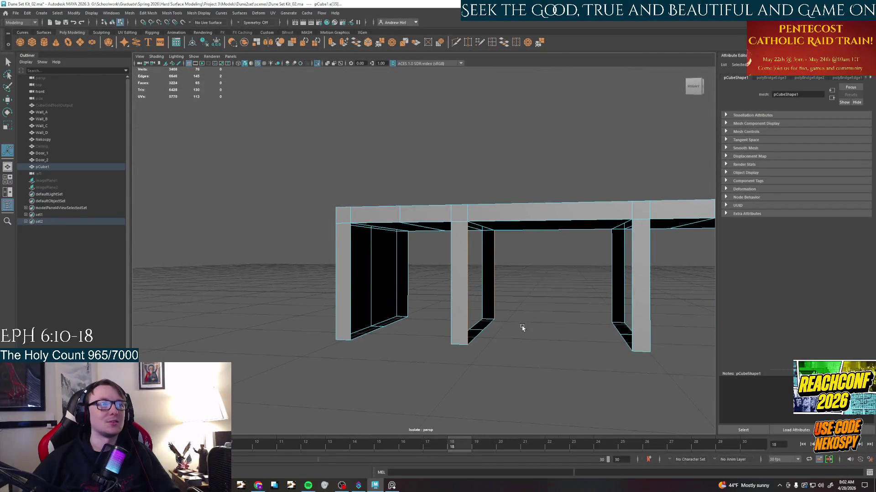
key(ctrl+z)
key(ctrl+z)
key(ctrl+z)
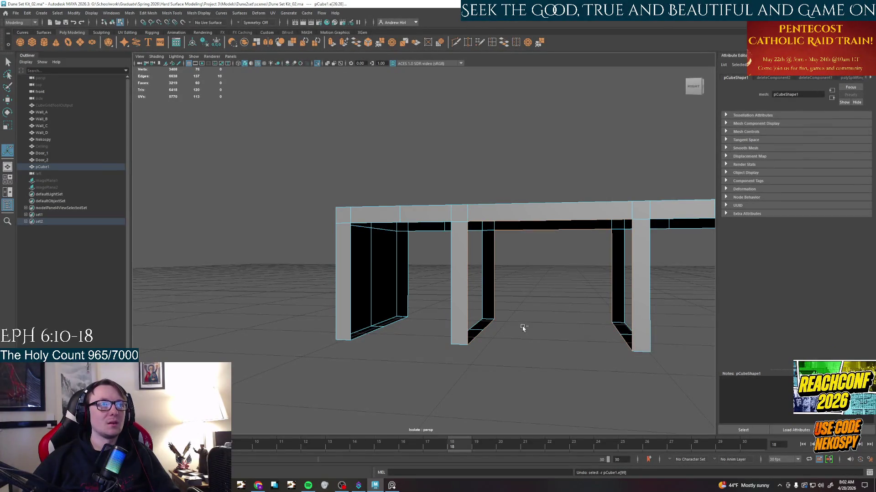
key(ctrl+z)
key(ctrl+z)
key(ctrl+z)
key(ctrl+z)
Delete the extra vertical edge on the box's front wall in edge mode.
click(467, 288)
alt+drag(522, 327, 438, 260)
right_click(415, 262)
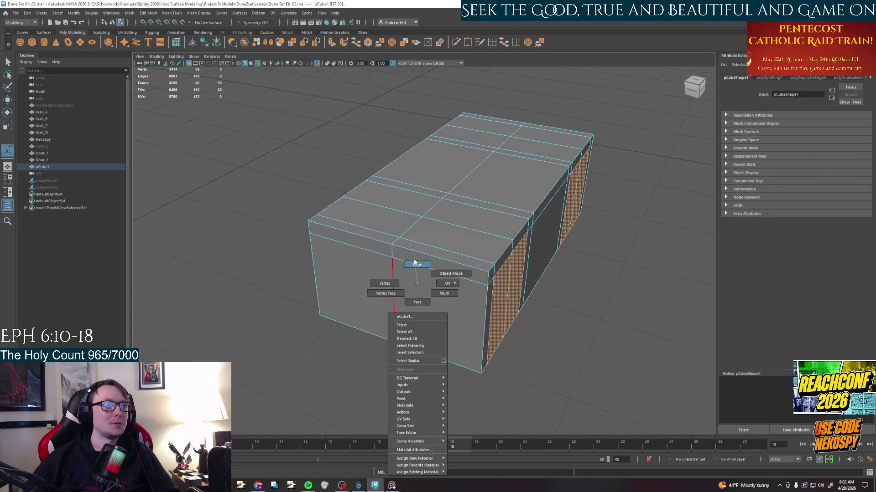
right_drag(416, 262, 418, 264)
click(393, 259)
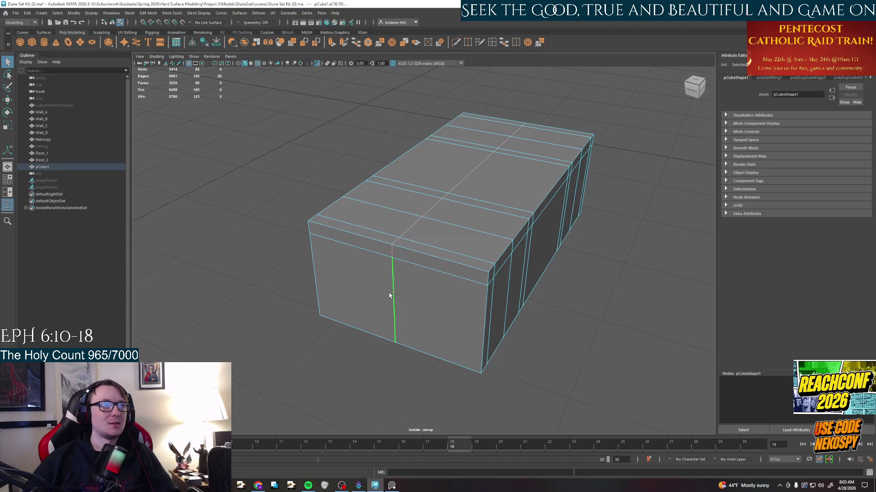
key(Delete)
In face mode, shift-select the front and side wall panel faces filling the leg gaps.
mouse_move(424, 294)
alt+mouse_down()
mouse_move(366, 264)
mouse_move(460, 237)
mouse_move(424, 260)
alt+mouse_up()
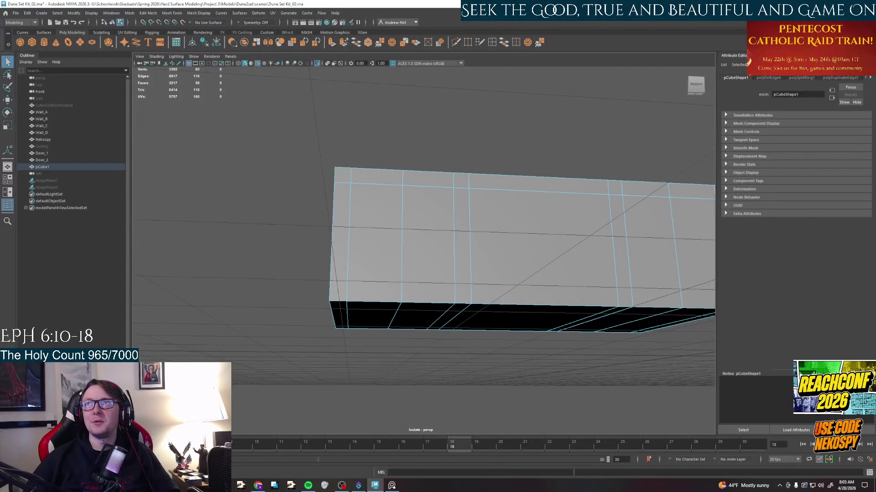
right_drag(394, 240, 383, 270)
click(377, 253)
shift+click(423, 276)
shift+click(424, 226)
alt+drag(379, 316, 509, 312)
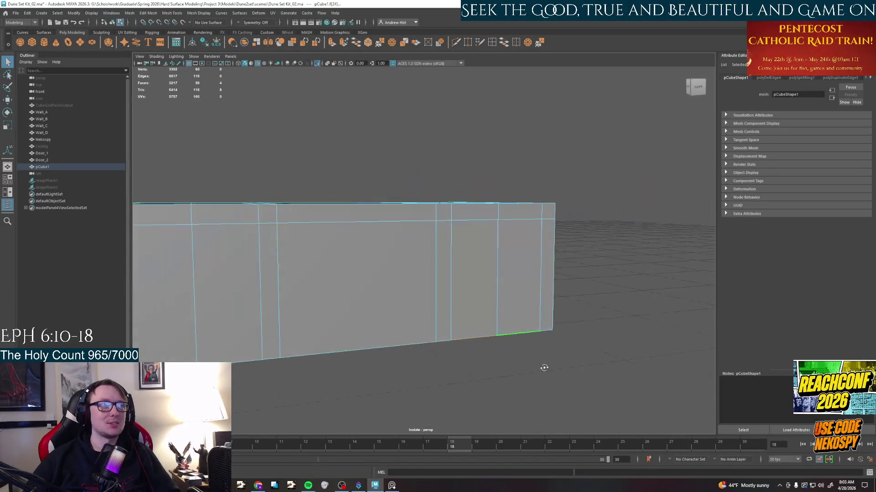
click(484, 320)
shift+click(520, 315)
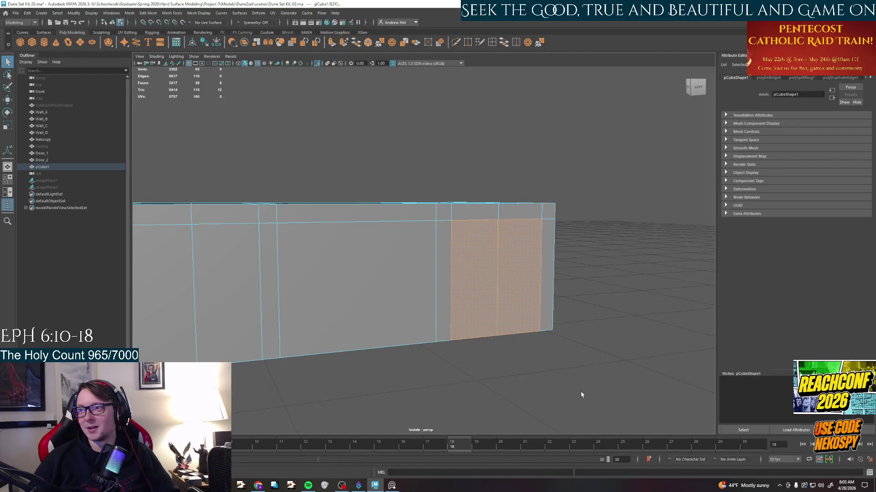
Add the remaining wall panels, an underside face and the left panels, then delete them all.
alt+drag(520, 399, 384, 301)
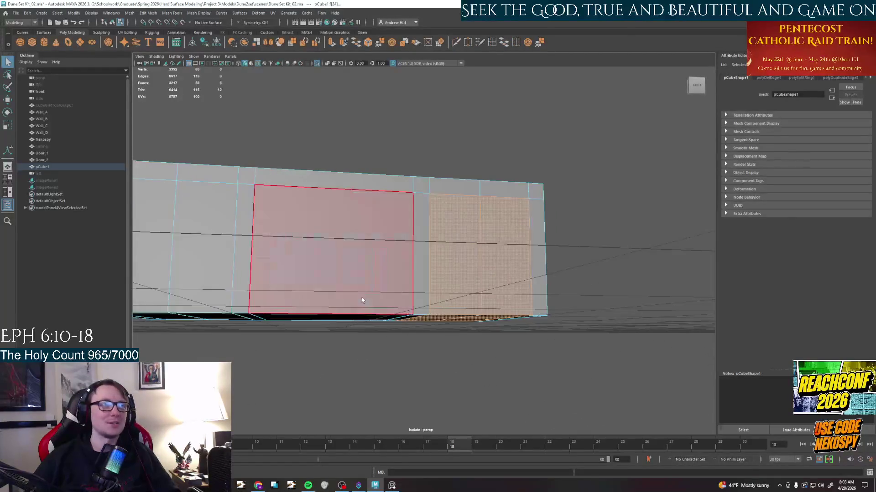
mouse_move(321, 383)
alt+mouse_down()
mouse_move(339, 272)
mouse_move(366, 349)
mouse_move(479, 240)
alt+mouse_up()
click(338, 271)
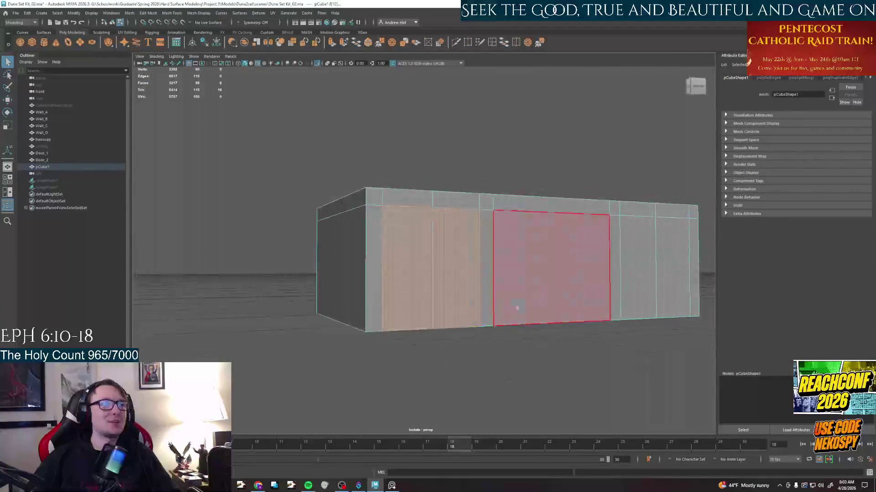
alt+drag(657, 294, 663, 370)
click(639, 337)
alt+drag(640, 337, 307, 350)
click(253, 342)
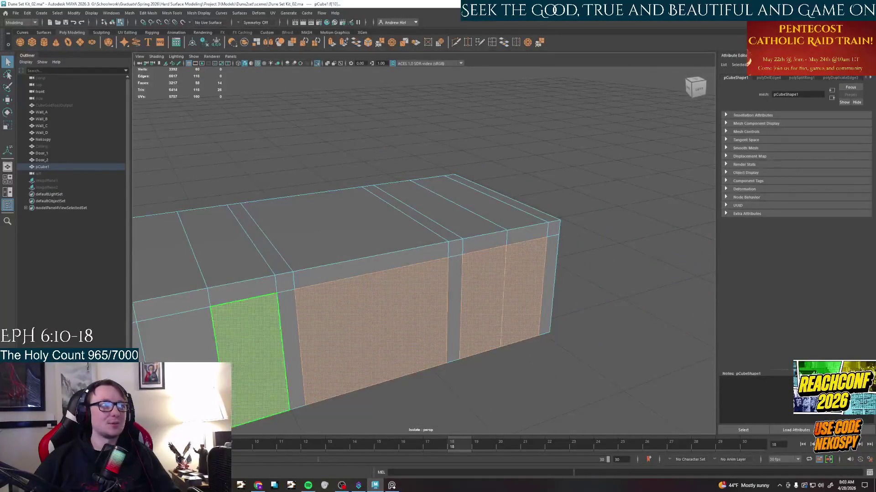
click(246, 356)
key(Delete)
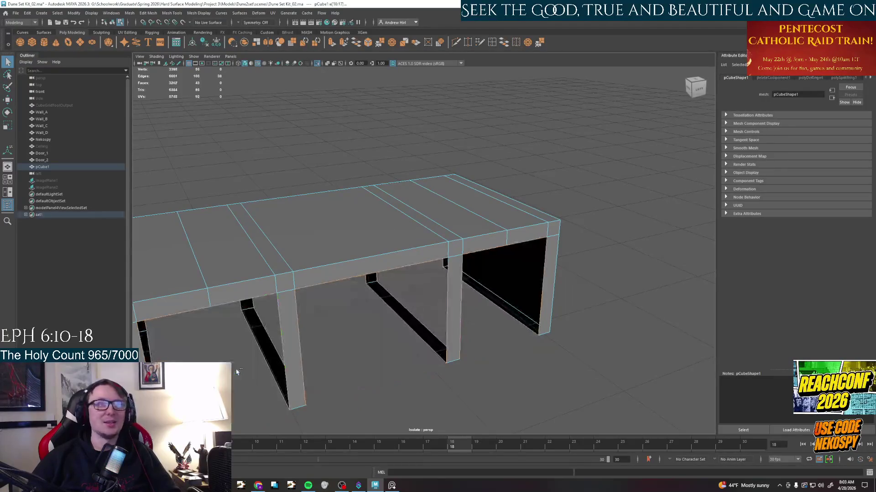
In edge mode, bridge the first two openings under the tabletop closed.
alt+drag(369, 384, 410, 274)
right_click(445, 259)
right_drag(445, 259, 447, 243)
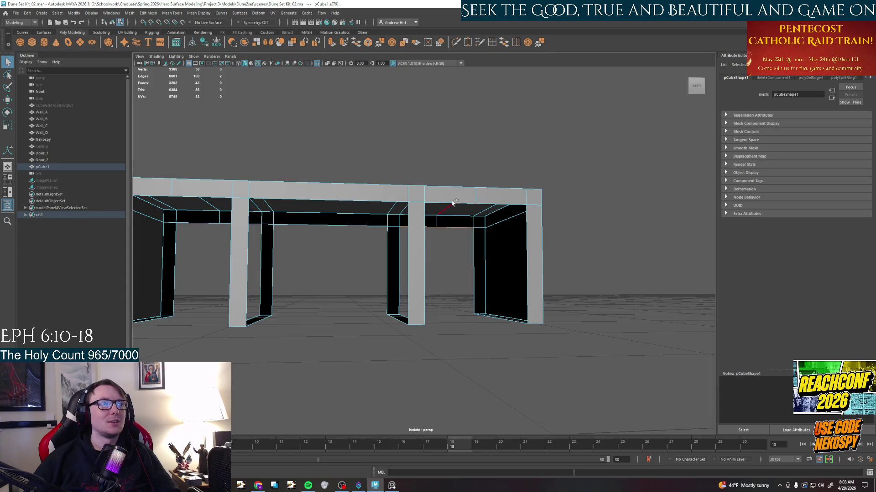
click(503, 43)
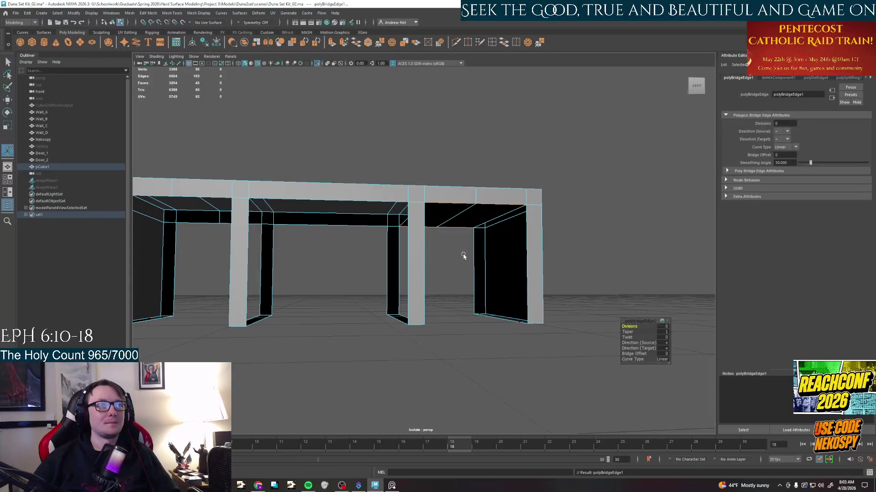
click(470, 259)
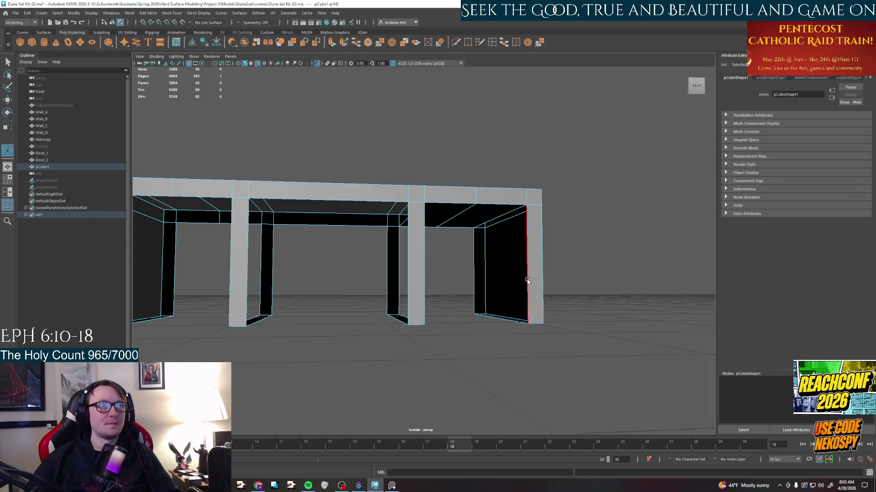
click(505, 43)
alt+middle_drag(479, 239, 402, 248)
click(360, 262)
Bridge the doorway gap and the next openings' edge pairs, repeating Bridge with G.
alt+drag(359, 262, 406, 259)
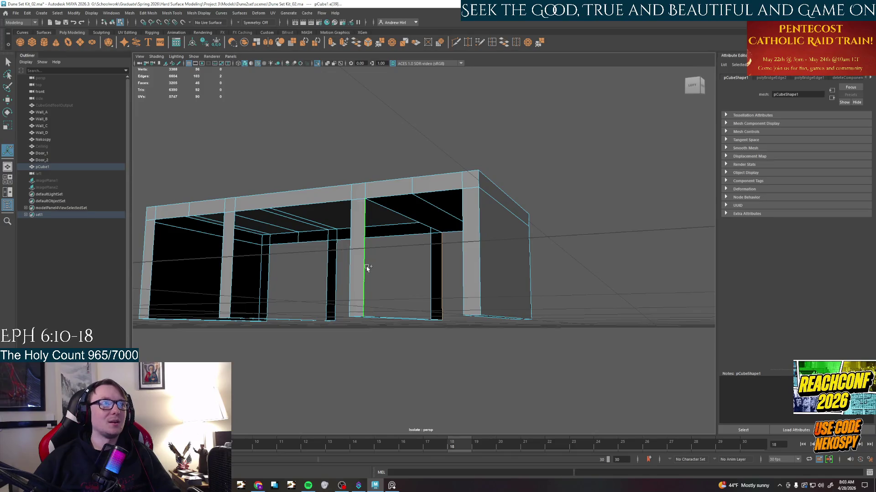
alt+drag(350, 237, 452, 297)
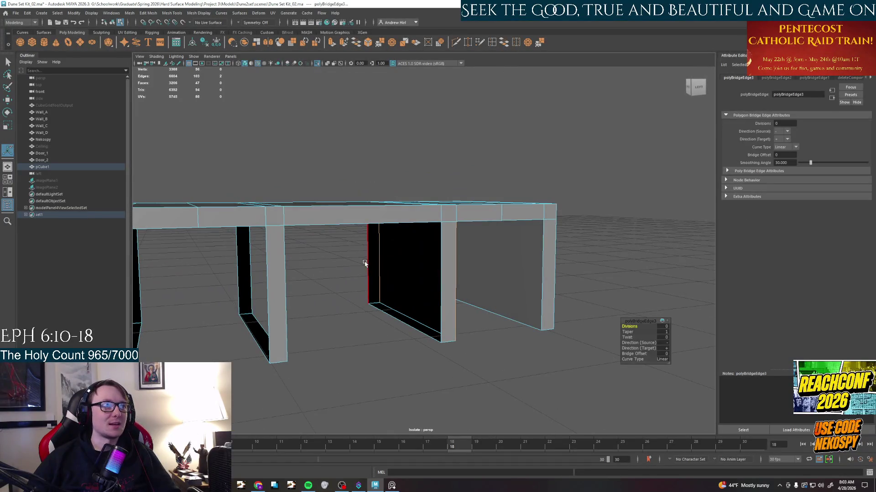
click(505, 43)
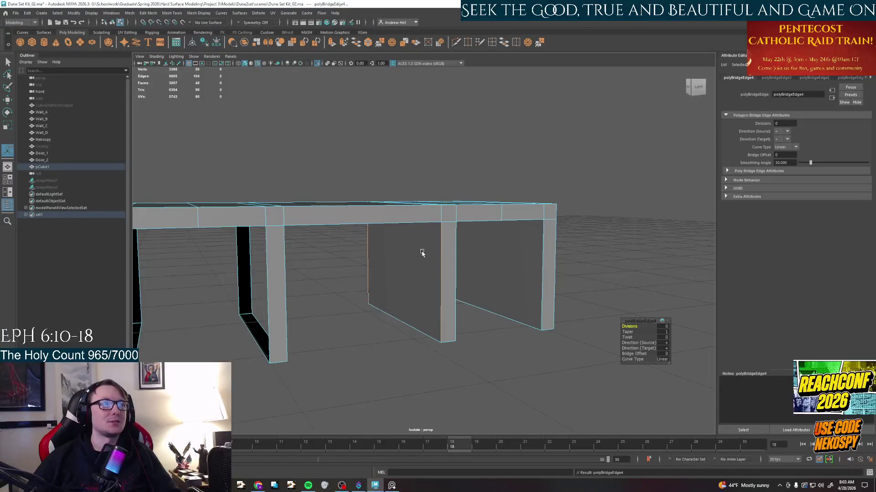
alt+drag(329, 192, 294, 171)
click(345, 189)
alt+drag(283, 269, 458, 123)
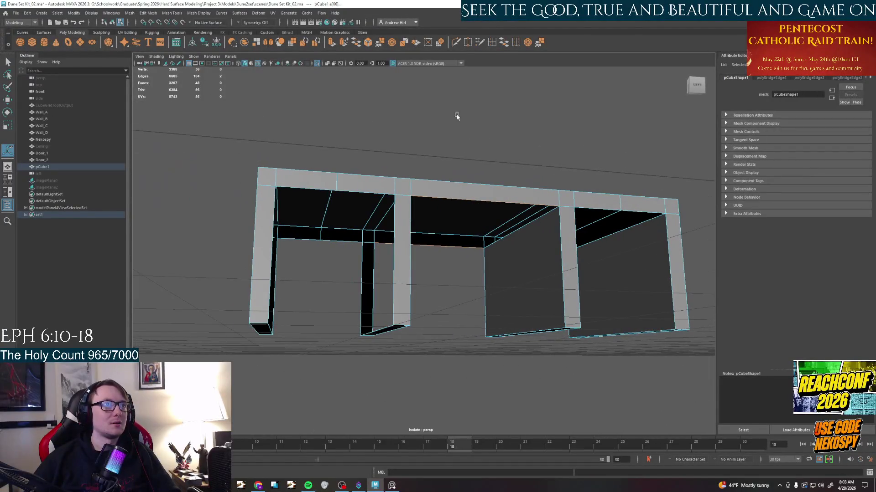
key(g)
alt+drag(424, 233, 426, 254)
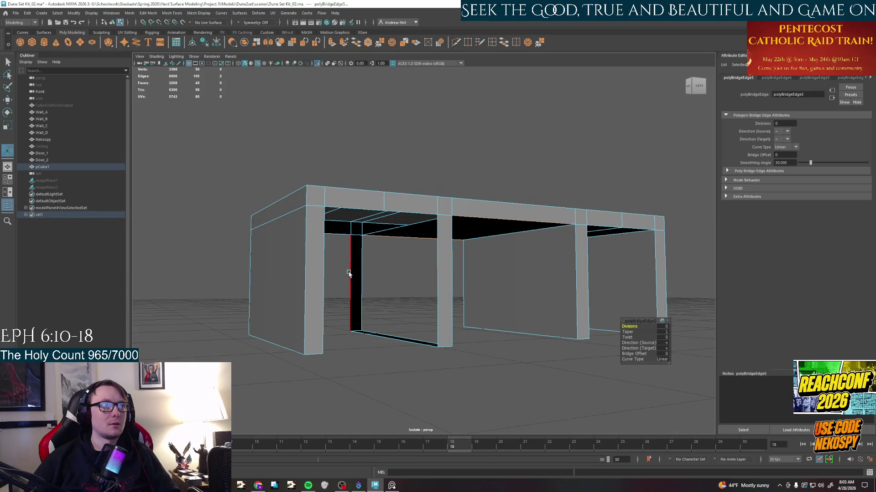
click(349, 273)
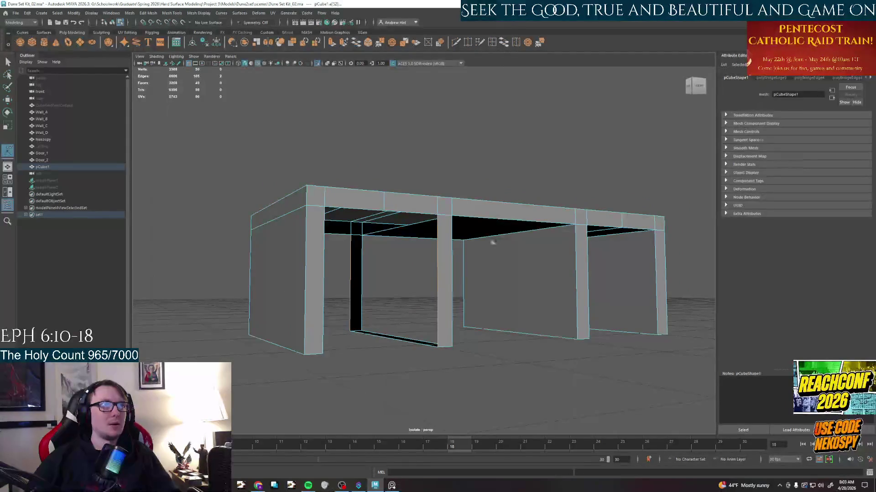
key(g)
alt+drag(493, 224, 424, 284)
Bridge the last underside edges and the left opening, confirming the autosave prompt.
click(408, 281)
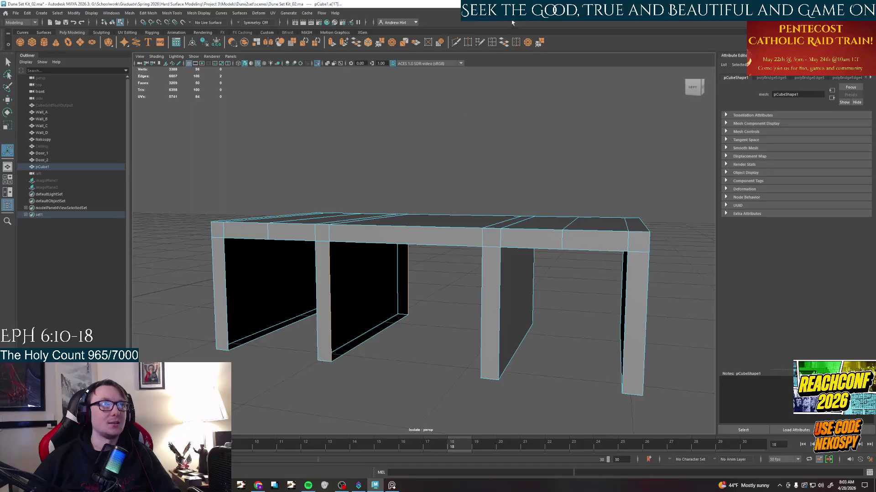
alt+drag(349, 225, 333, 250)
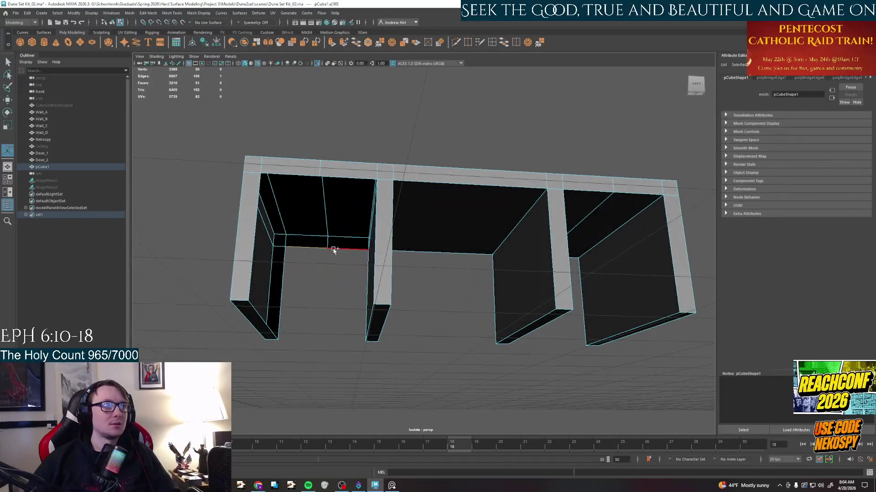
click(506, 43)
alt+drag(509, 140, 479, 191)
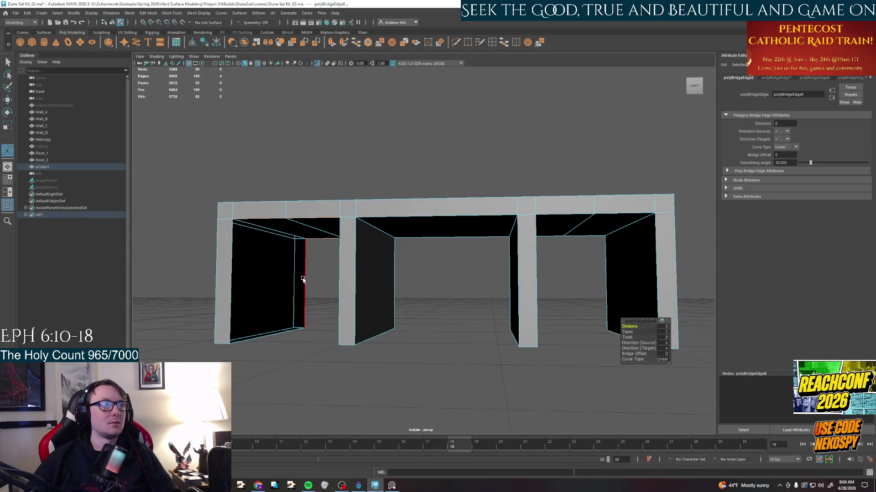
click(235, 281)
key(g)
click(419, 247)
Switch to default-material shading and compare the slab-legged desk against the reference photos.
key(5)
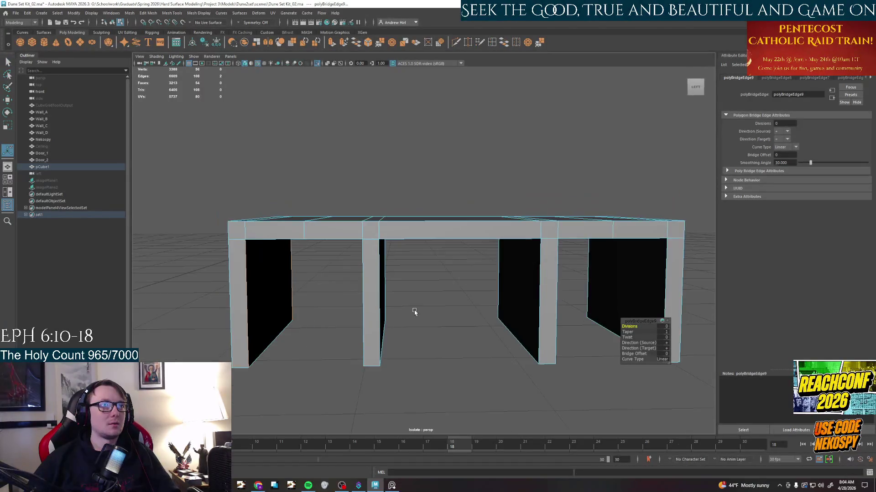
mouse_move(411, 306)
alt+mouse_down()
mouse_move(530, 323)
mouse_move(439, 301)
mouse_move(493, 294)
mouse_move(465, 296)
alt+mouse_up()
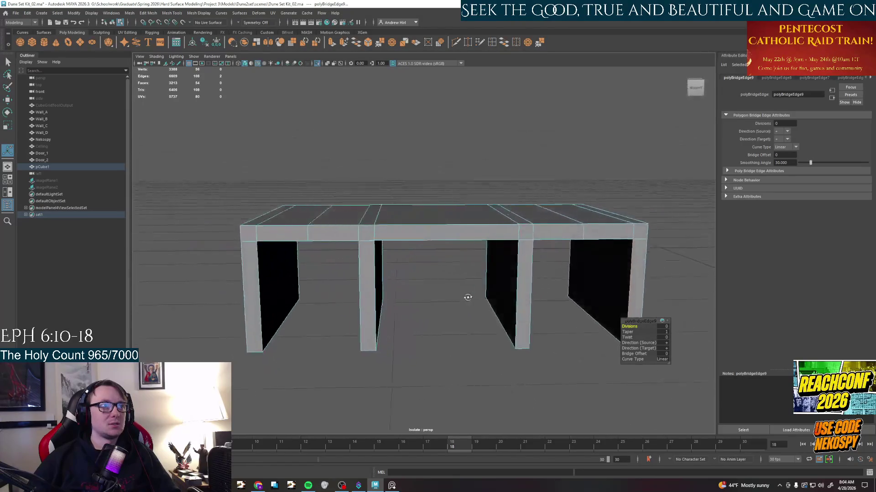
click(391, 487)
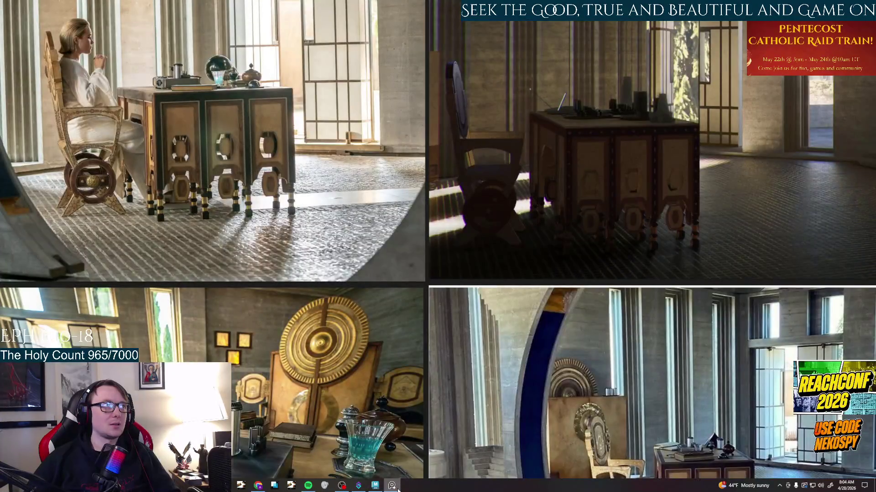
click(392, 487)
mouse_move(479, 302)
alt+mouse_down()
mouse_move(468, 309)
mouse_move(479, 294)
alt+mouse_up()
right_drag(502, 295, 502, 322)
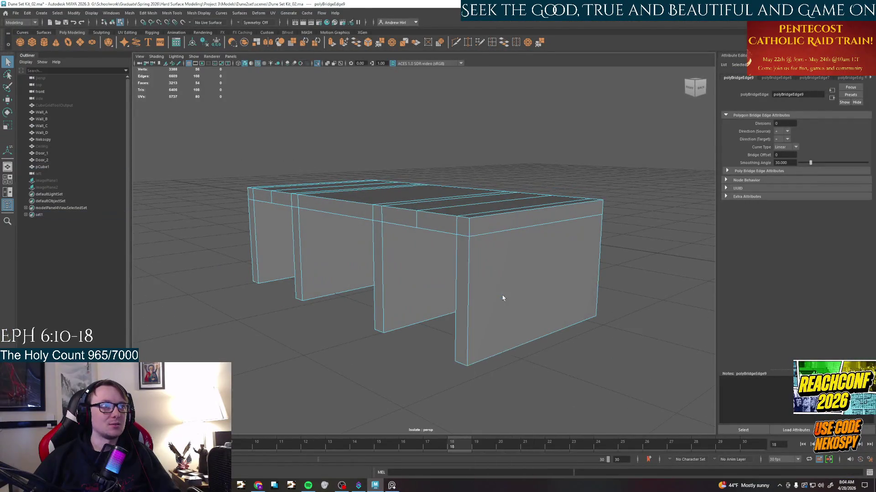
Select the desk's end-section faces, scale them inward to narrow the desk, then undo it.
alt+drag(503, 295, 496, 300)
click(521, 274)
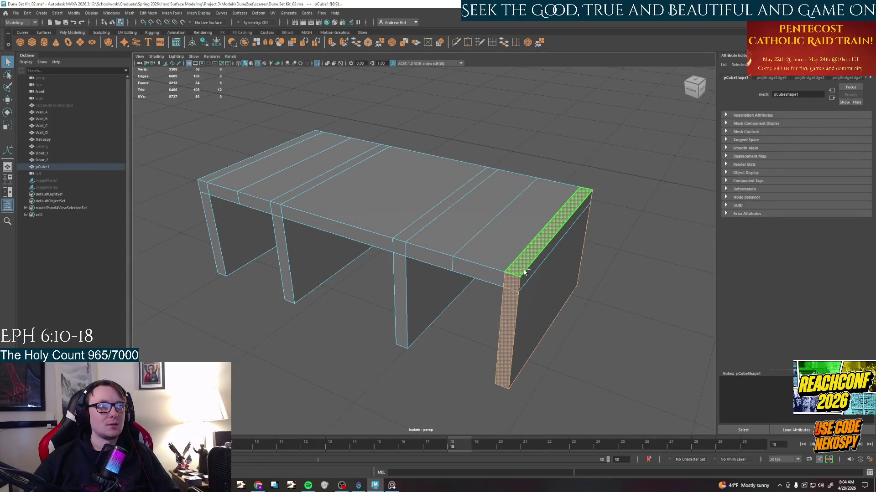
click(529, 299)
alt+drag(472, 319, 448, 296)
click(685, 247)
alt+drag(560, 260, 411, 260)
click(449, 268)
click(281, 240)
alt+drag(281, 240, 322, 294)
key(w)
drag(421, 253, 427, 255)
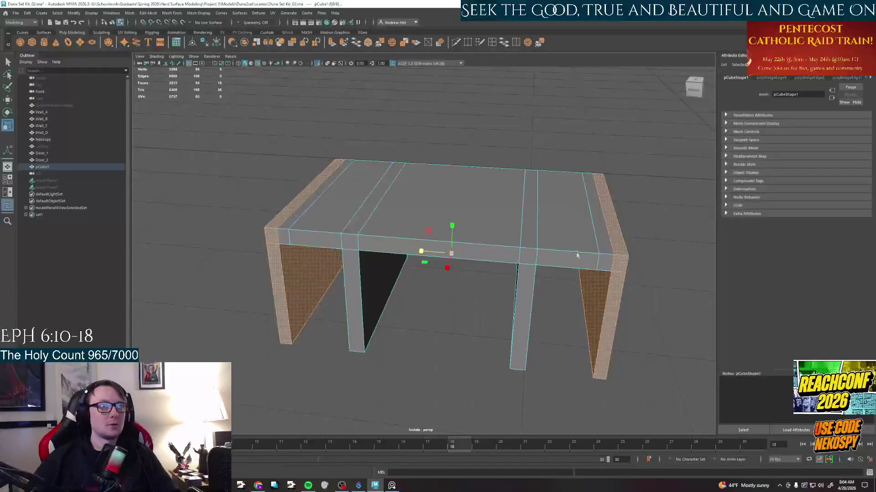
key(z)
Clear the selection, select the extra tabletop edge loop and remove it with Ctrl+Delete.
right_click(602, 244)
click(635, 232)
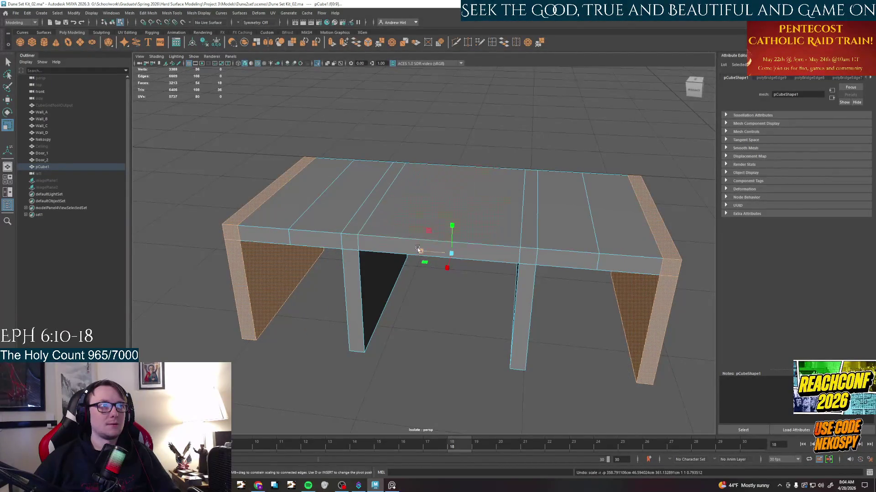
drag(421, 253, 427, 254)
right_click(459, 229)
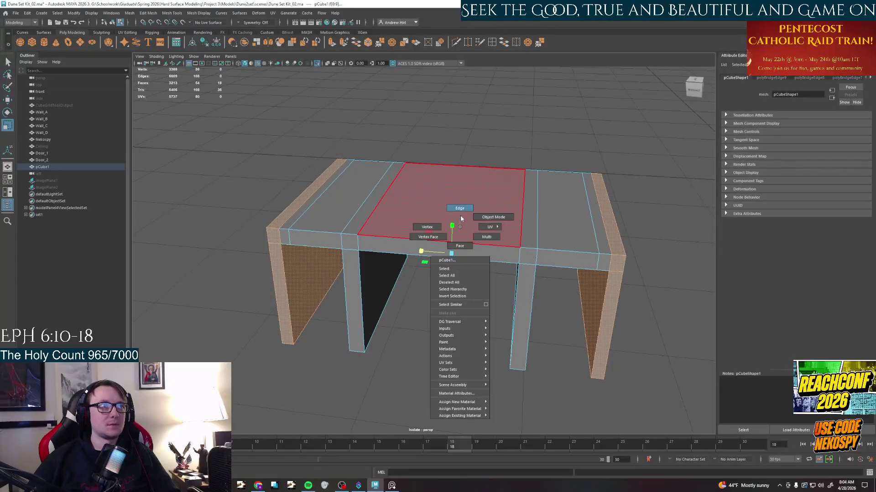
click(560, 240)
click(596, 243)
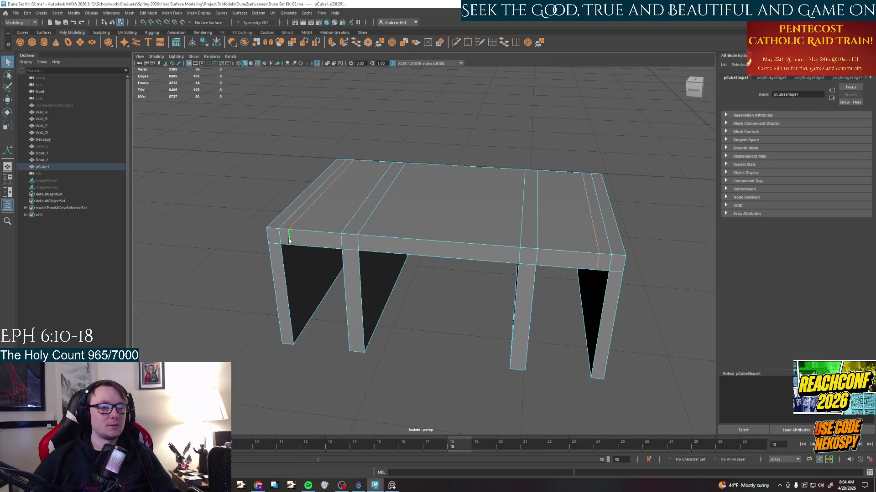
key(ctrl+Delete)
Select the right end's side faces, then undo and redo to step back through the earlier selections.
mouse_move(444, 315)
alt+mouse_down()
mouse_move(479, 273)
mouse_move(467, 286)
alt+mouse_up()
right_drag(499, 301, 520, 322)
click(583, 212)
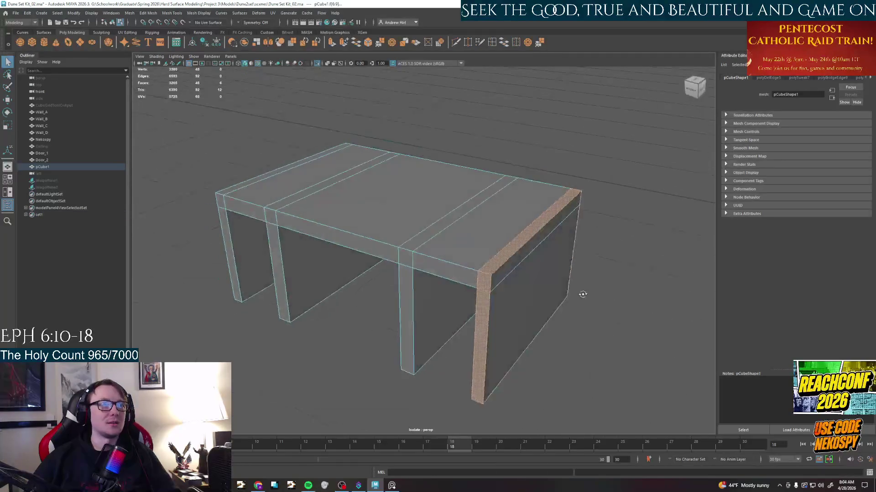
alt+drag(585, 226, 492, 283)
key(ctrl+z)
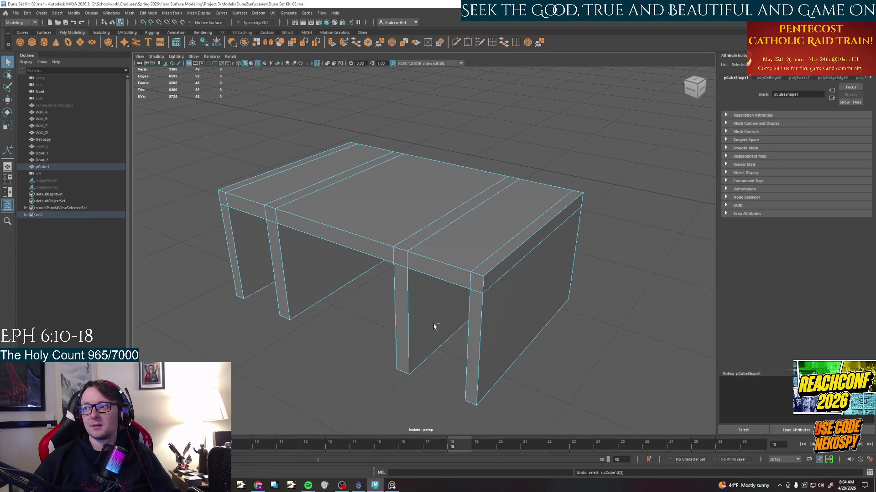
key(ctrl+y)
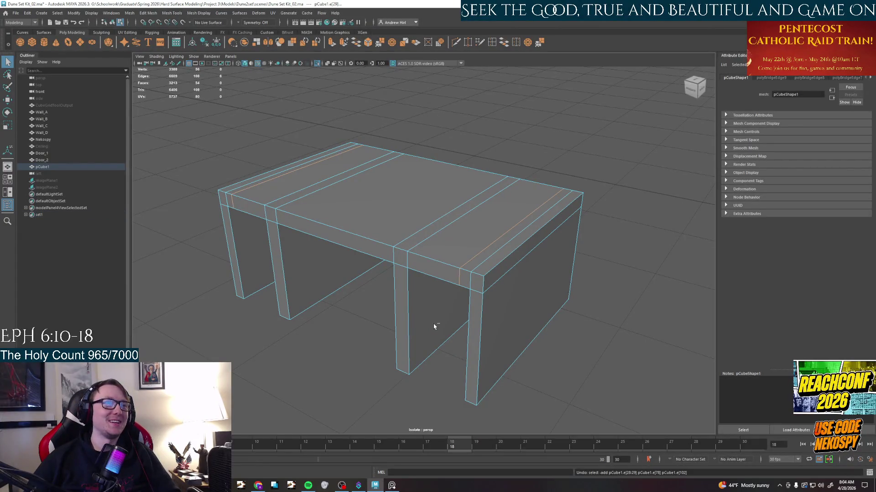
key(ctrl+y)
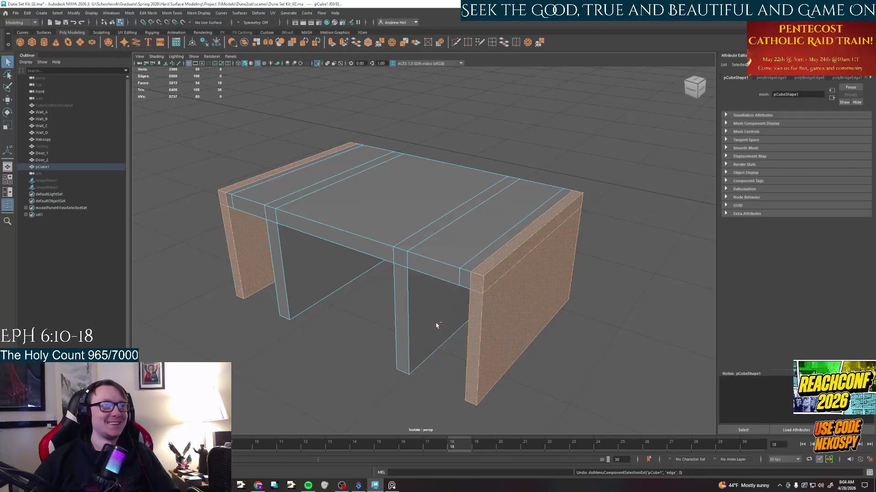
alt+drag(438, 326, 479, 349)
right_click(503, 226)
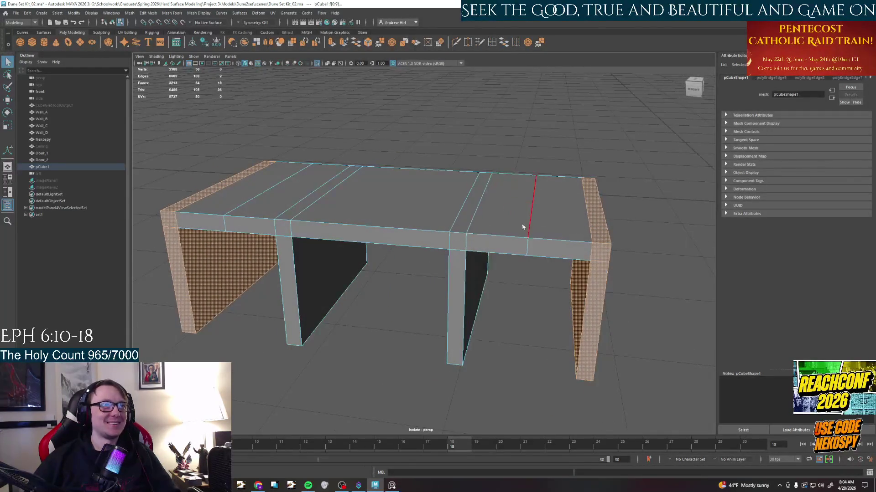
Delete one more tabletop edge, select the right end section's faces and slide them to slant the leg.
key(ctrl+z)
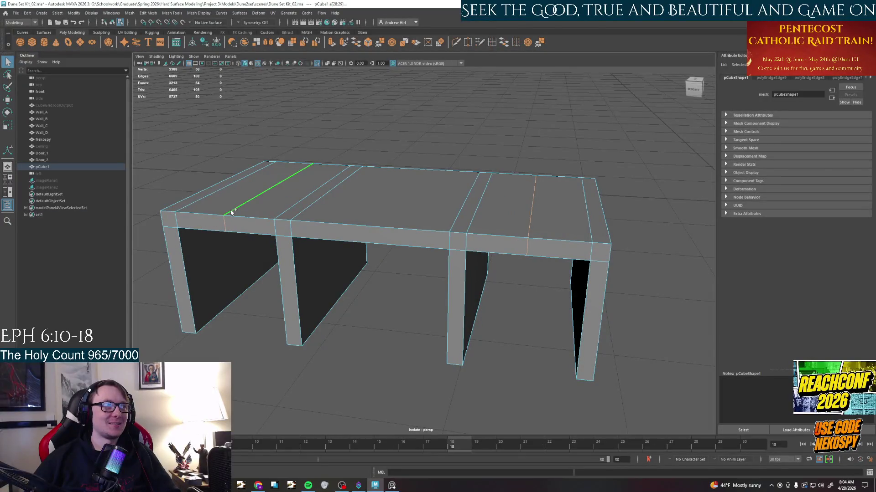
key(ctrl+Delete)
right_click(594, 255)
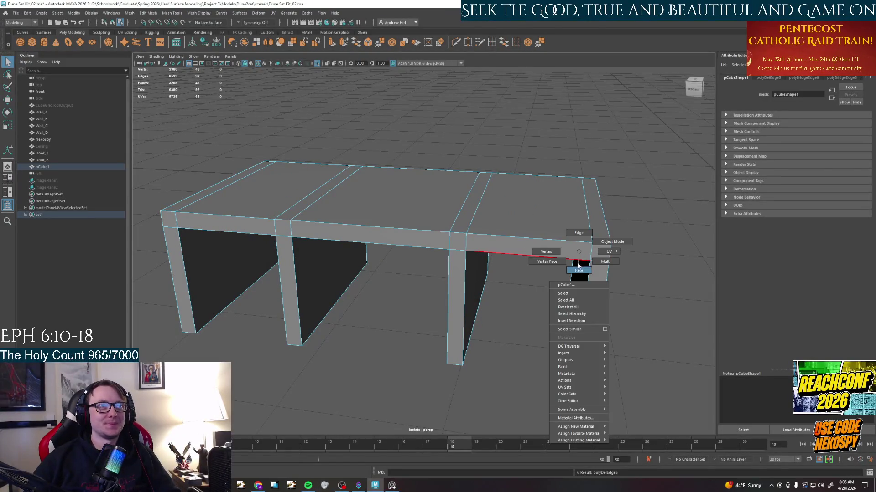
click(593, 255)
shift+click(590, 278)
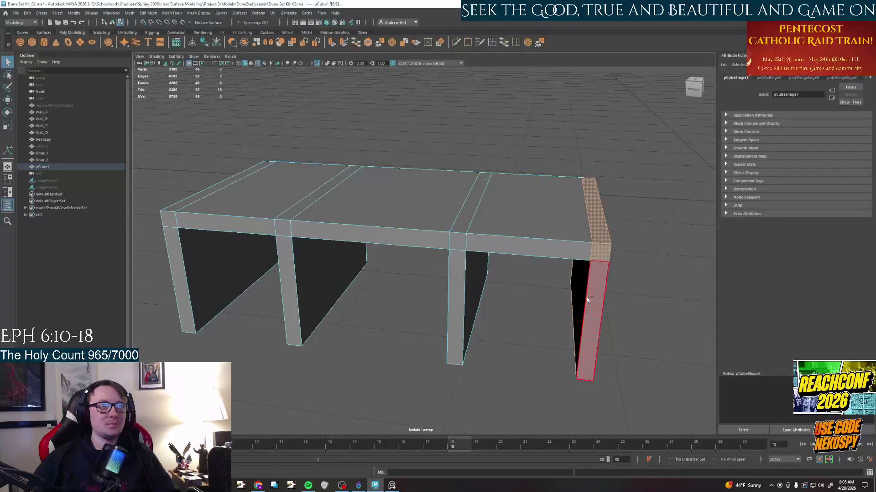
shift+click(589, 299)
alt+drag(589, 299, 589, 321)
key(ctrl+b)
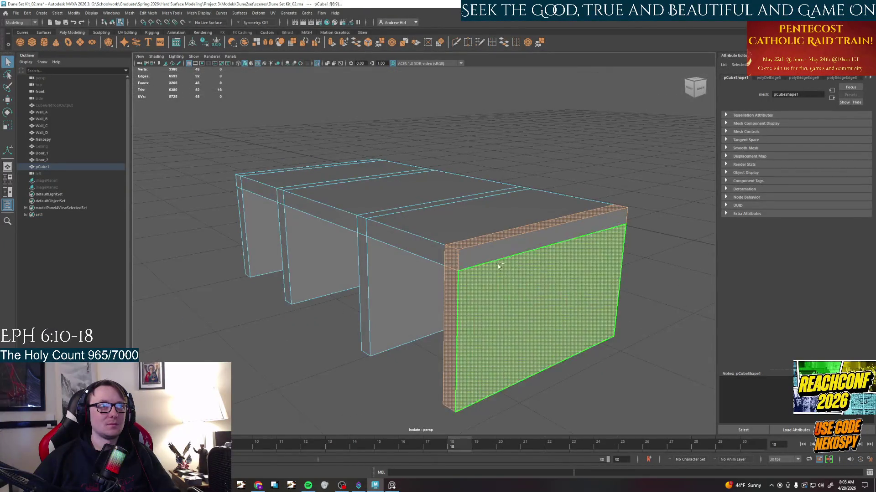
alt+drag(388, 304, 424, 315)
drag(582, 259, 491, 272)
Select the left end leg faces to check that side, then return to object mode.
alt+drag(388, 310, 424, 295)
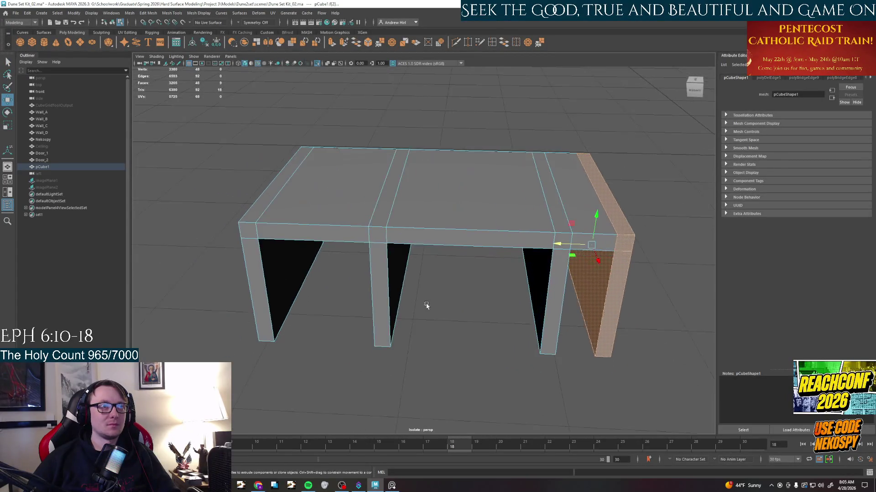
click(282, 287)
alt+drag(277, 262, 388, 296)
click(260, 206)
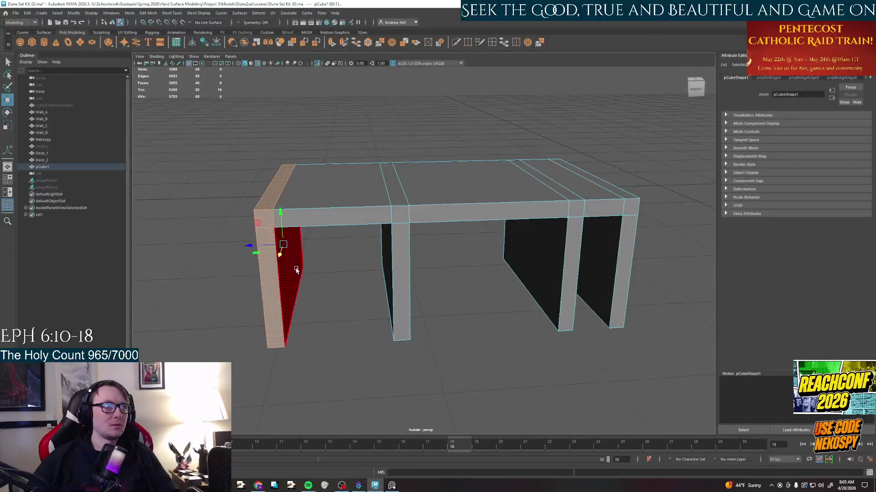
mouse_move(294, 272)
alt+mouse_down()
mouse_move(258, 249)
mouse_move(329, 254)
mouse_move(496, 293)
mouse_move(472, 301)
mouse_move(479, 274)
alt+mouse_up()
click(390, 246)
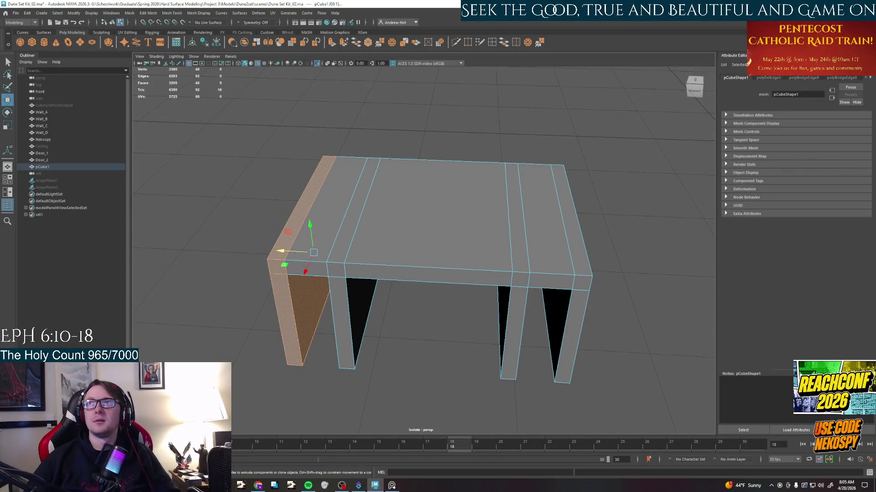
right_drag(568, 206, 571, 225)
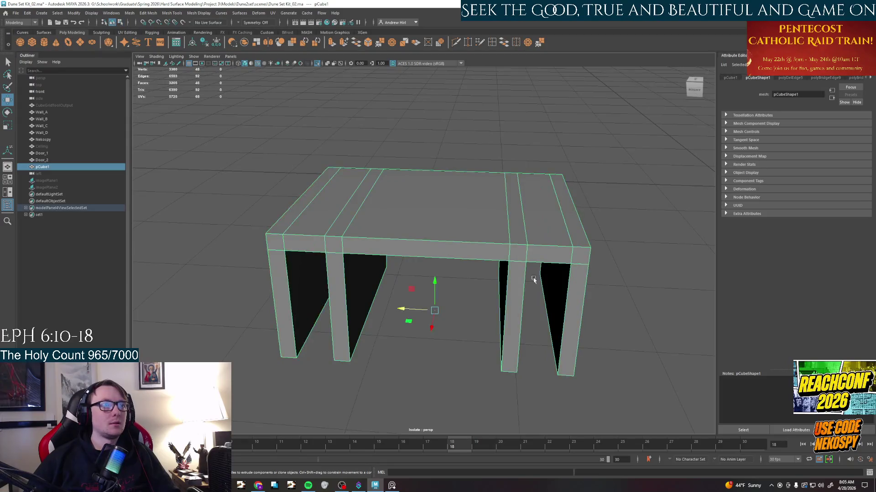
click(453, 326)
scroll(453, 325, down, 2)
alt+drag(453, 326, 413, 351)
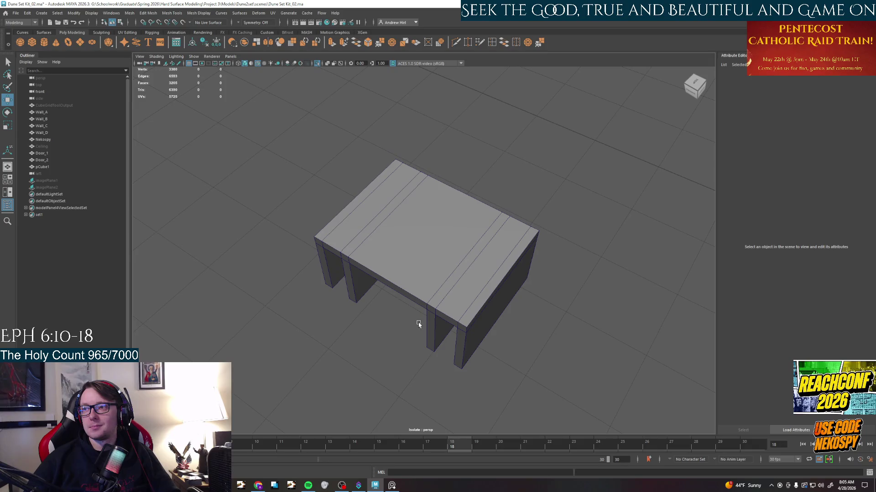
scroll(419, 324, up, 2)
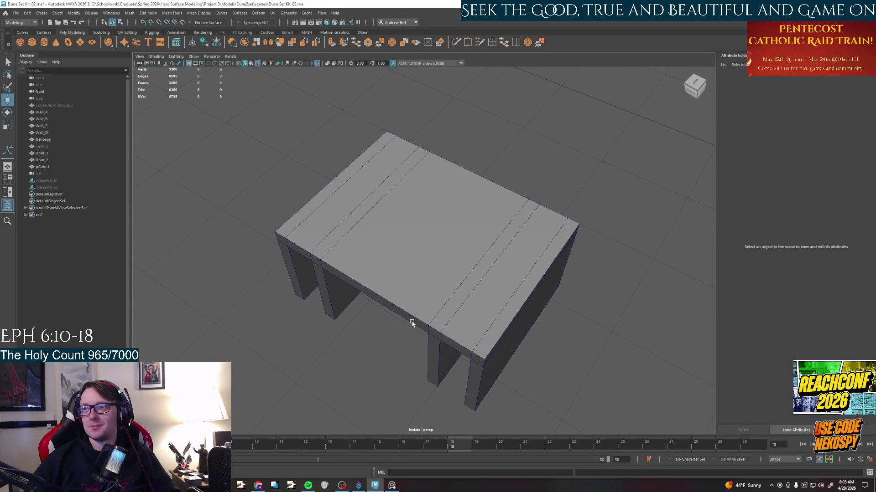
alt+drag(412, 323, 428, 265)
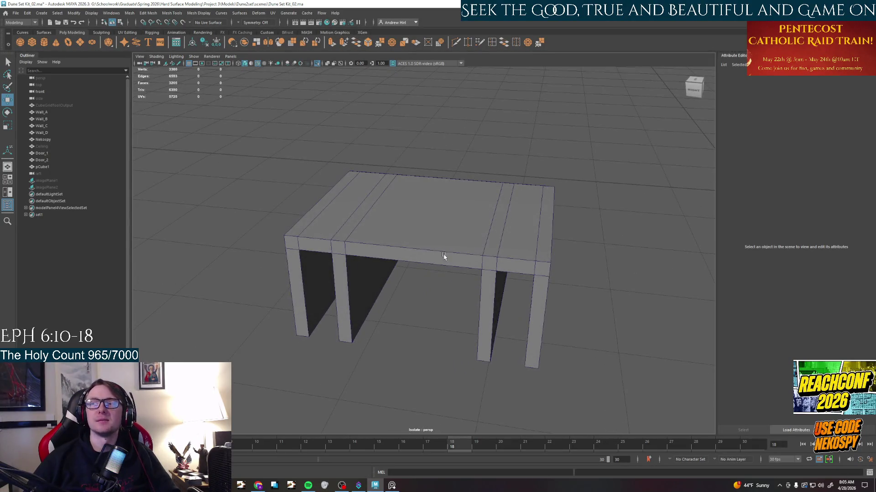
alt+drag(506, 296, 438, 339)
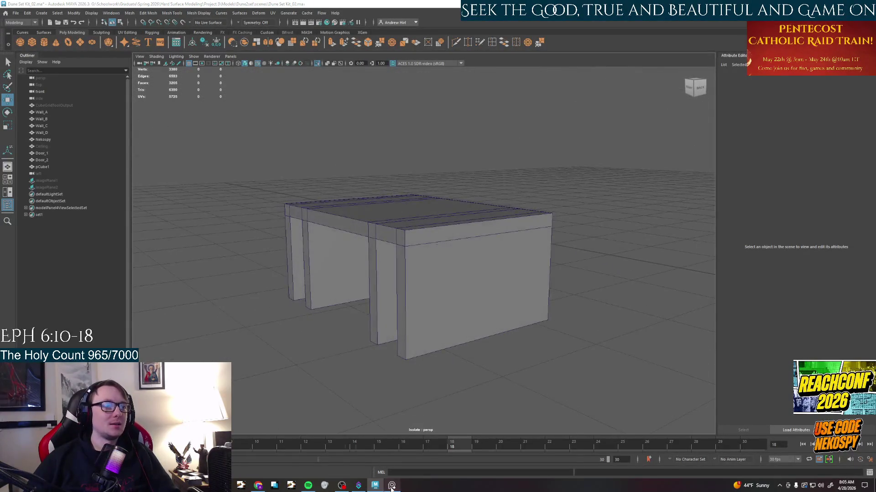
click(392, 486)
click(392, 485)
mouse_move(416, 315)
alt+mouse_down()
mouse_move(468, 311)
mouse_move(480, 260)
alt+mouse_up()
scroll(468, 311, up, 3)
right_drag(481, 232, 481, 253)
right_drag(510, 308, 510, 328)
click(507, 304)
shift+click(492, 205)
shift+click(540, 328)
shift+click(576, 277)
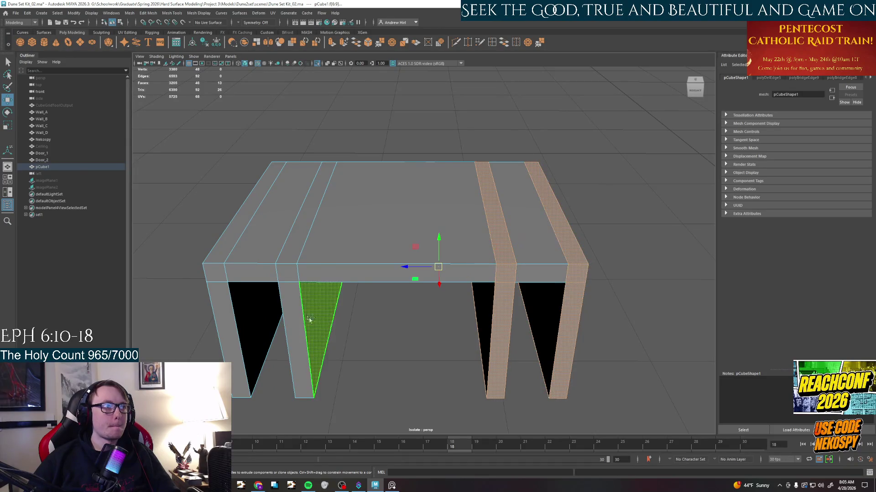
Select the leg face strips and set the Move tool's Axis Orientation to World.
shift+double_click(301, 295)
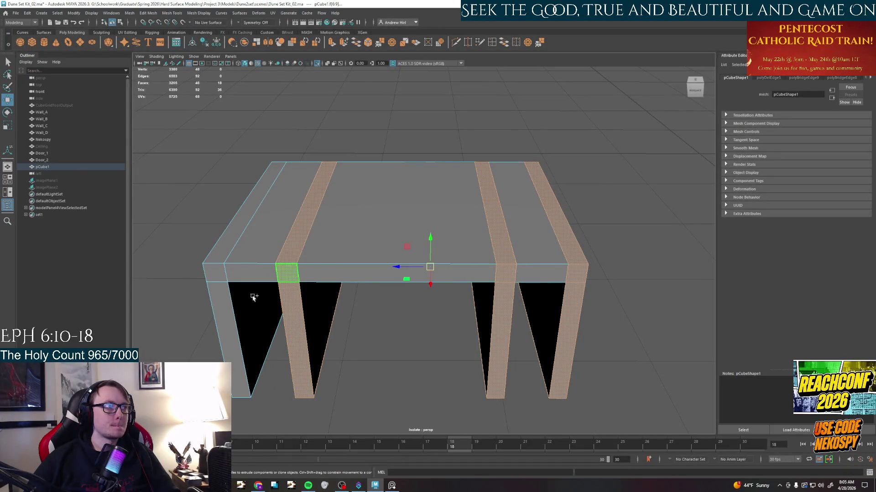
shift+double_click(226, 301)
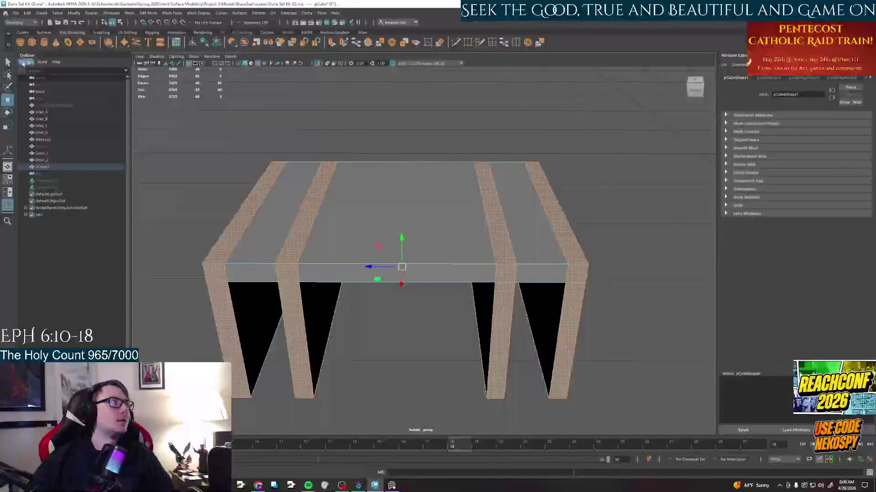
double_click(8, 99)
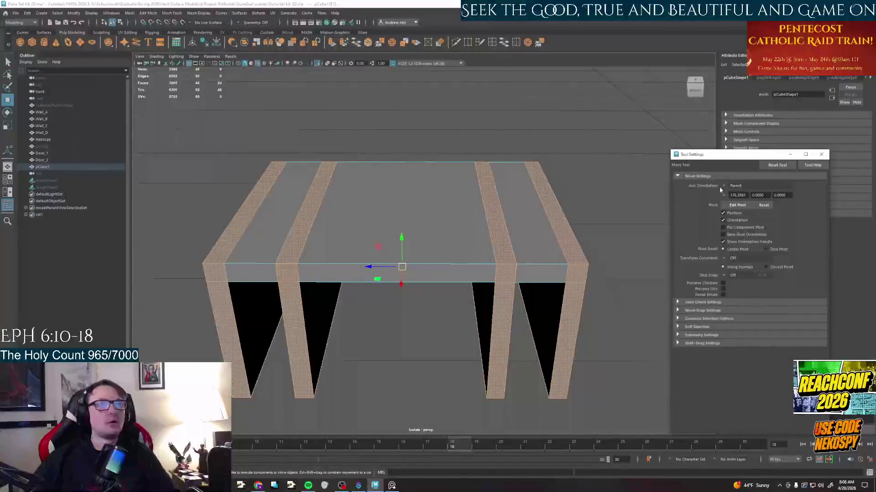
click(735, 185)
click(737, 203)
alt+drag(479, 240, 353, 208)
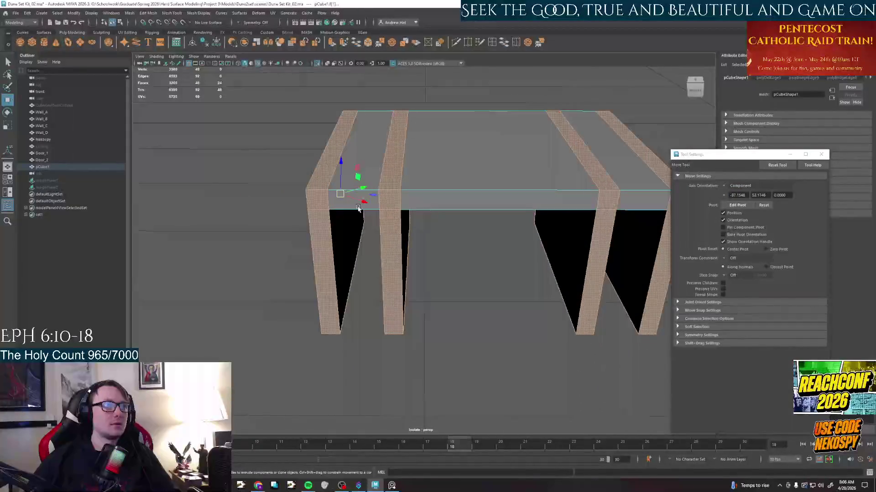
click(735, 187)
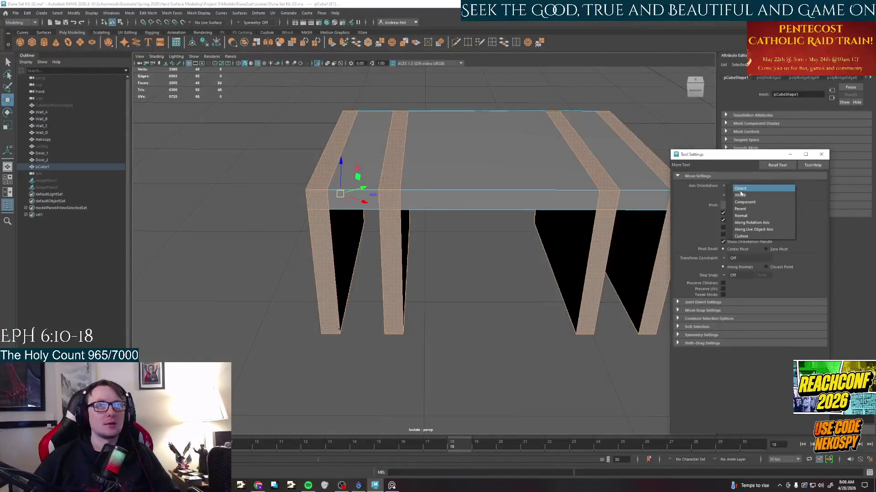
click(743, 195)
click(728, 186)
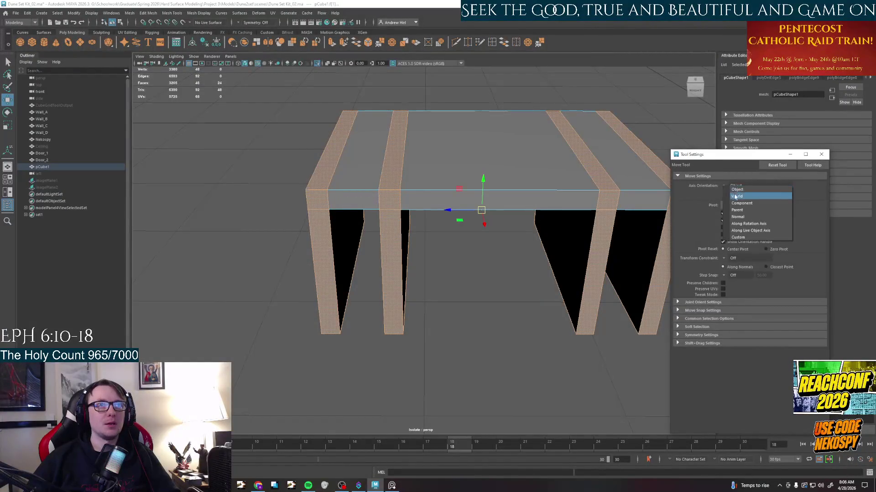
click(823, 154)
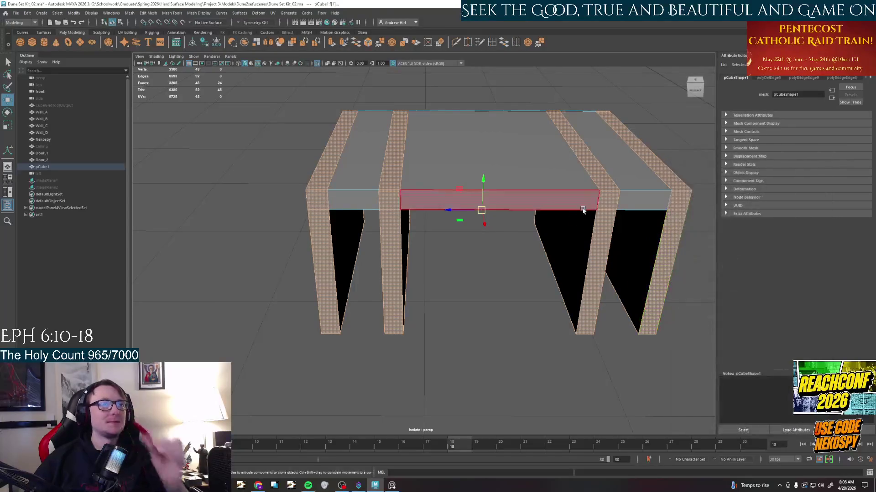
Slide the right leg's inner faces along X to narrow it.
alt+drag(554, 251, 520, 226)
click(546, 207)
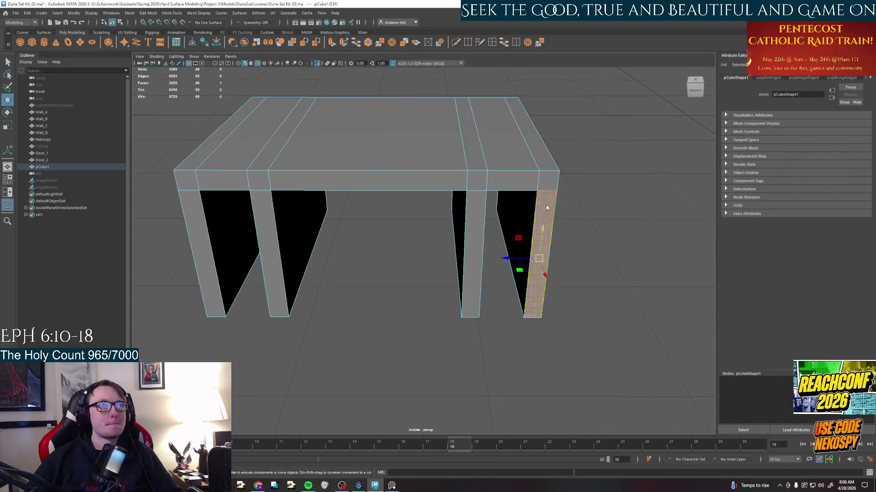
shift+click(547, 181)
click(519, 205)
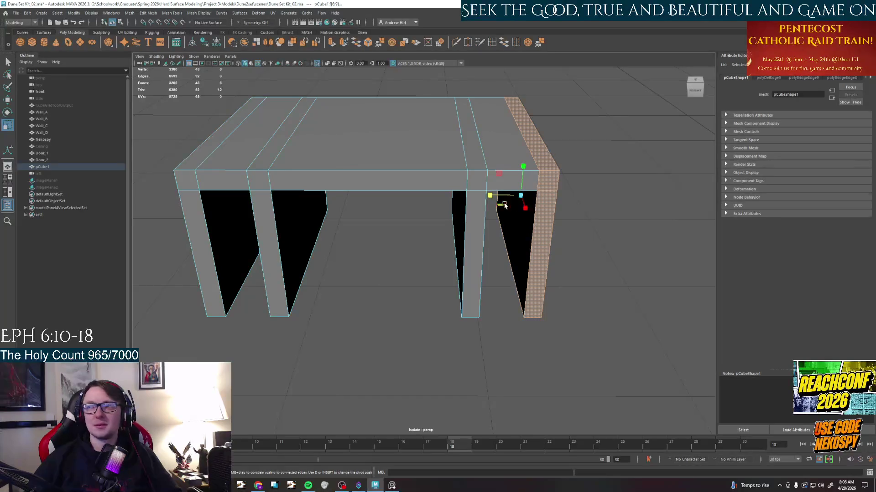
click(490, 196)
drag(490, 196, 501, 197)
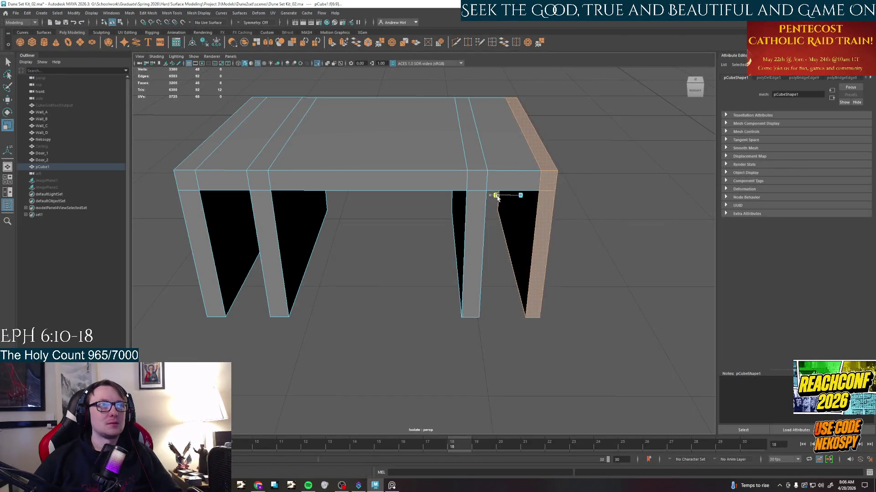
Slide the middle leg's inner face along X to narrow it.
click(520, 205)
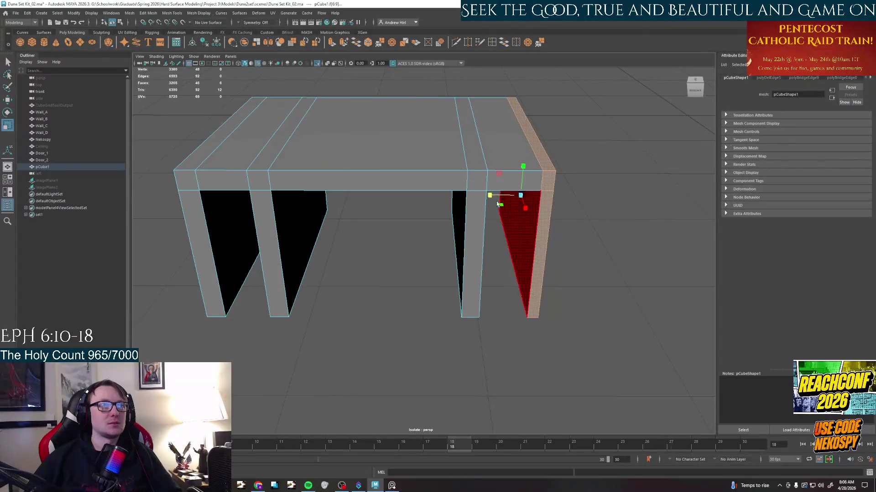
click(472, 219)
click(458, 198)
key(w)
click(445, 200)
drag(436, 198, 441, 196)
middle_drag(437, 198, 435, 199)
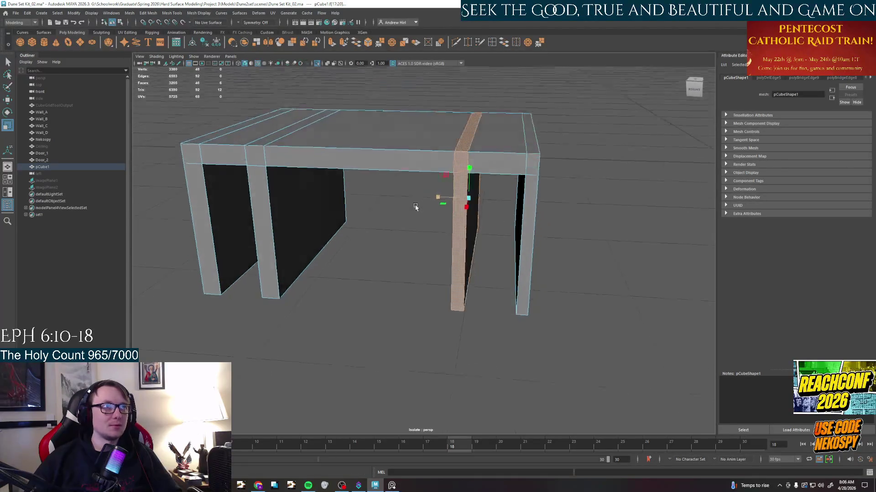
Select the corner leg's face loop and scale it narrower along X.
alt+drag(432, 199, 383, 225)
click(364, 221)
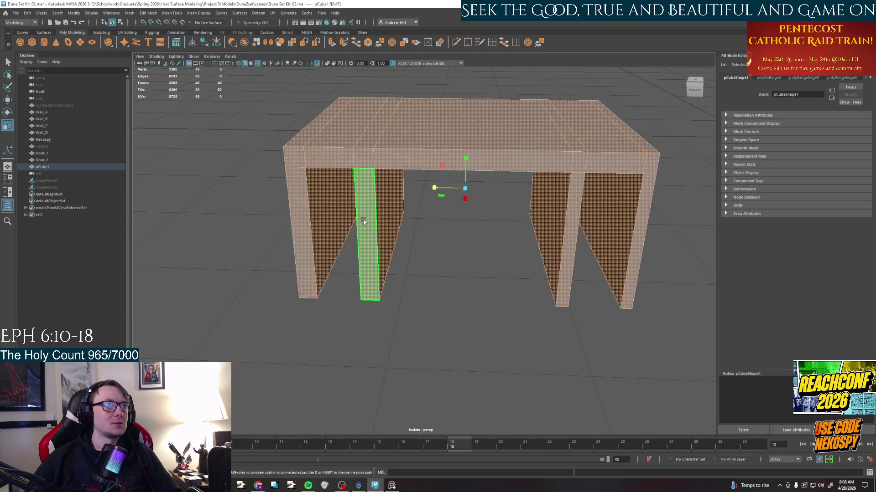
shift+double_click(368, 191)
mouse_move(383, 205)
alt+mouse_down()
mouse_move(452, 266)
mouse_move(411, 233)
mouse_move(384, 226)
alt+mouse_up()
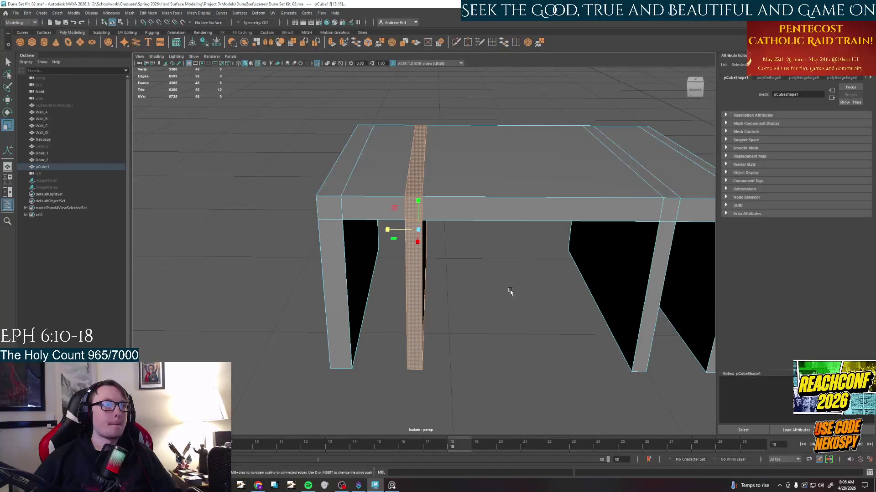
click(510, 291)
shift+double_click(349, 274)
click(324, 226)
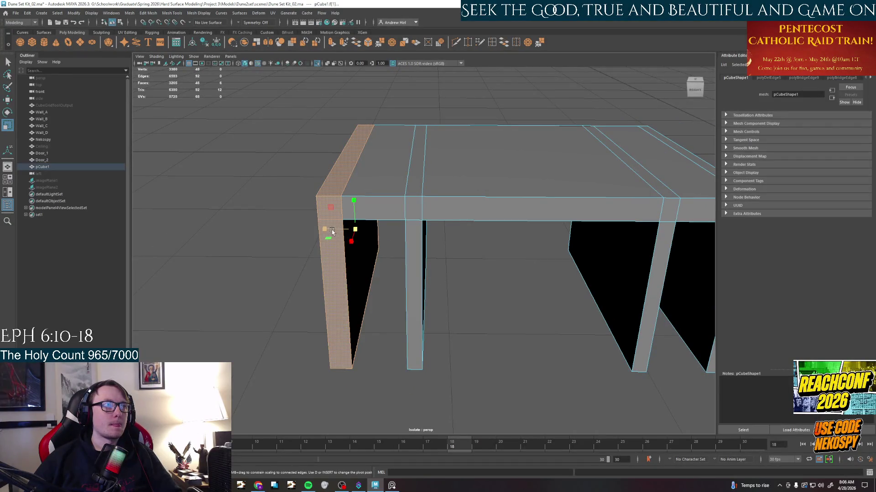
drag(328, 230, 338, 236)
key(ctrl+e)
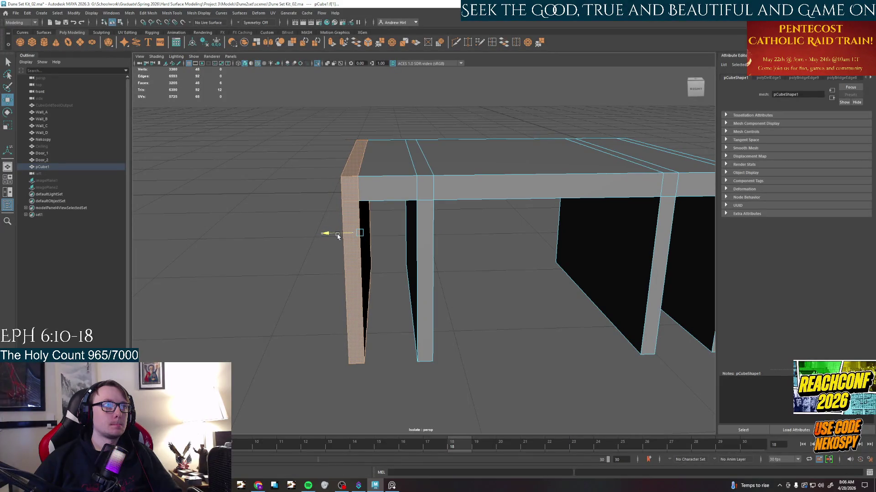
click(411, 274)
Slide the right leg's faces left to close the gap, then switch to the reference photos.
alt+drag(520, 294, 437, 284)
click(603, 274)
shift+click(609, 158)
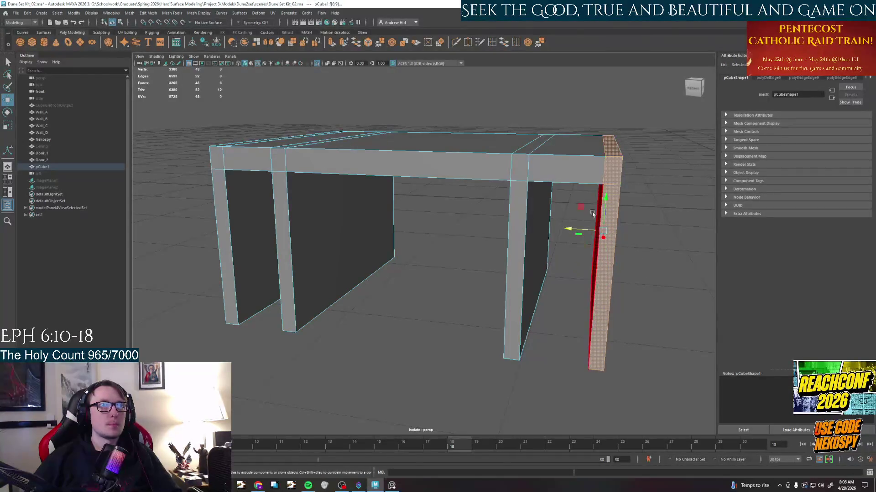
drag(569, 230, 557, 233)
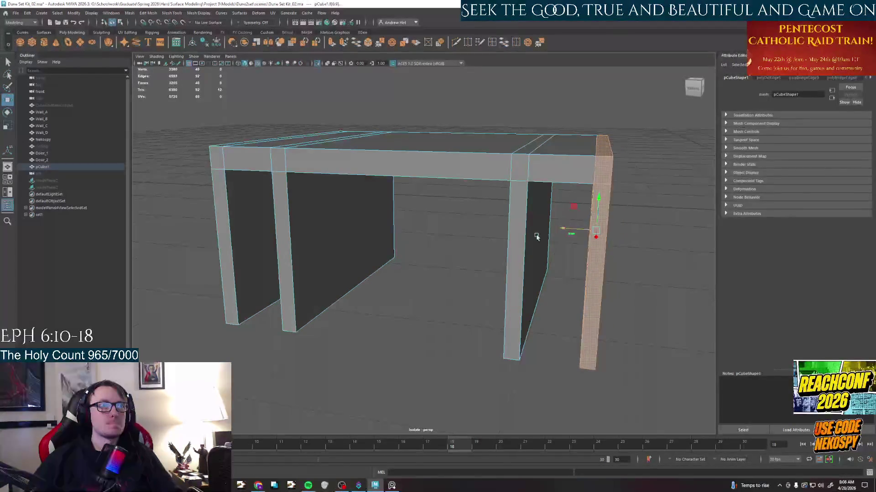
click(444, 295)
mouse_move(445, 294)
alt+mouse_down()
mouse_move(476, 263)
mouse_move(418, 270)
alt+mouse_up()
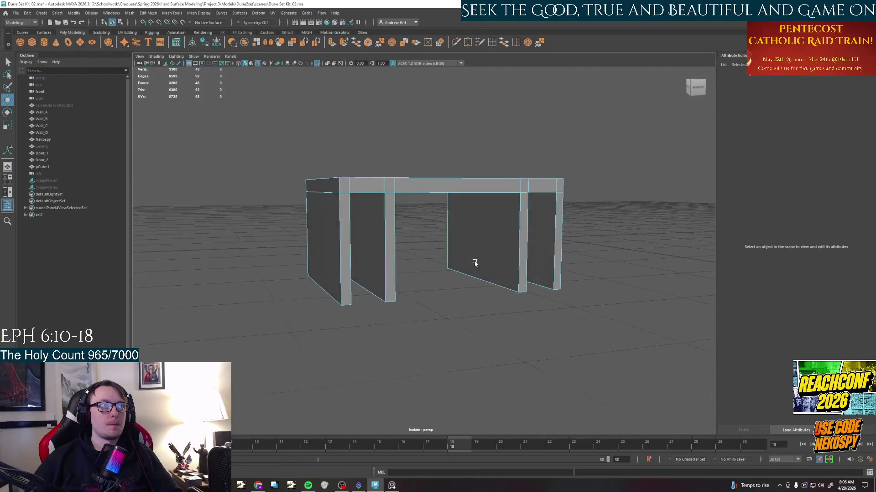
key(alt+Tab)
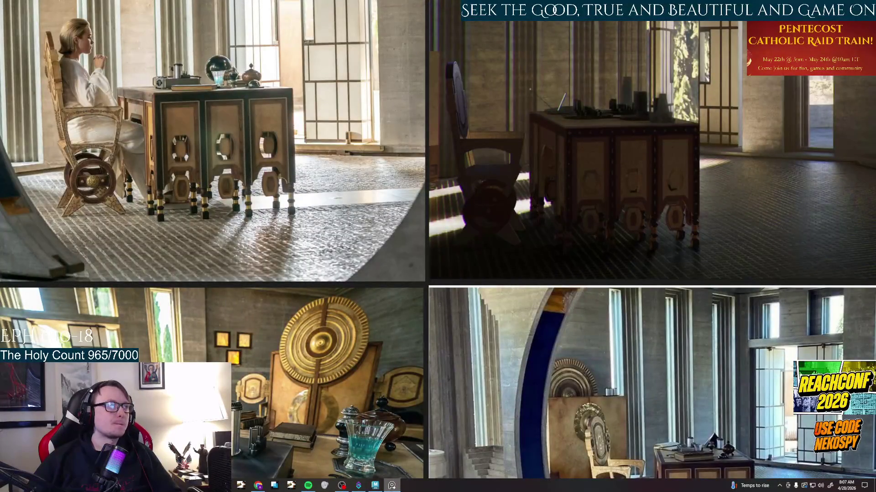
Return to Maya, insert edge loops on the desk block, then undo them.
key(alt+Tab)
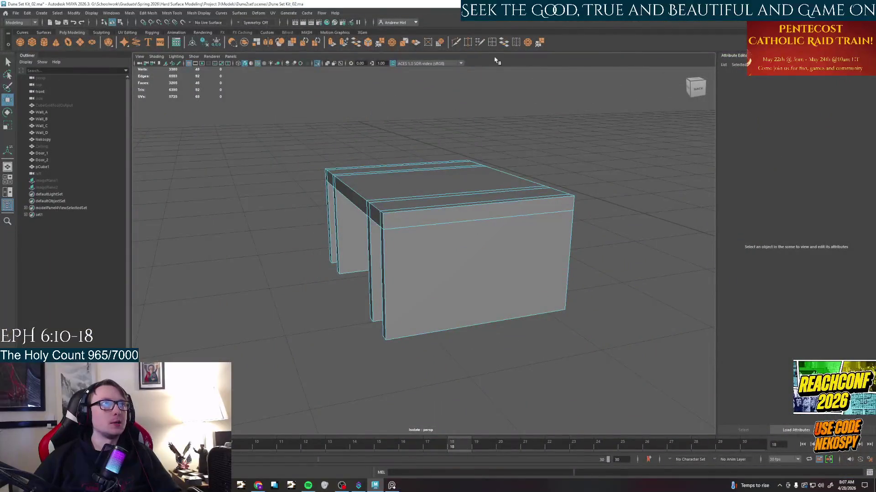
click(494, 45)
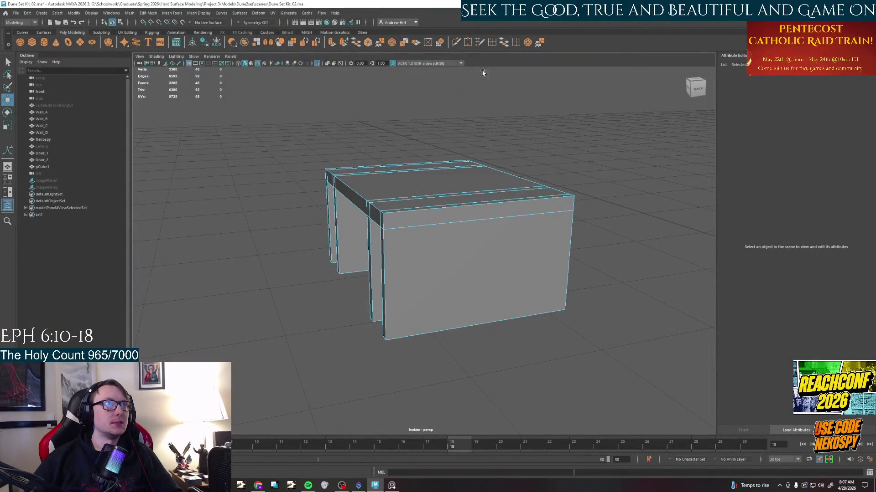
click(402, 231)
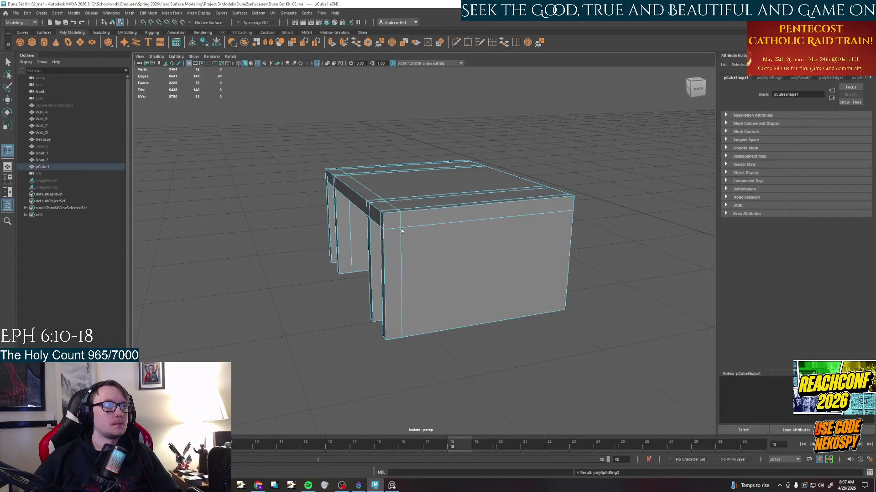
key(ctrl+z)
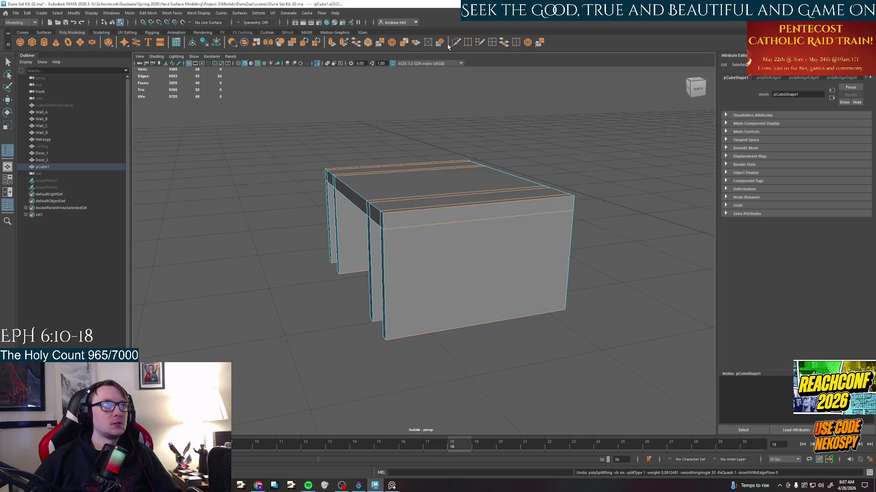
Make a Multi-Cut across the block's front face and bring up the Offset Edge Loop settings.
click(457, 43)
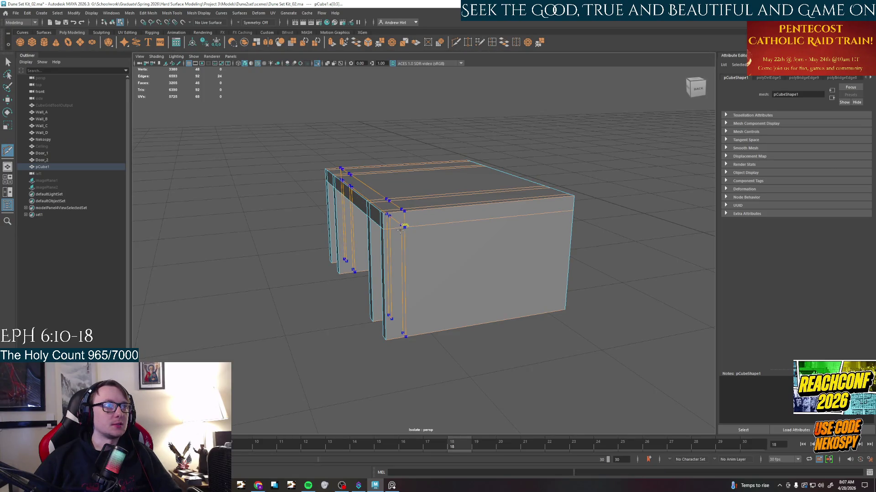
alt+drag(400, 229, 414, 245)
click(336, 219)
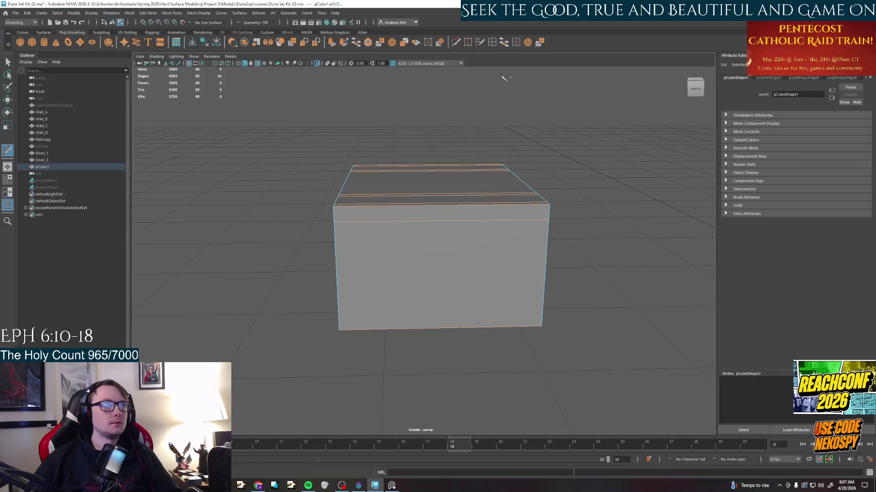
key(Return)
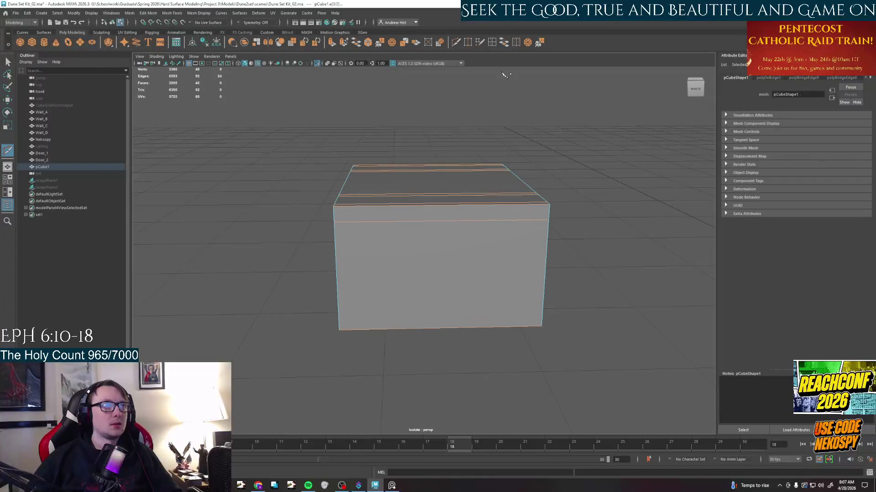
double_click(520, 43)
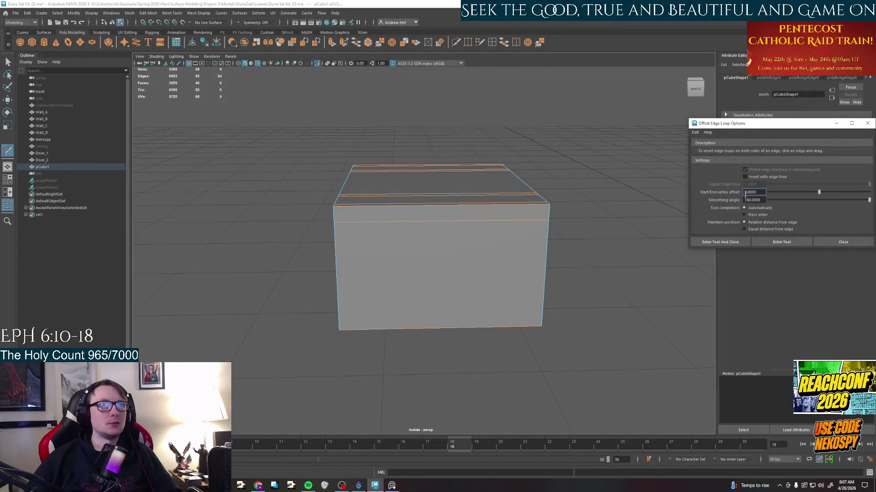
Enable Multiple edge loops in the Insert Edge Loop settings, checking the reference photos.
double_click(492, 42)
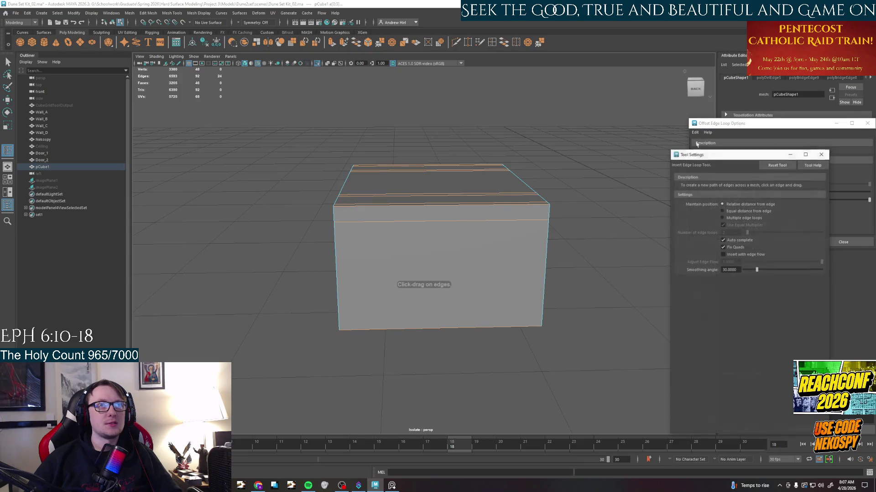
click(866, 124)
click(722, 217)
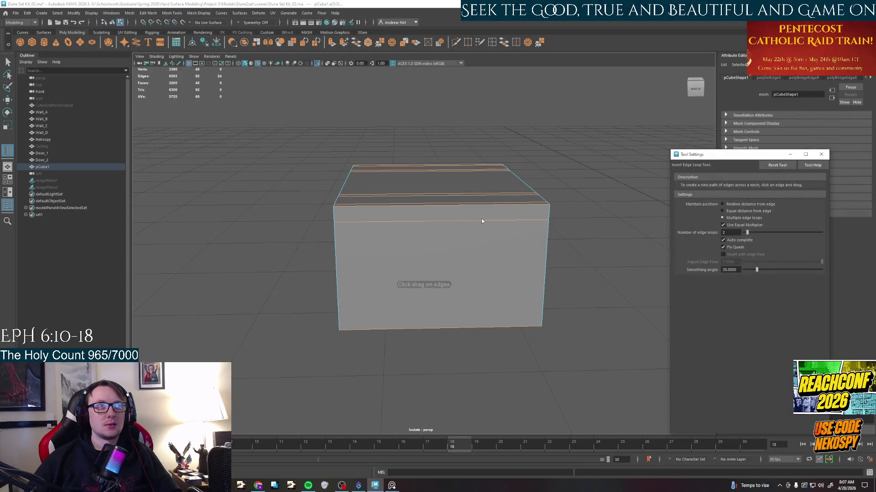
click(391, 486)
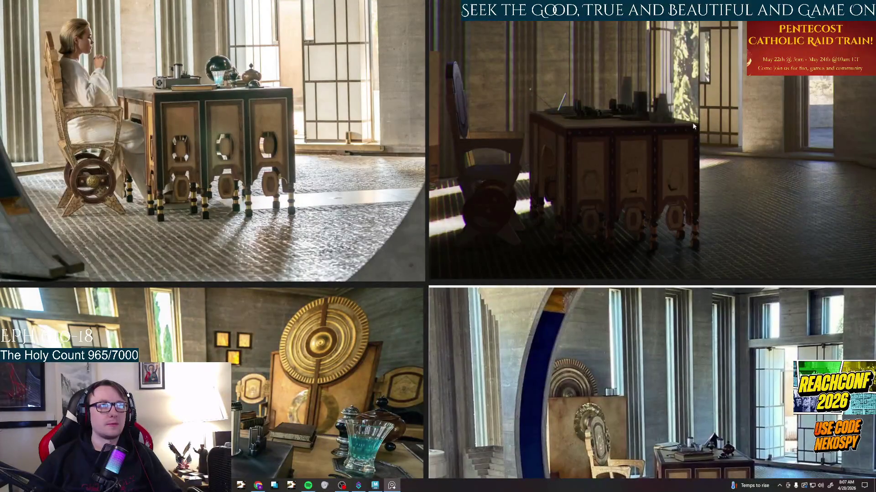
click(392, 486)
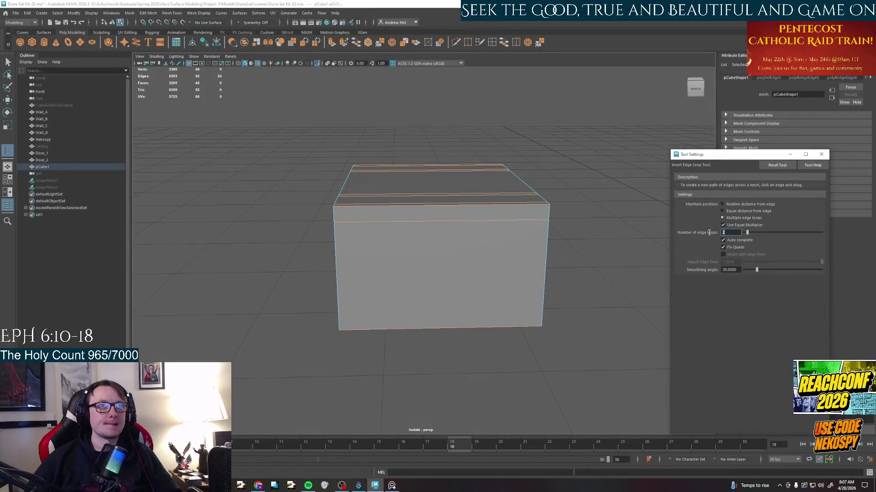
Select the desk block and insert the four evenly spaced vertical edge loops.
click(466, 238)
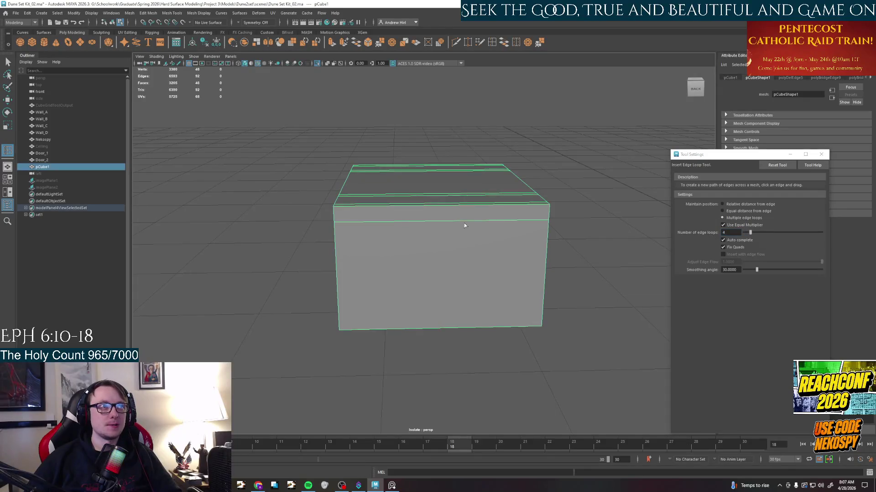
key(h)
mouse_move(456, 225)
alt+mouse_down()
mouse_move(467, 257)
mouse_move(419, 264)
alt+mouse_up()
right_drag(419, 263, 419, 248)
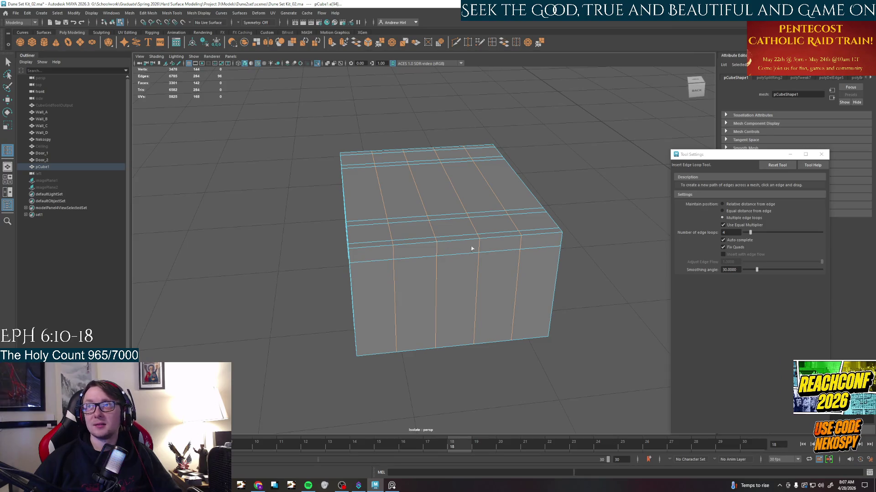
right_drag(423, 253, 451, 241)
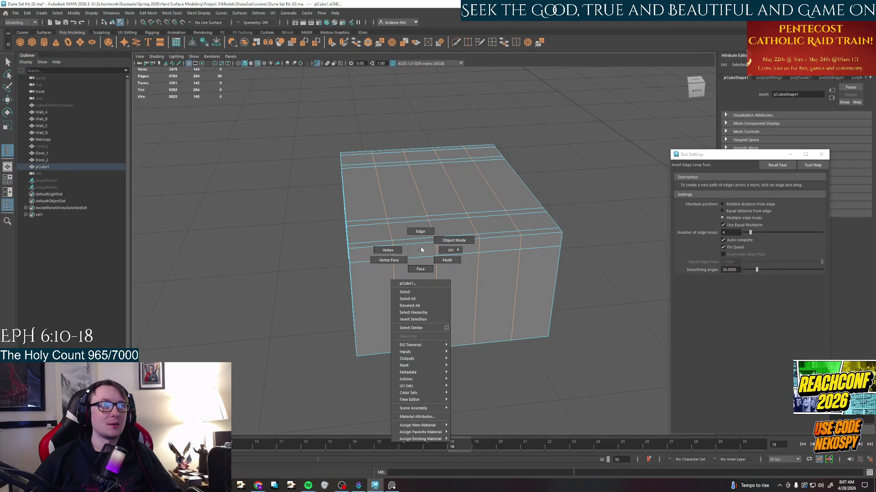
In edge mode, slide the vertical edge loops sideways along X to reposition them.
right_click(397, 255)
right_drag(398, 255, 399, 250)
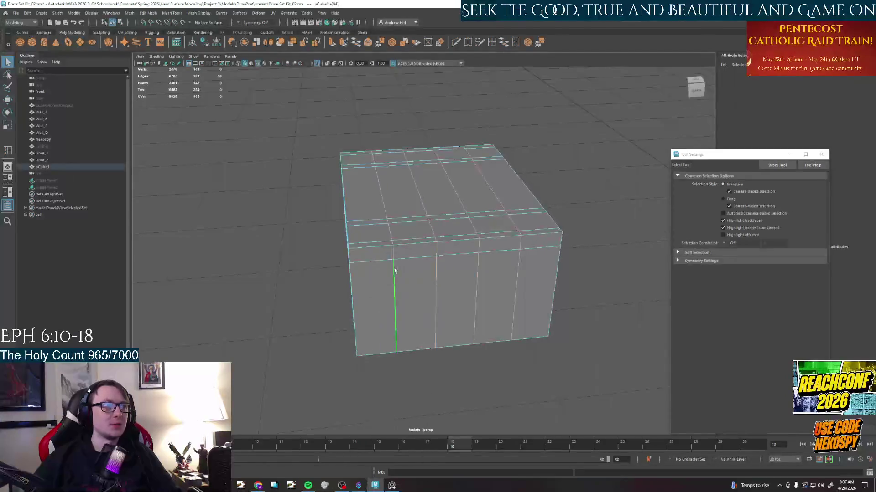
key(w)
drag(365, 244, 338, 250)
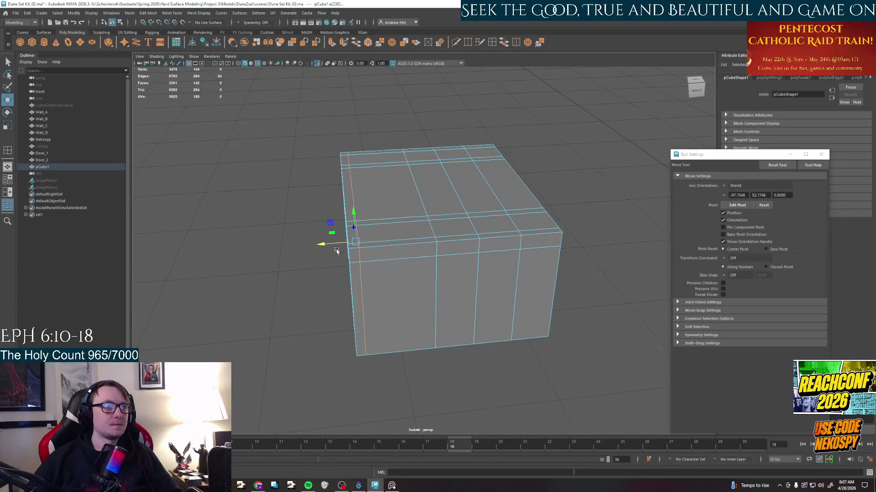
scroll(433, 257, down, 1)
click(498, 269)
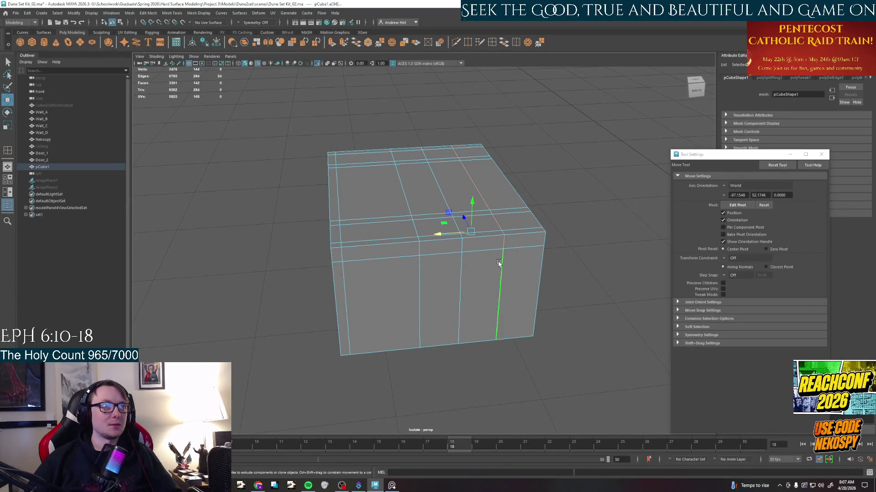
drag(438, 235, 547, 226)
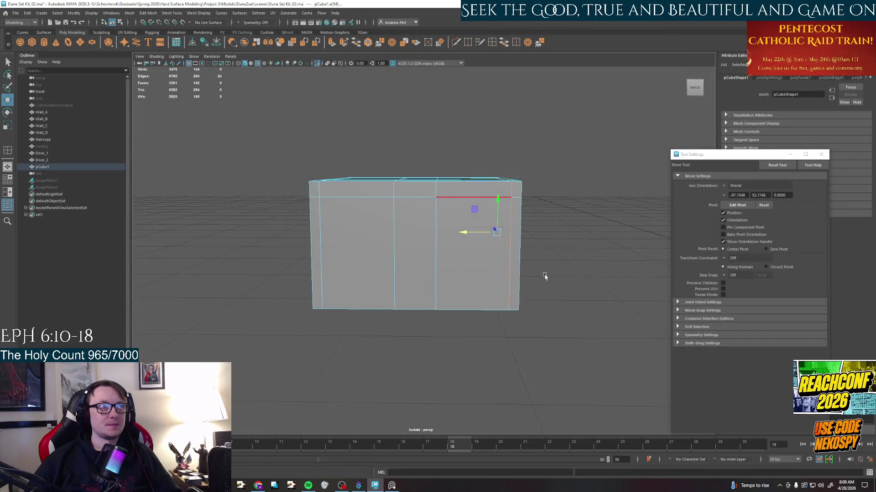
key(alt+Tab)
key(alt+Tab)
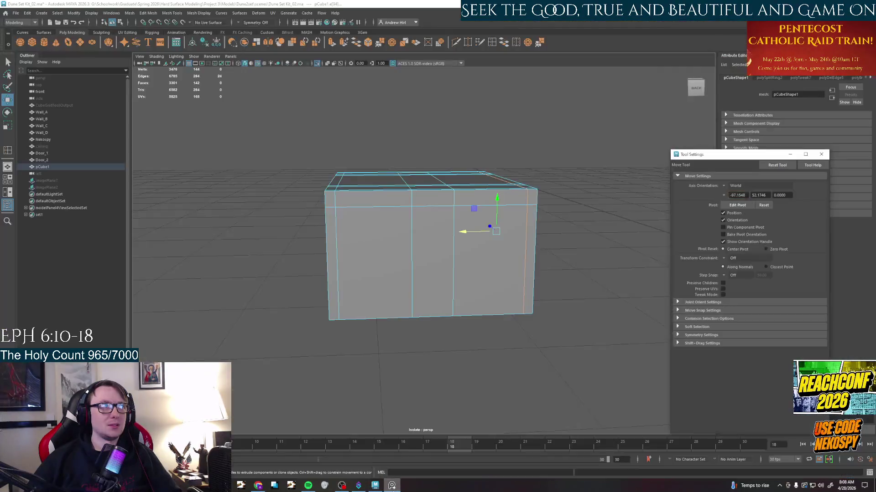
Scale the whole block narrower along X and return to edge selection.
right_drag(447, 239, 438, 226)
key(r)
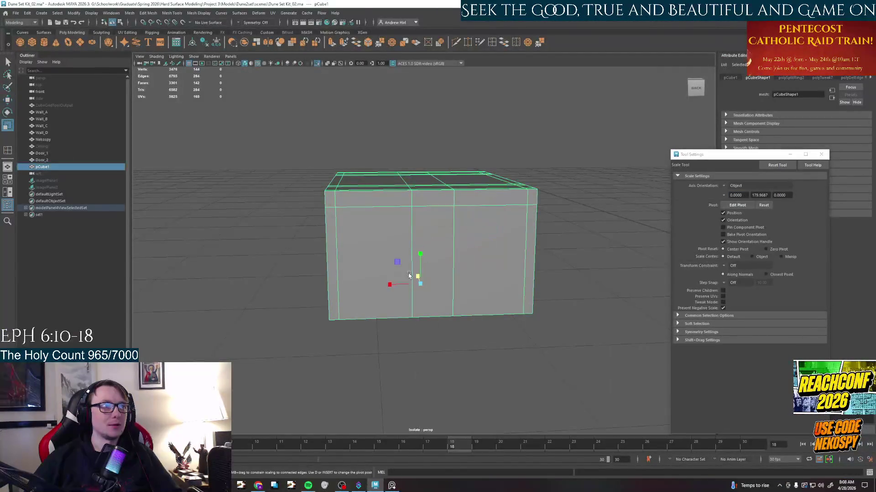
mouse_move(391, 286)
mouse_down()
mouse_move(521, 327)
mouse_move(444, 259)
mouse_up()
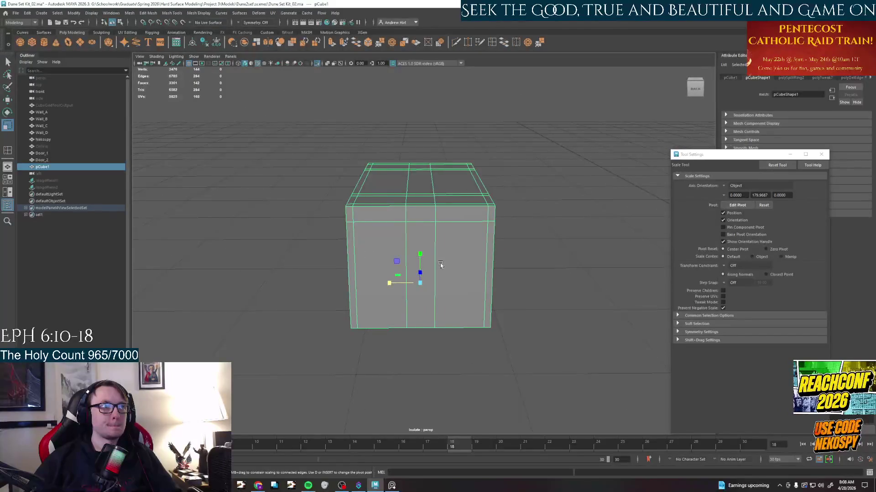
scroll(444, 260, up, 3)
key(q)
right_drag(444, 212, 443, 192)
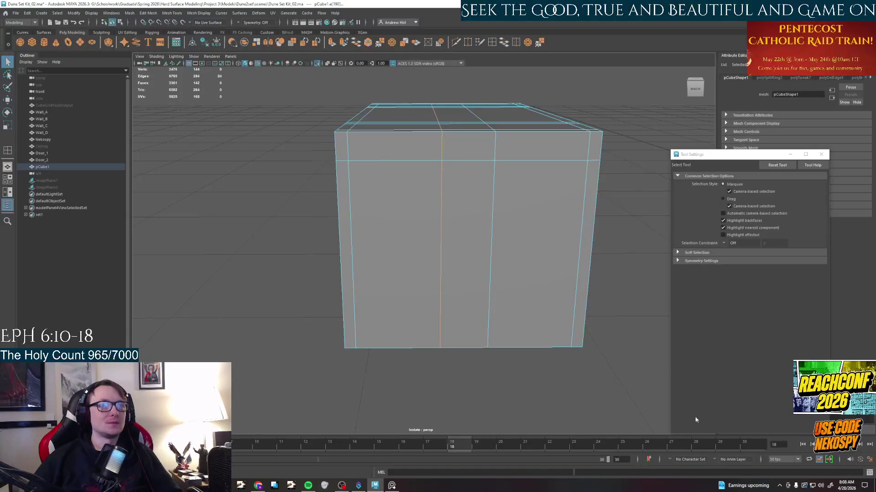
Move one front vertical edge loop left, then scale two loops apart along X.
click(850, 486)
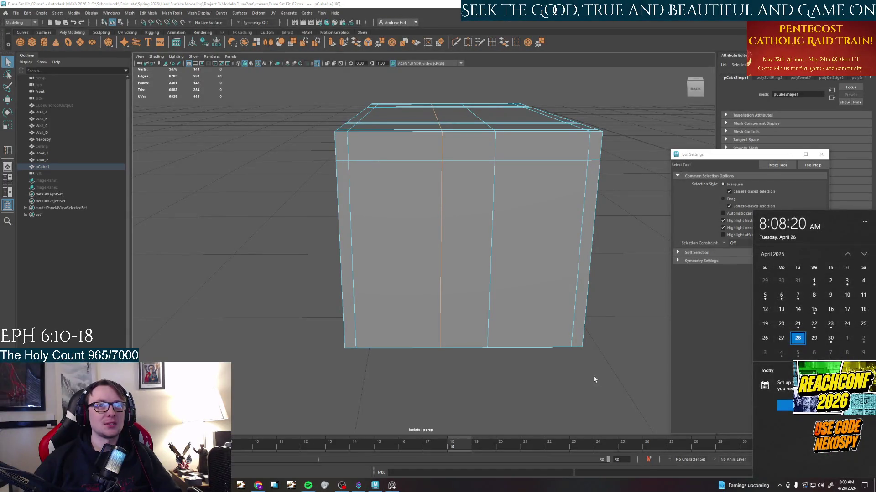
click(479, 288)
click(441, 253)
key(w)
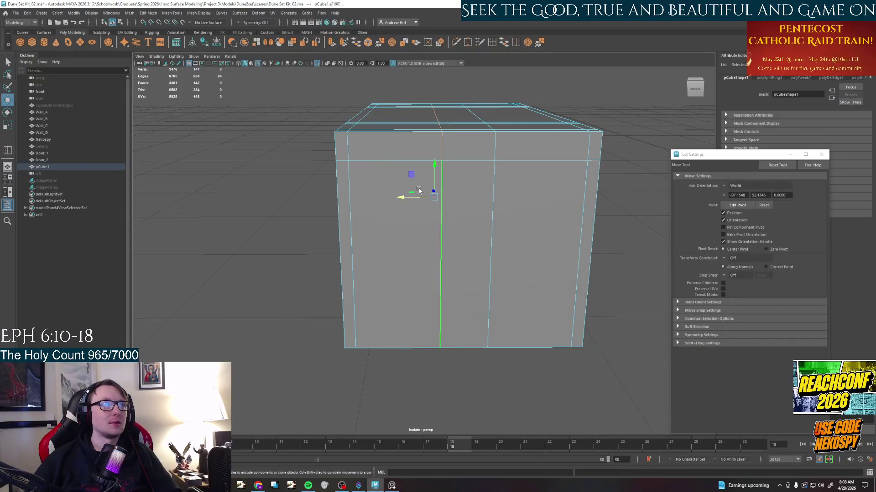
drag(406, 198, 389, 200)
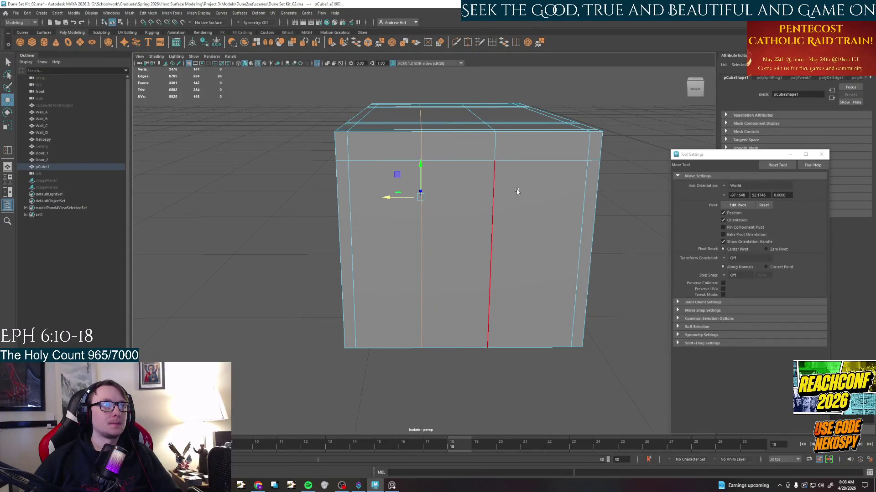
shift+click(494, 191)
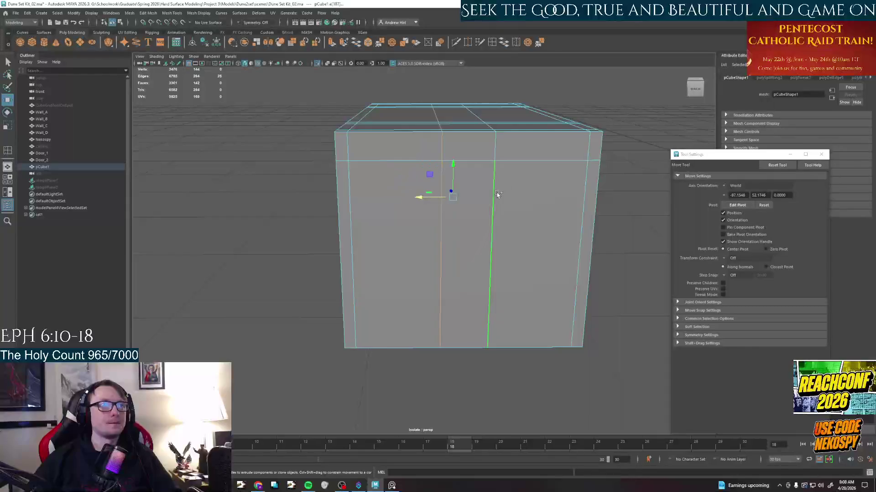
key(r)
drag(423, 199, 395, 201)
Nudge a single edge loop against the reference photos and start the Offset Edge Loop tool.
click(419, 323)
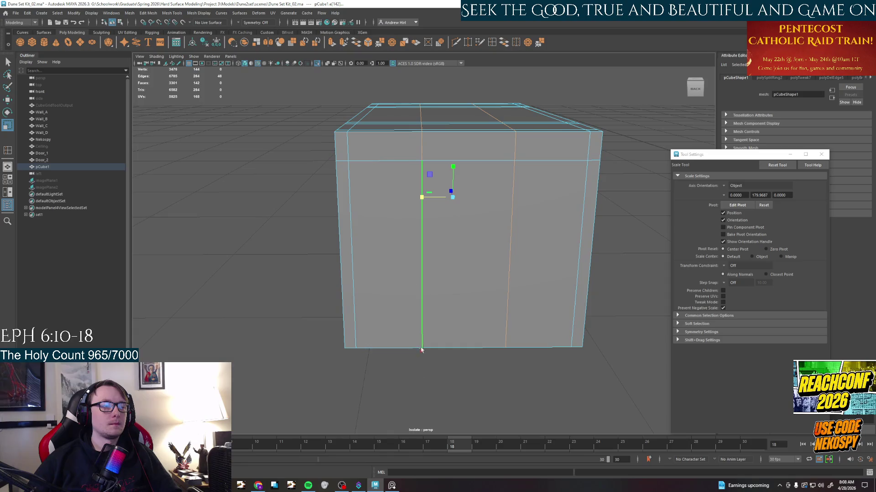
click(392, 486)
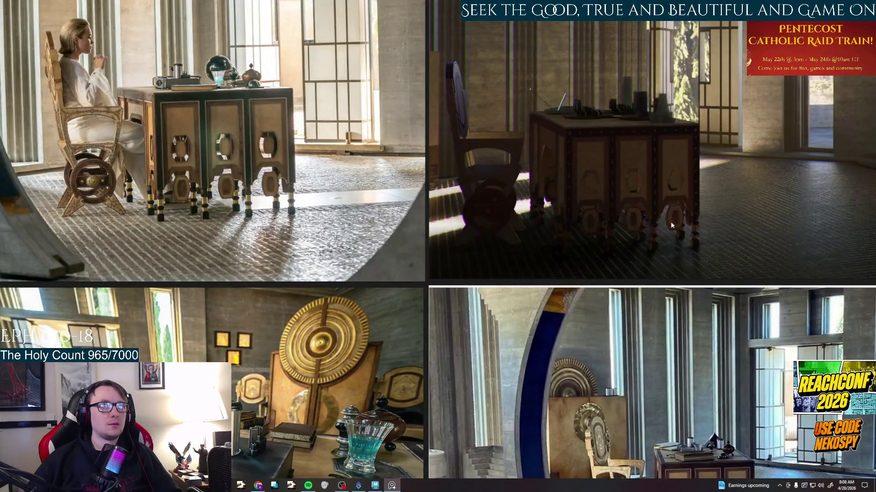
click(391, 486)
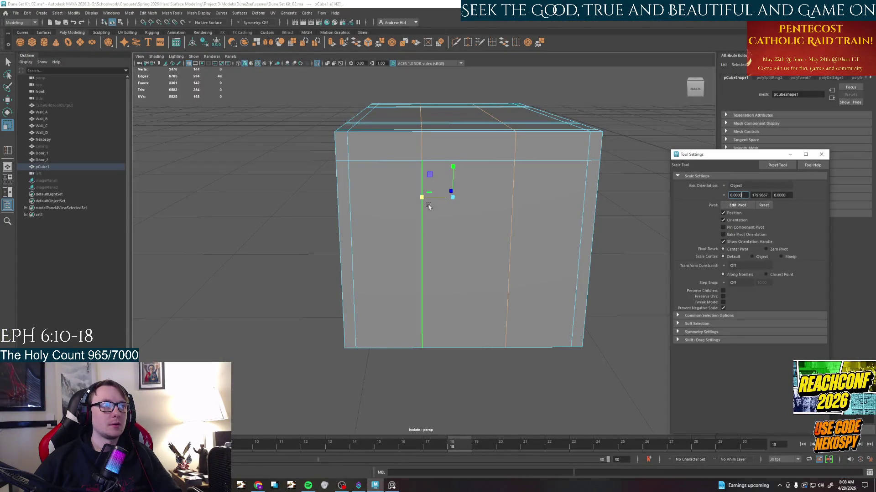
drag(420, 199, 422, 201)
click(533, 288)
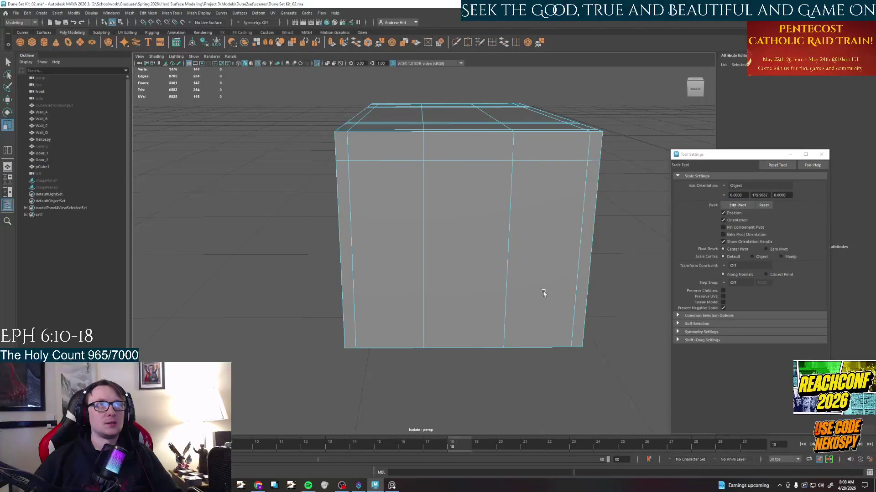
alt+drag(544, 292, 476, 284)
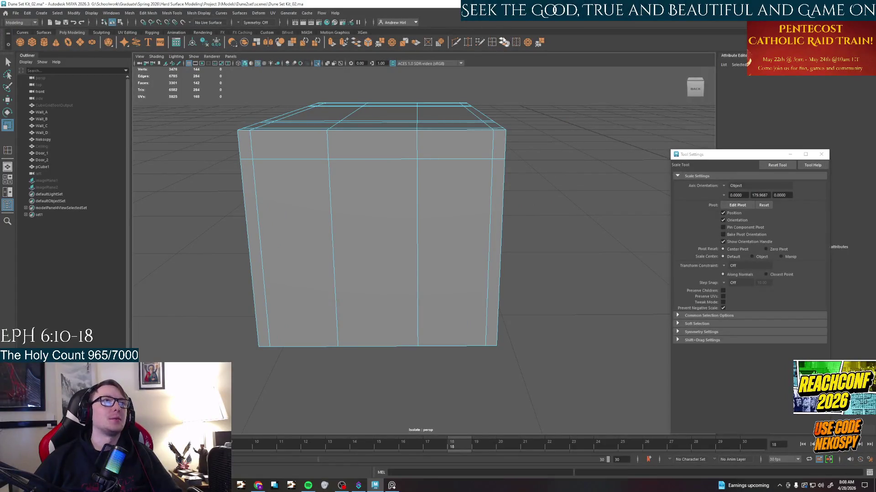
click(516, 43)
Add a tight pair of offset edge loops around the block's center vertical edge.
drag(419, 183, 419, 183)
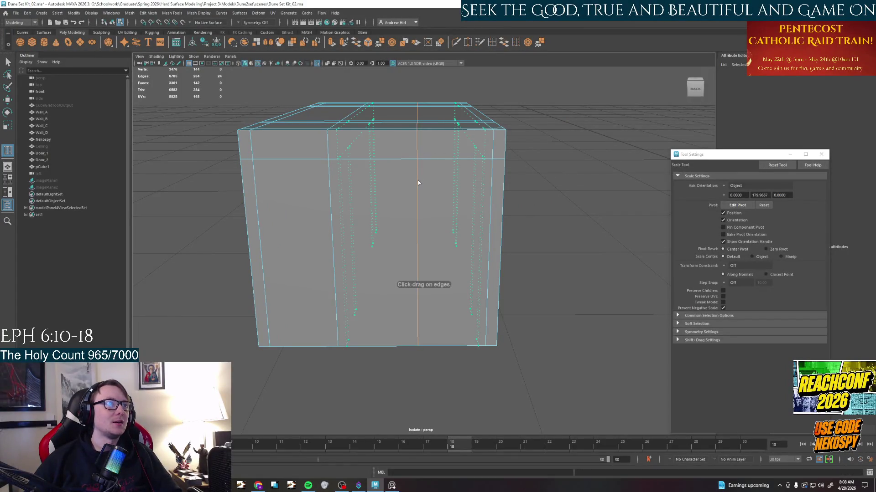
drag(425, 302, 428, 328)
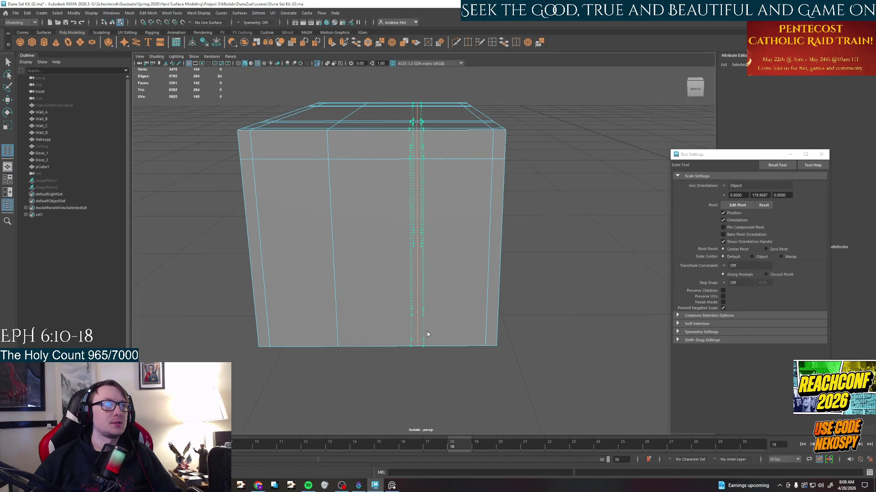
click(427, 332)
alt+drag(427, 308, 459, 214)
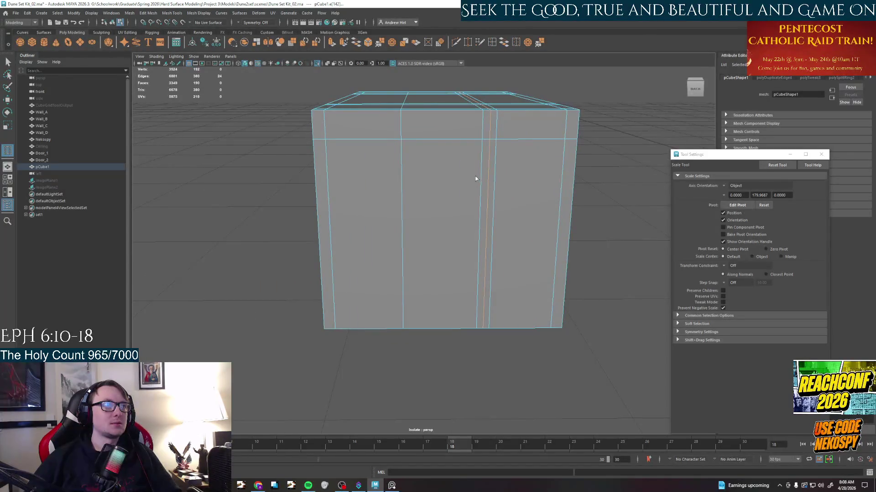
alt+drag(477, 180, 450, 237)
drag(465, 332, 466, 406)
Add offset loops around the left vertical edge, then delete the stray edge loop.
drag(371, 258, 377, 404)
alt+drag(411, 253, 479, 226)
right_click(417, 214)
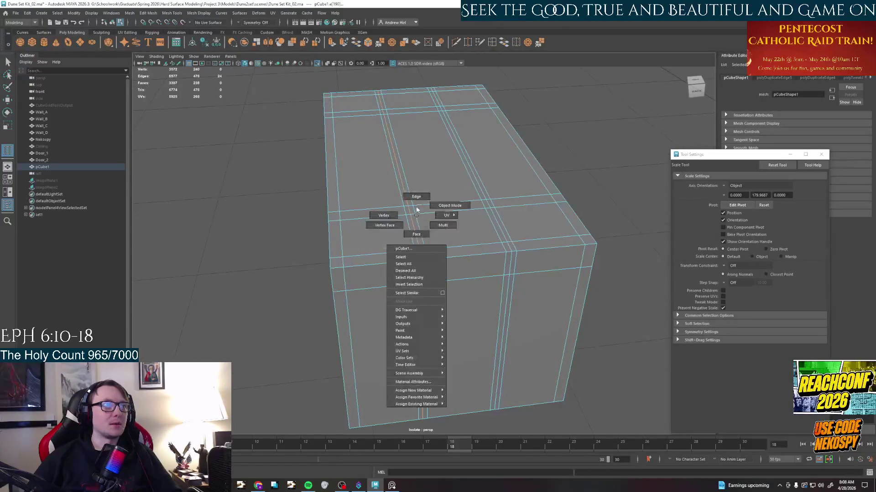
right_drag(417, 215, 416, 197)
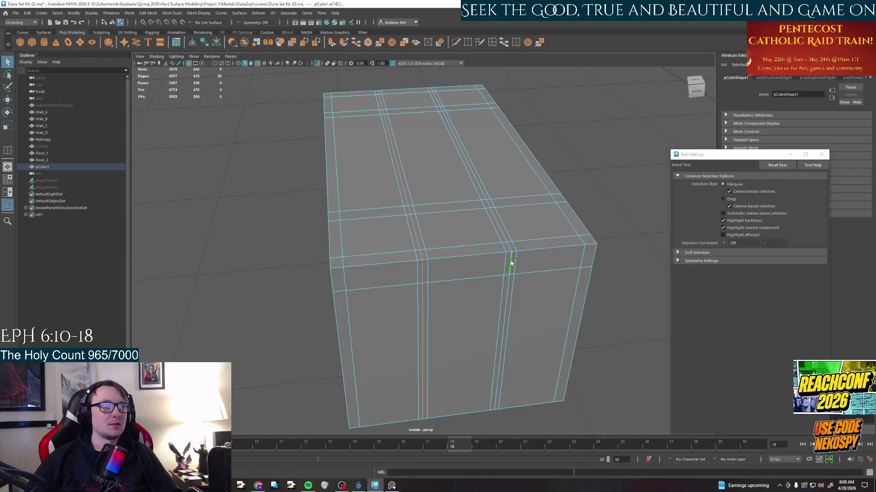
key(Delete)
alt+drag(511, 263, 506, 239)
mouse_move(314, 260)
alt+mouse_down()
mouse_move(357, 231)
mouse_move(419, 236)
mouse_move(421, 254)
alt+mouse_up()
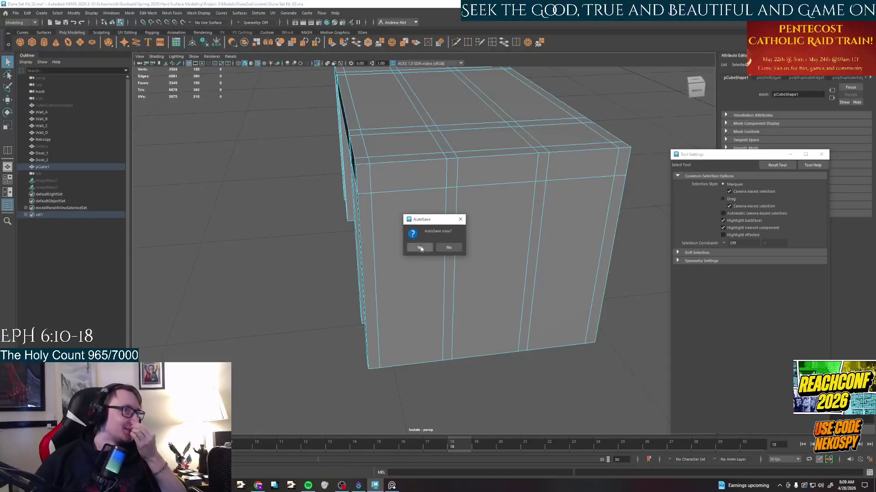
Accept the AutoSave prompt and switch to face selection on the block.
click(420, 247)
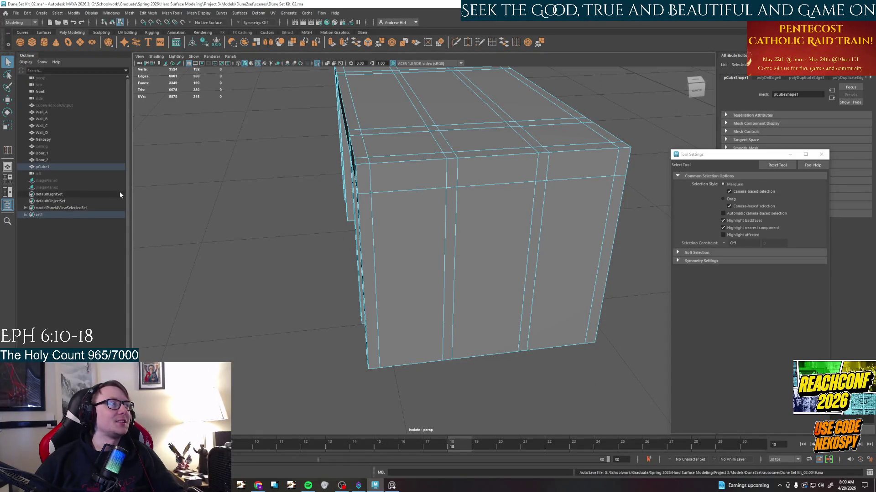
mouse_move(480, 267)
alt+mouse_down()
mouse_move(391, 211)
mouse_move(440, 178)
mouse_move(400, 190)
alt+mouse_up()
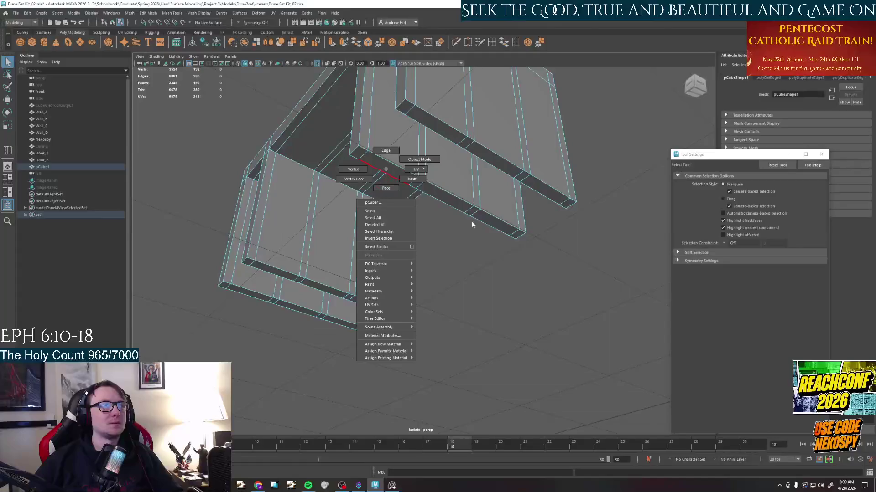
right_drag(387, 182, 386, 188)
alt+drag(471, 221, 494, 72)
Insert an edge loop on the block's front face and show the four-view layout.
click(492, 42)
alt+drag(461, 137, 410, 206)
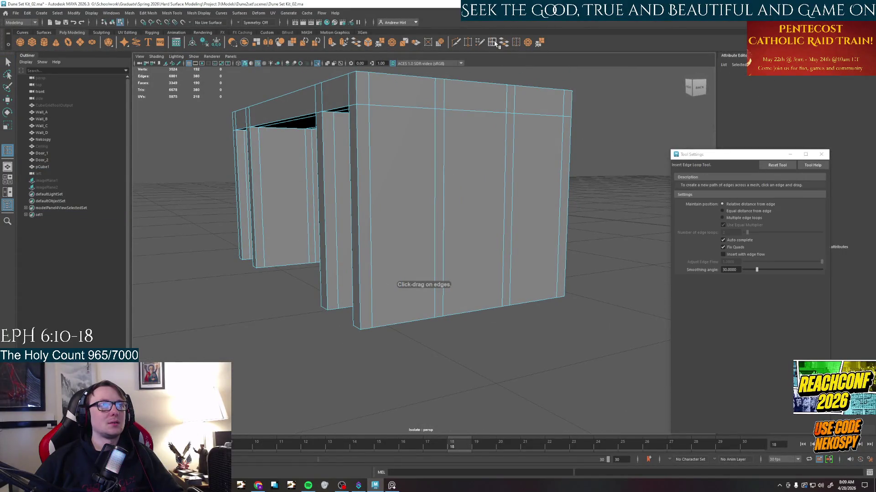
click(442, 219)
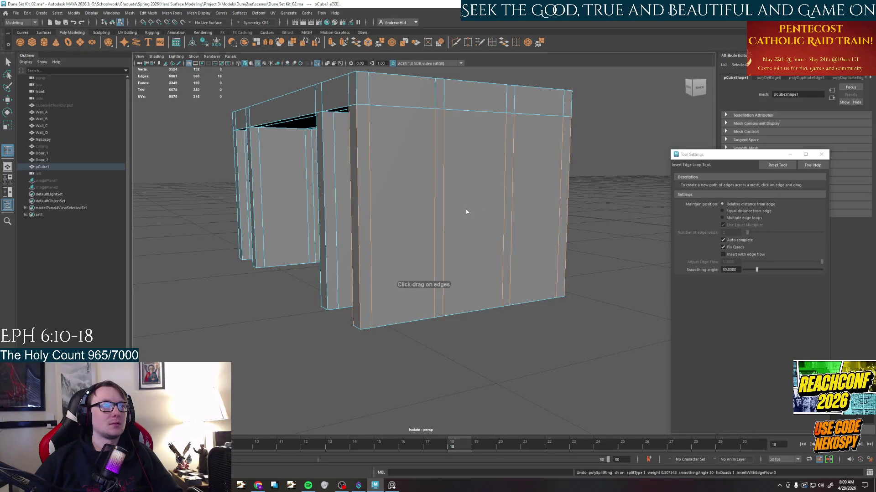
key(space)
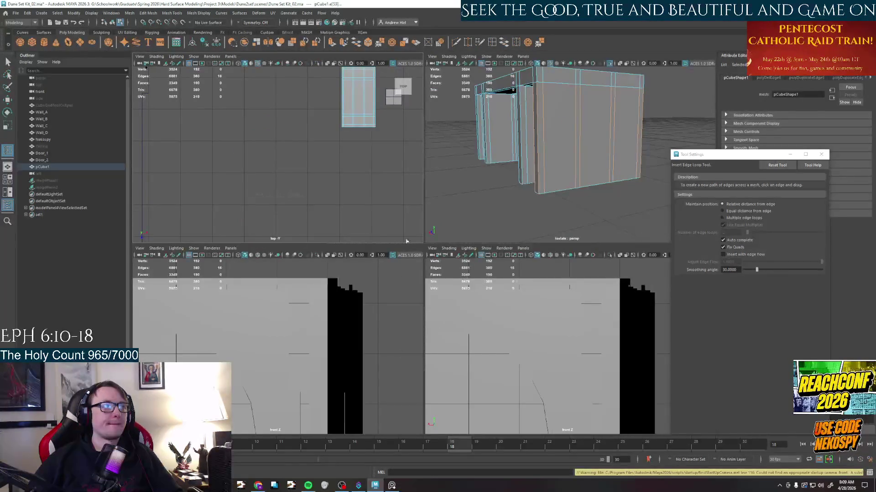
Rename pCube1 in the Outliner and toggle isolated display in the front view.
key(space)
scroll(341, 315, down, 5)
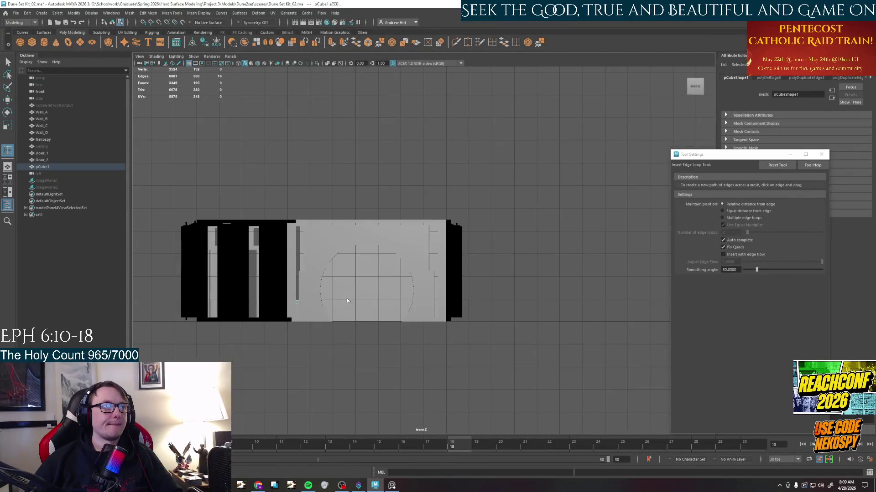
click(48, 167)
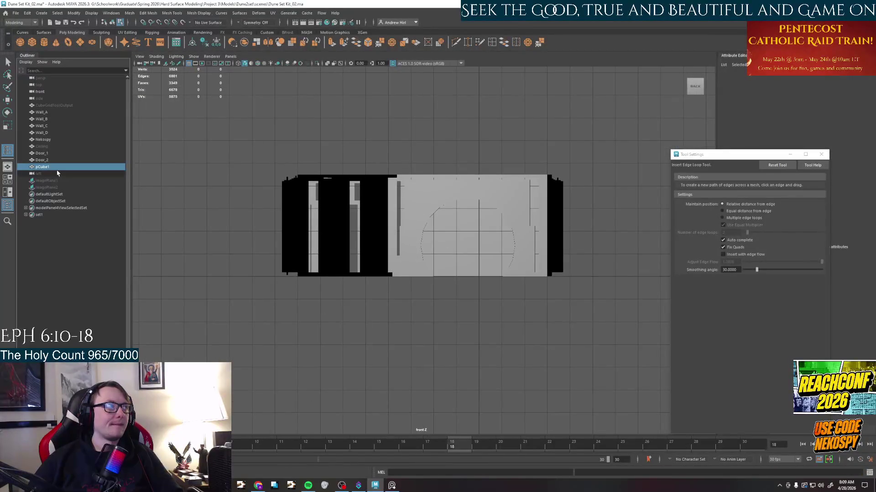
double_click(48, 167)
text(Black)
key(Return)
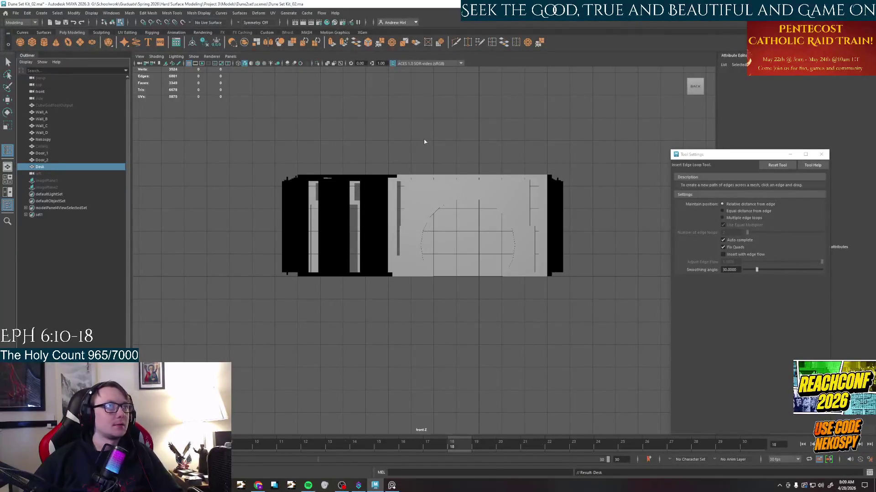
key(ctrl+z)
key(ctrl+shift+z)
right_click(318, 202)
key(Escape)
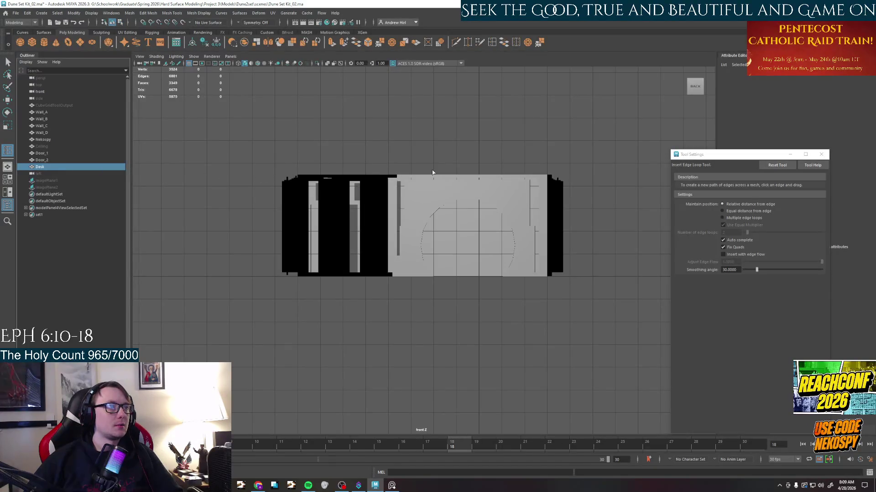
key(ctrl+1)
key(ctrl+1)
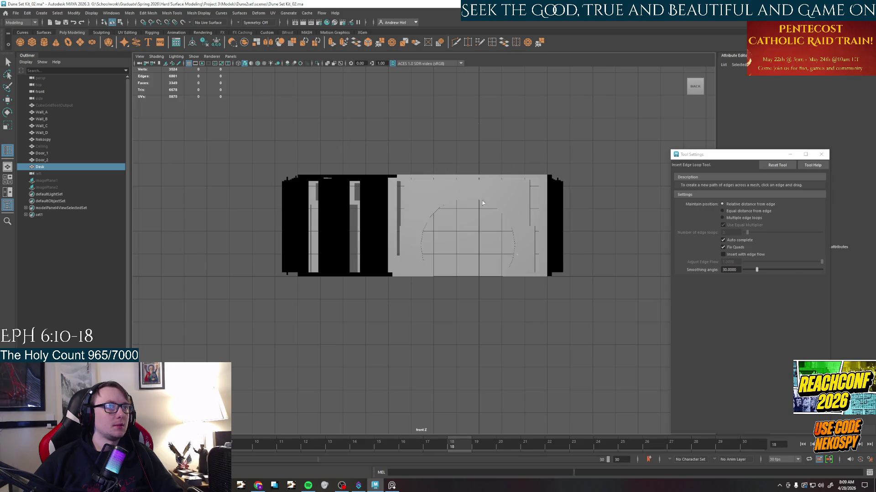
key(space)
Isolate the Desk mesh in a maximized front view and start the Multi-Cut tool.
click(542, 162)
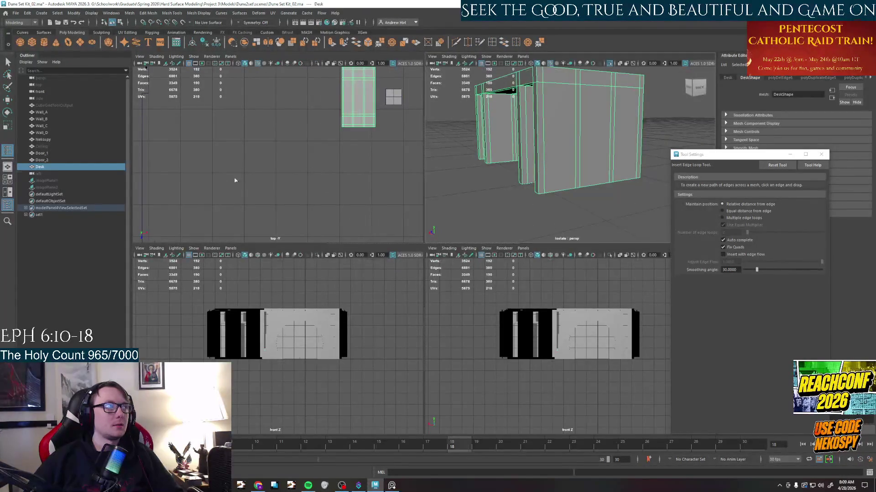
key(ctrl+1)
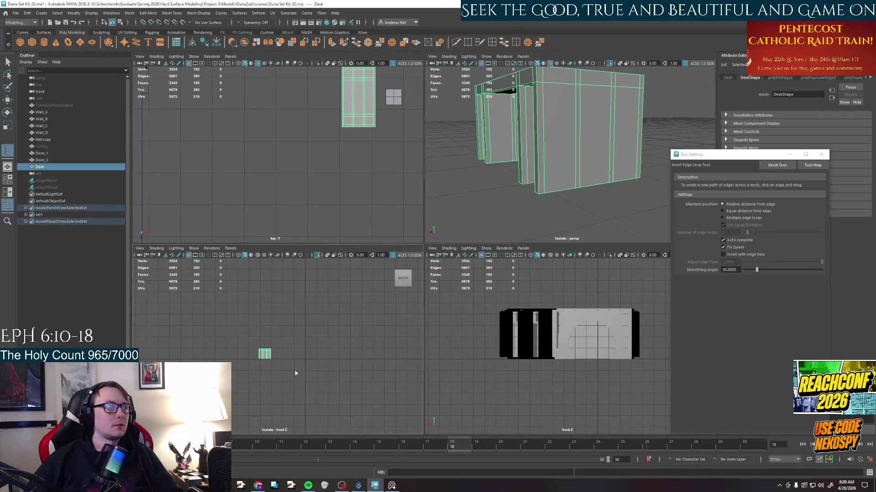
scroll(262, 357, up, 5)
scroll(275, 347, up, 3)
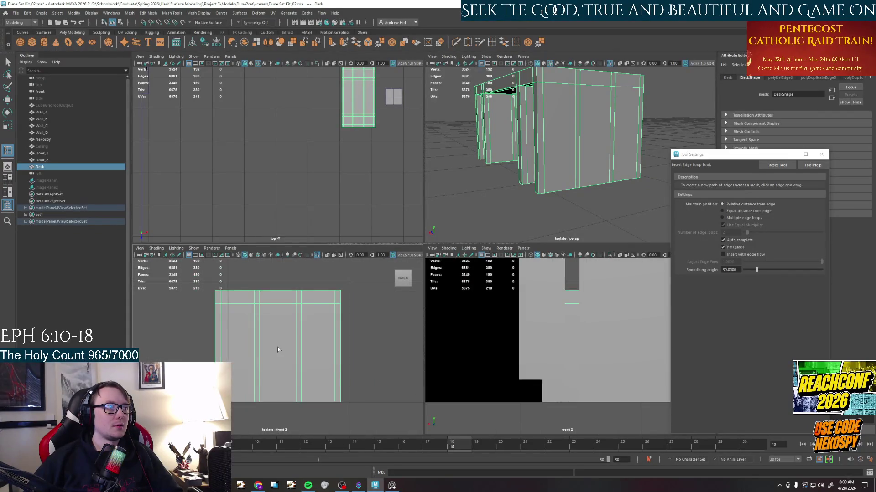
key(space)
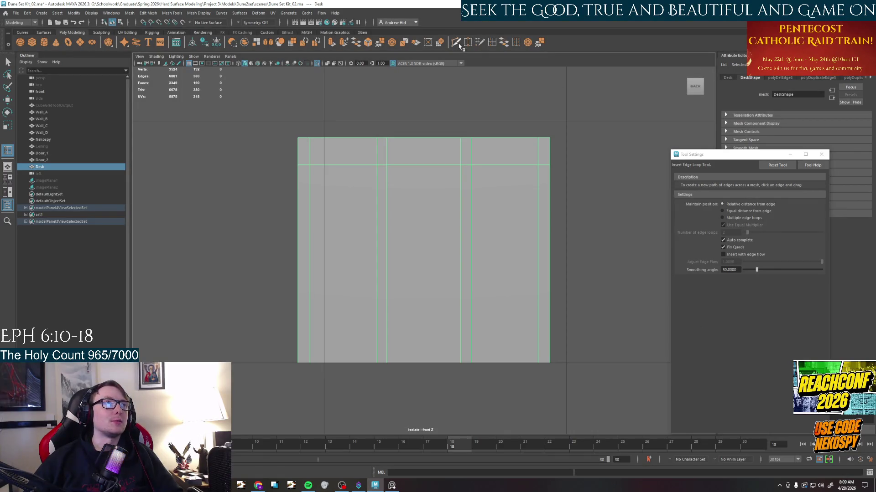
key(ctrl+shift+x)
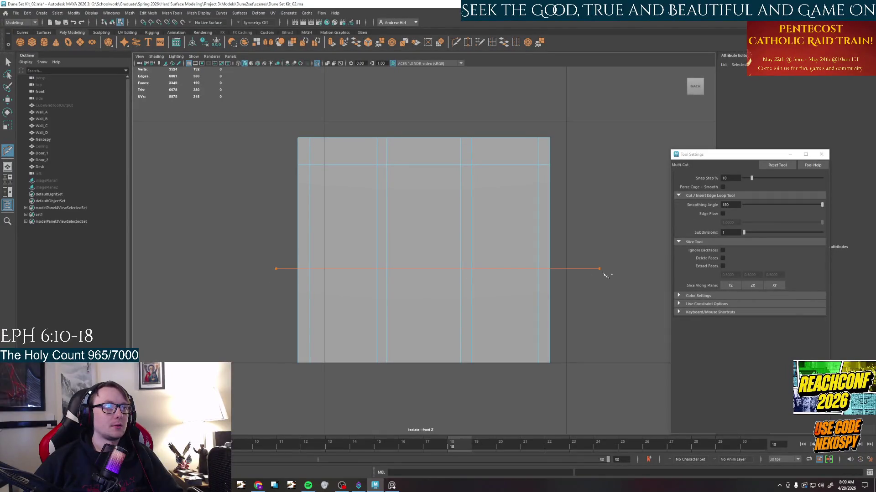
Cut a horizontal edge loop across the desk's legs and return to perspective.
click(619, 270)
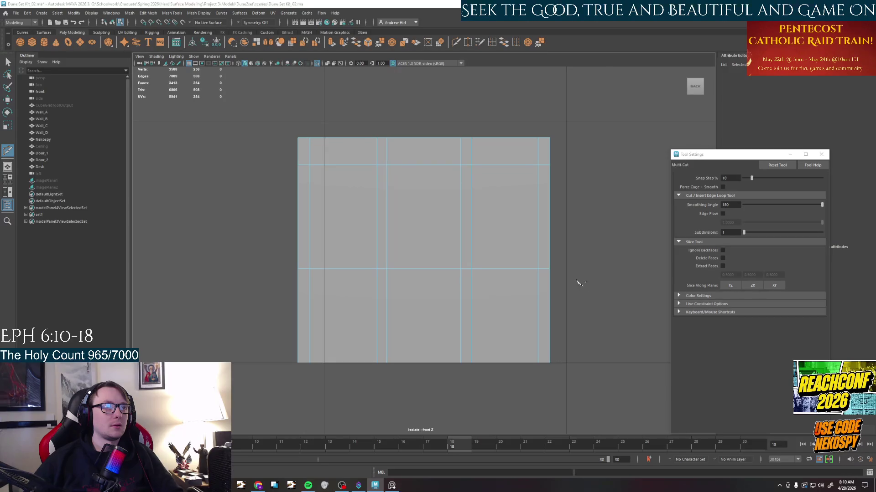
key(space)
key(space)
alt+drag(580, 282, 512, 217)
Switch to face selection on a leg and activate the Move tool.
click(415, 312)
right_click(414, 282)
click(428, 263)
key(w)
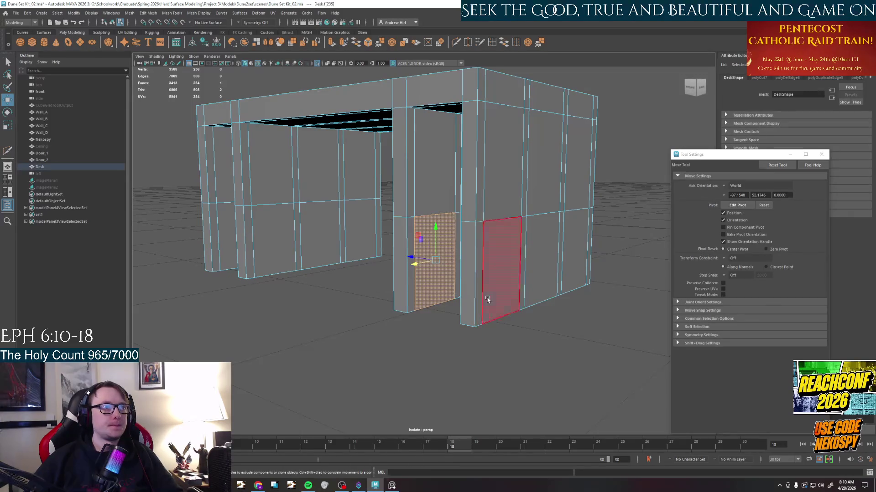
Shift-select the lower faces below the new loop on the middle and left leg columns.
mouse_move(487, 299)
alt+mouse_down()
mouse_move(594, 319)
mouse_move(602, 274)
mouse_move(593, 241)
mouse_move(575, 260)
alt+mouse_up()
click(568, 258)
shift+click(491, 268)
shift+click(523, 220)
shift+click(503, 325)
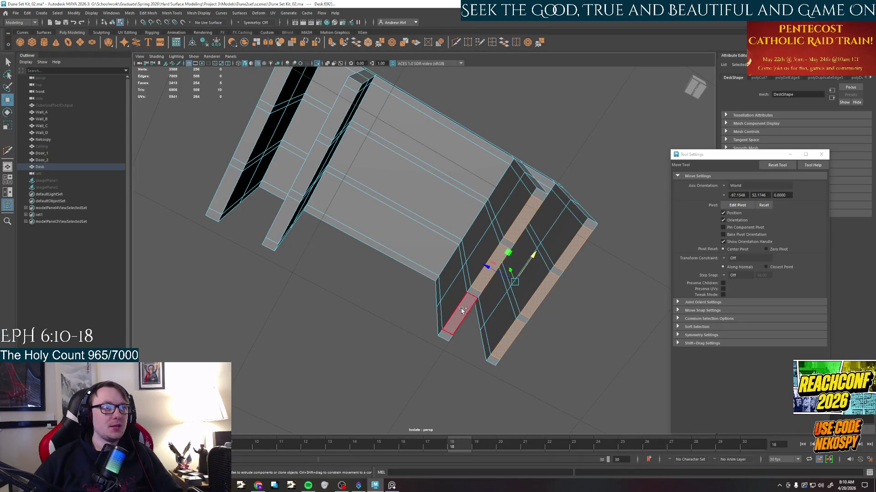
shift+click(463, 311)
shift+click(288, 219)
shift+click(309, 169)
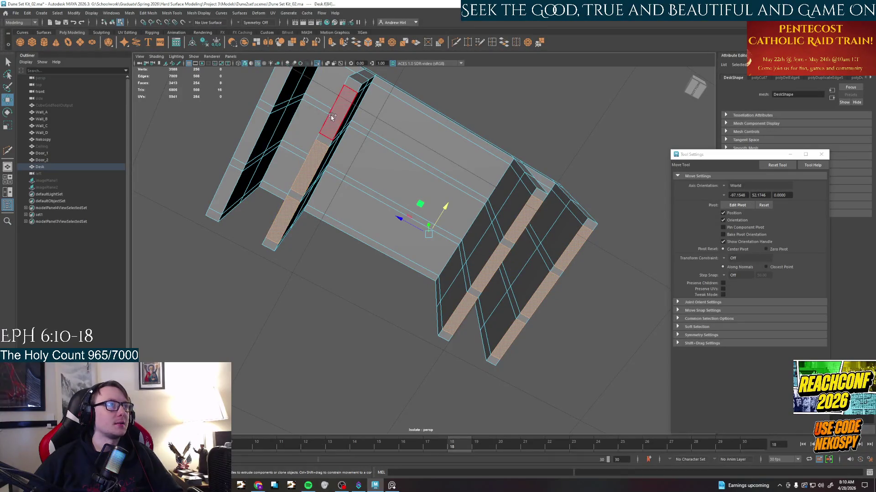
shift+click(331, 116)
shift+click(276, 88)
shift+click(251, 135)
shift+click(236, 186)
shift+click(271, 120)
shift+click(288, 96)
alt+drag(308, 137, 281, 233)
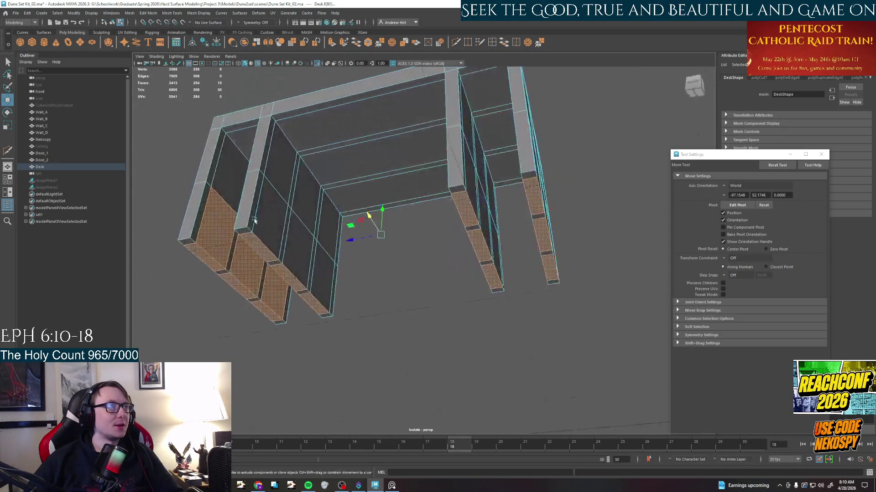
shift+click(281, 233)
shift+click(322, 275)
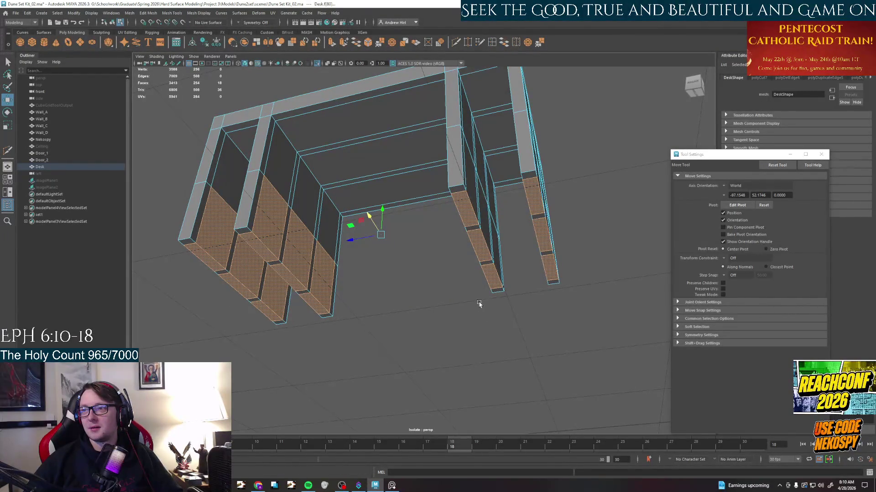
Add the remaining lower faces on the right columns from underneath and remove the whole selection.
alt+drag(479, 305, 513, 273)
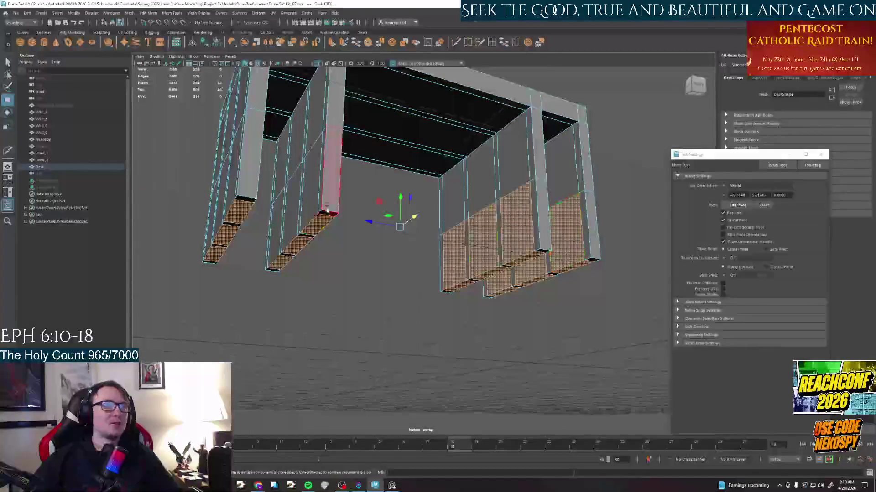
shift+drag(328, 212, 218, 205)
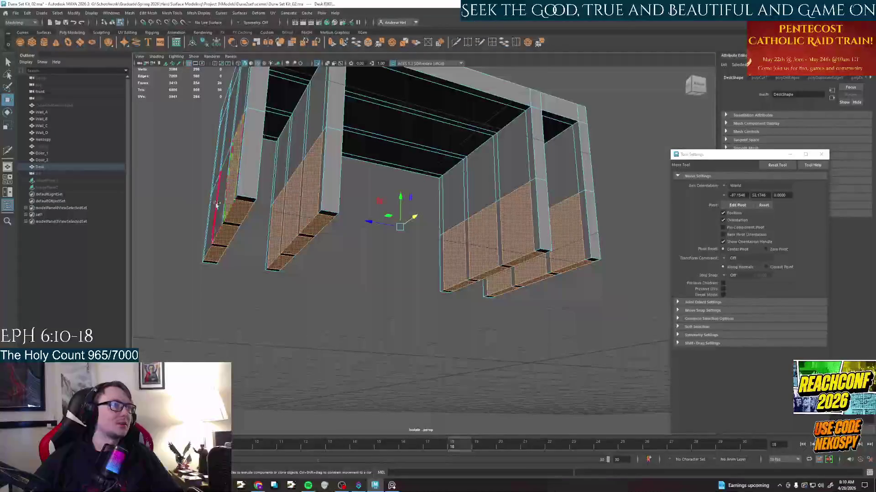
mouse_move(218, 205)
alt+mouse_down()
mouse_move(324, 290)
mouse_move(383, 260)
alt+mouse_up()
shift+click(500, 251)
alt+drag(500, 251, 383, 260)
shift+click(472, 247)
shift+click(485, 253)
alt+drag(484, 253, 489, 282)
click(489, 283)
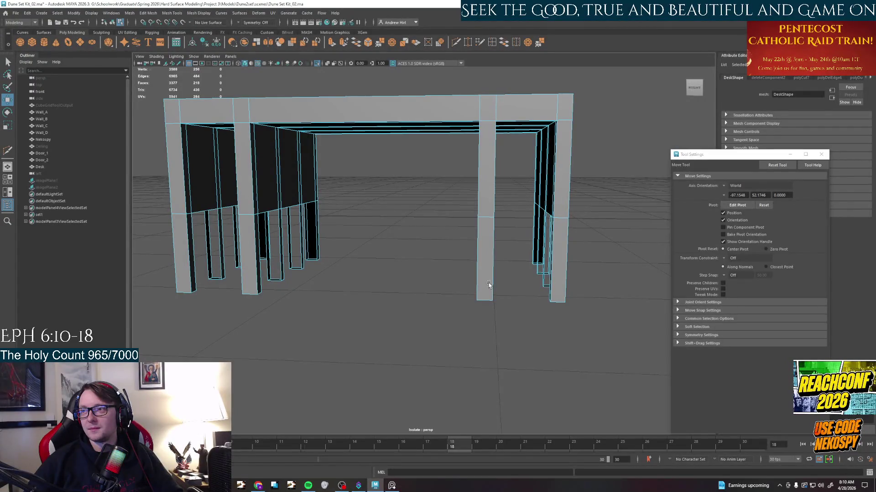
click(489, 283)
Switch to edge selection and pick the first open border edge on a leg.
mouse_move(488, 283)
alt+mouse_down()
mouse_move(452, 274)
mouse_move(436, 309)
mouse_move(424, 188)
alt+mouse_up()
right_drag(424, 189, 437, 208)
mouse_move(424, 199)
alt+mouse_down()
mouse_move(455, 266)
mouse_move(473, 278)
mouse_move(383, 278)
alt+mouse_up()
right_drag(383, 277, 383, 281)
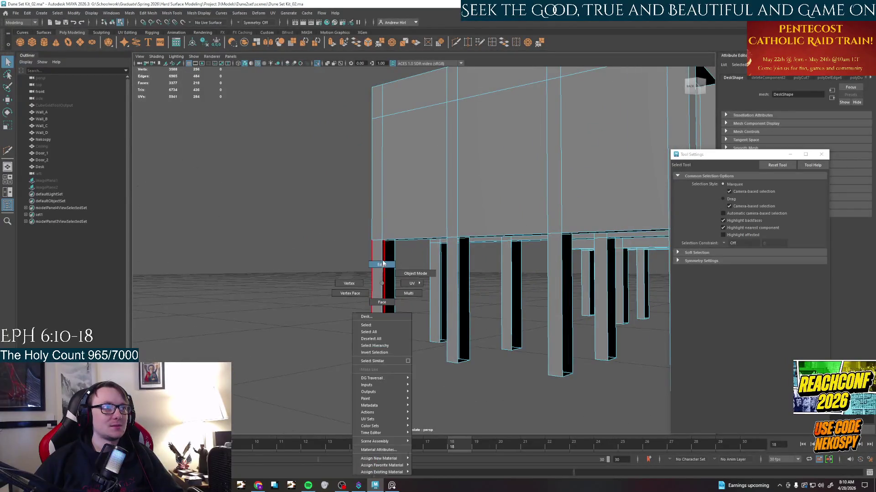
click(383, 281)
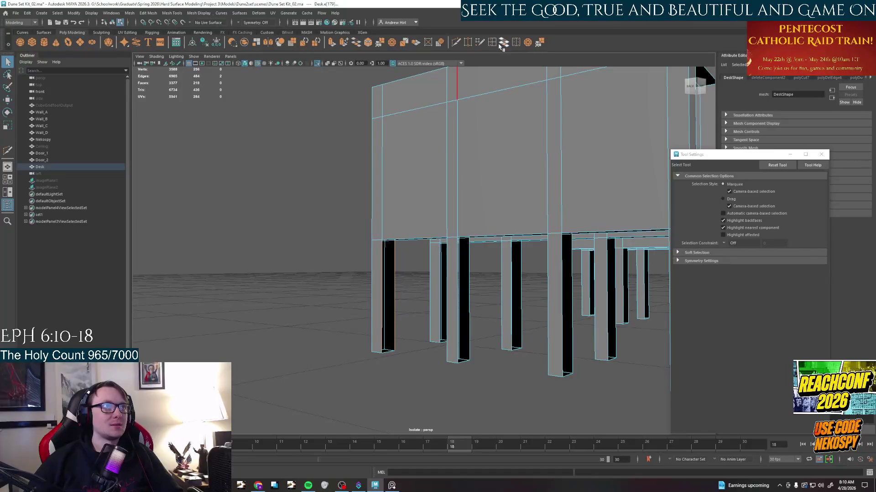
Bridge the two gaps between the beams under the tabletop and the first open leg gap.
alt+drag(410, 288, 479, 171)
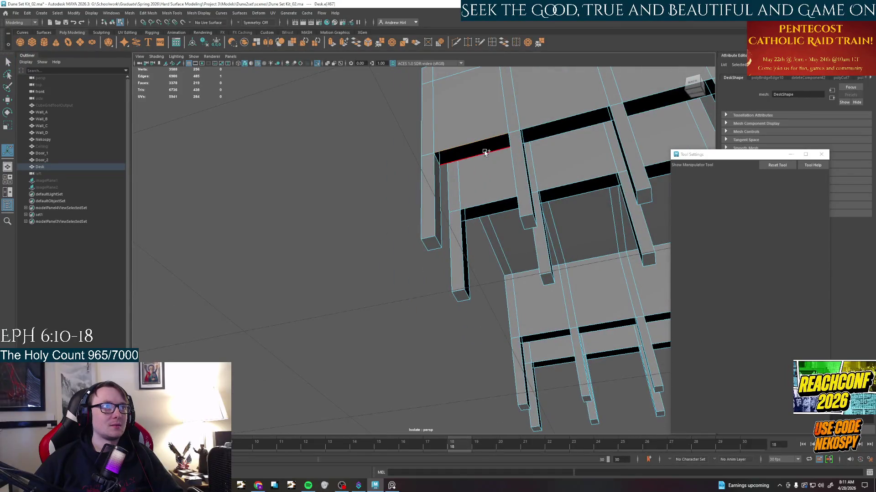
shift+right_drag(515, 164, 636, 342)
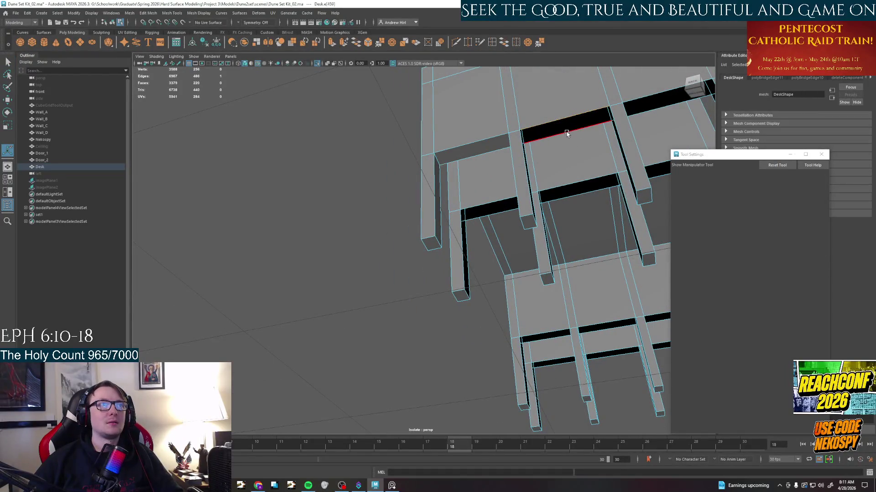
shift+right_drag(566, 133, 643, 342)
key(space)
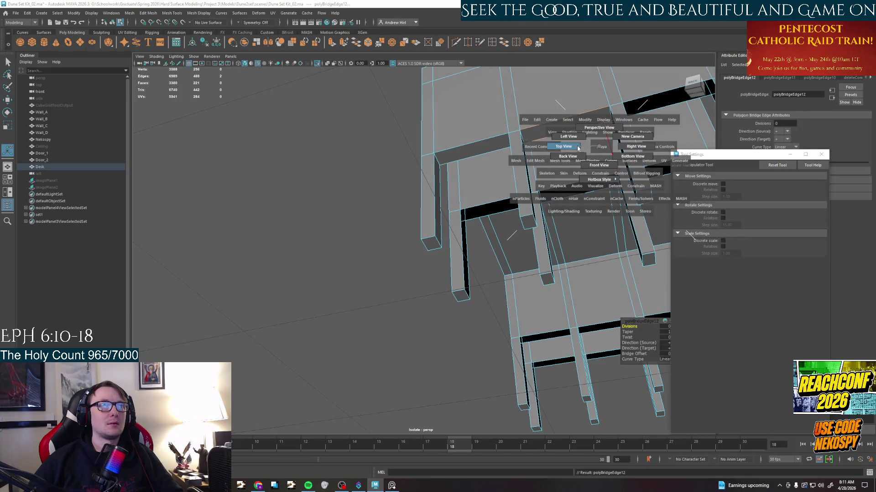
alt+drag(597, 147, 448, 162)
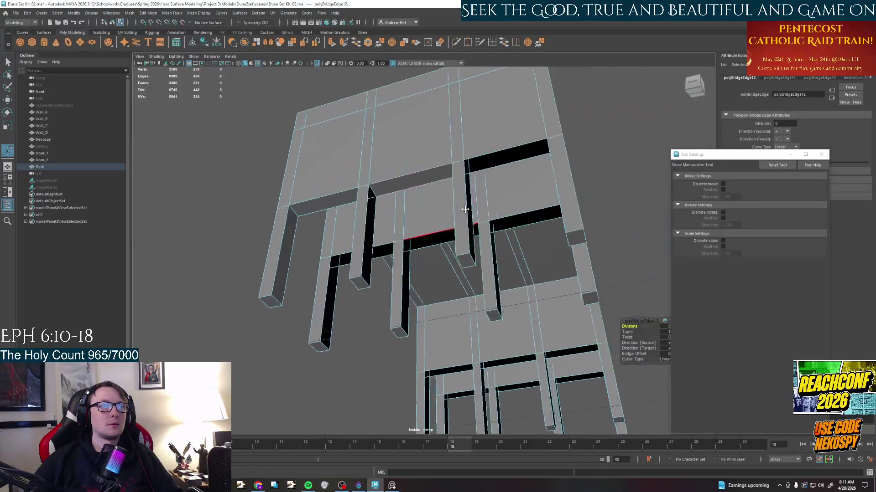
click(448, 162)
shift+click(446, 178)
key(g)
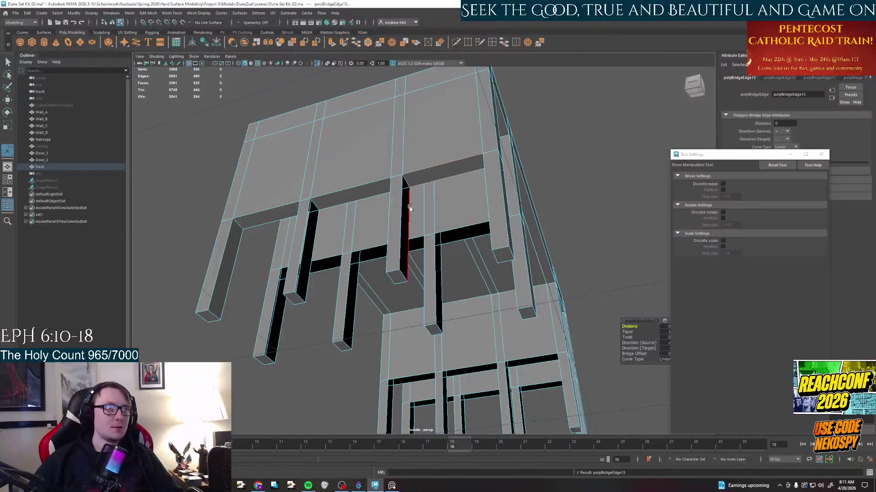
Bridge three more open leg gaps by pairing their facing border edges.
alt+drag(424, 205, 284, 274)
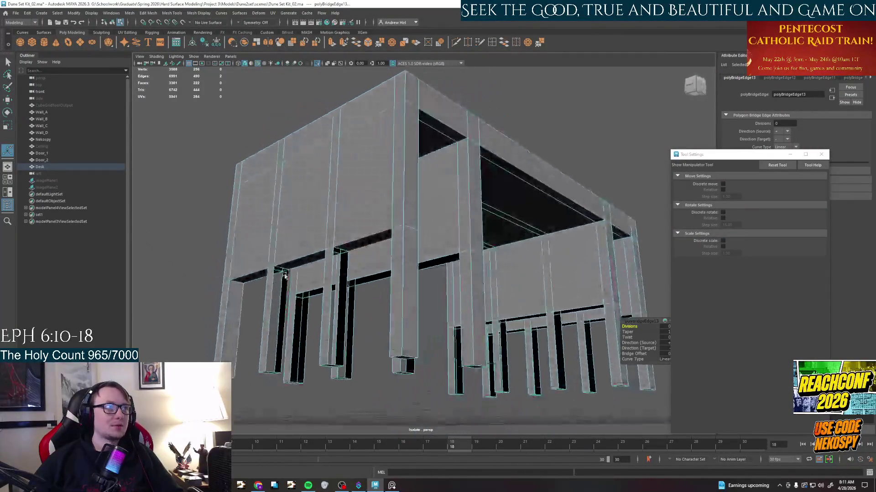
click(268, 311)
shift+click(301, 293)
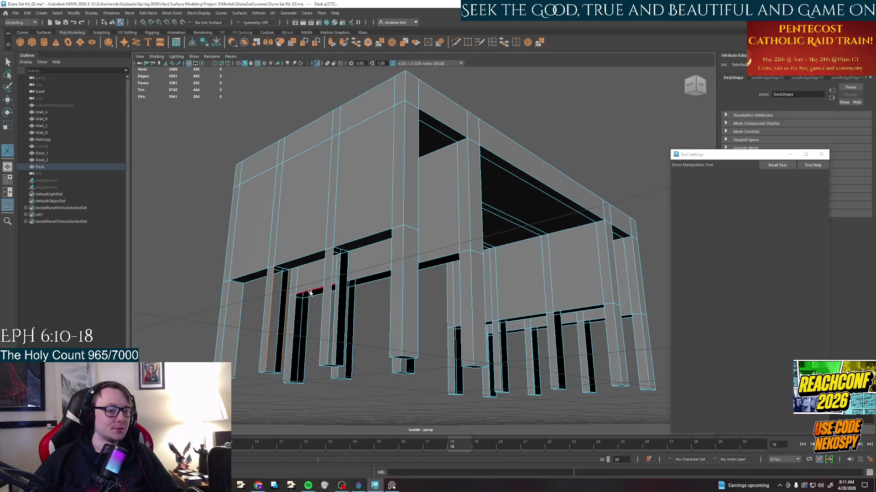
key(g)
mouse_move(307, 294)
alt+mouse_down()
mouse_move(438, 302)
mouse_move(424, 281)
alt+mouse_up()
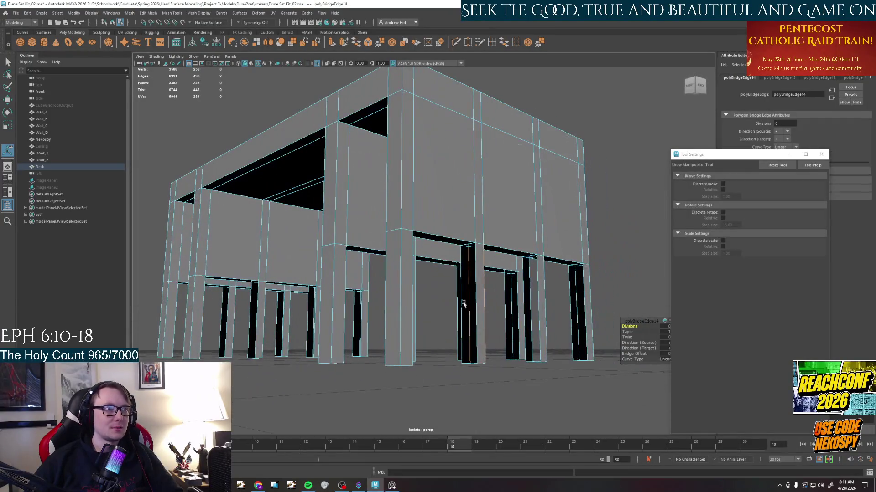
click(464, 304)
click(518, 311)
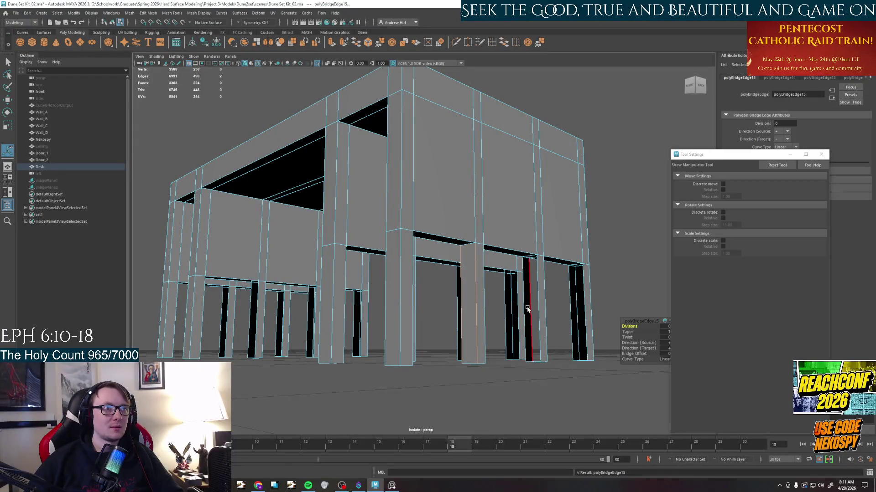
key(g)
click(538, 313)
key(g)
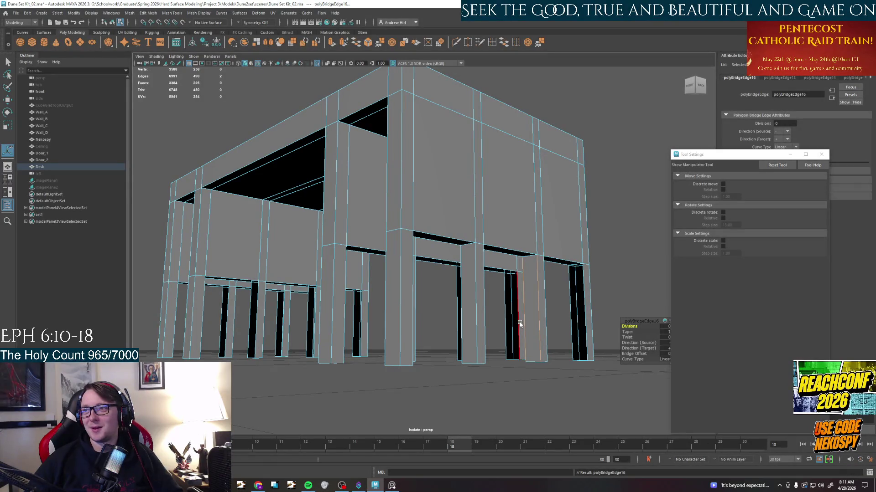
Bridge two further leg gaps on the far side of the desk.
mouse_move(493, 322)
alt+mouse_down()
mouse_move(395, 333)
mouse_move(380, 276)
alt+mouse_up()
click(372, 283)
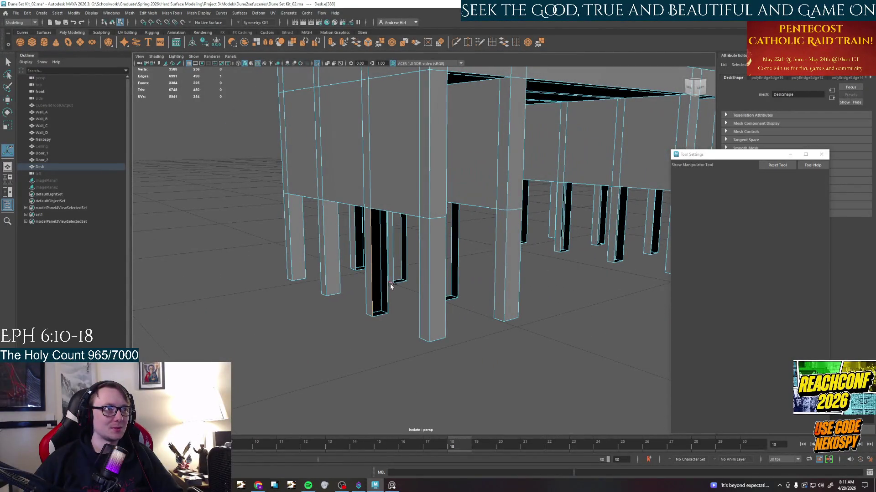
key(g)
alt+drag(387, 287, 463, 294)
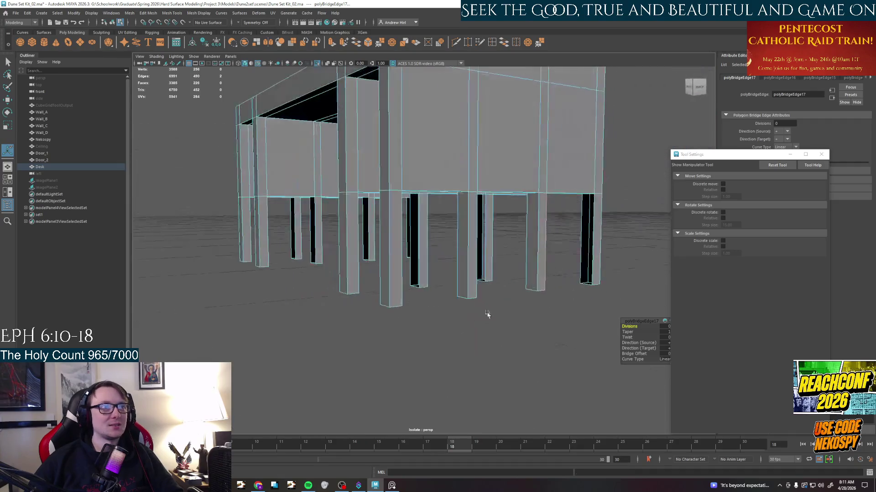
click(470, 281)
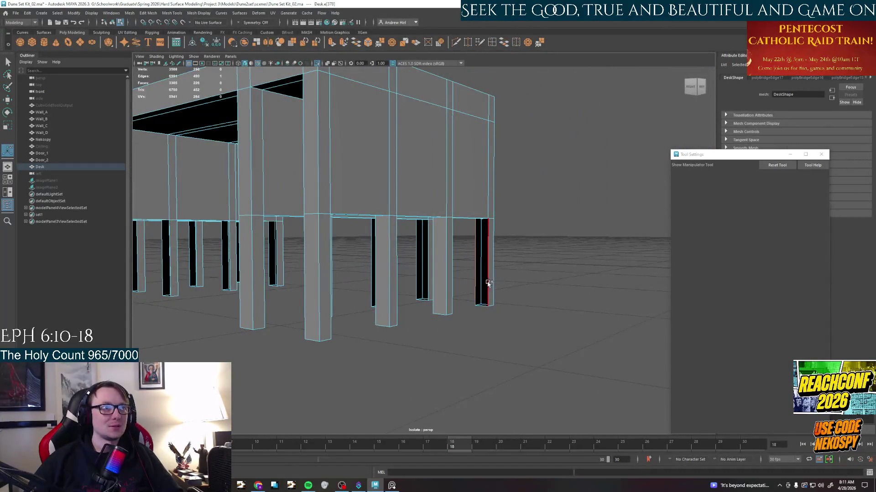
key(g)
mouse_move(488, 282)
alt+mouse_down()
mouse_move(601, 279)
mouse_move(452, 269)
mouse_move(438, 243)
alt+mouse_up()
Bridge four open gaps under the tabletop and along one leg.
click(408, 129)
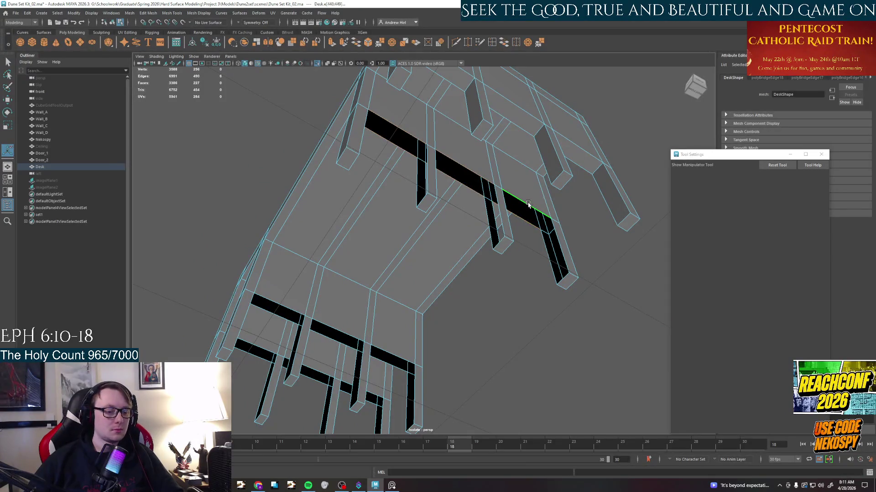
key(g)
click(475, 179)
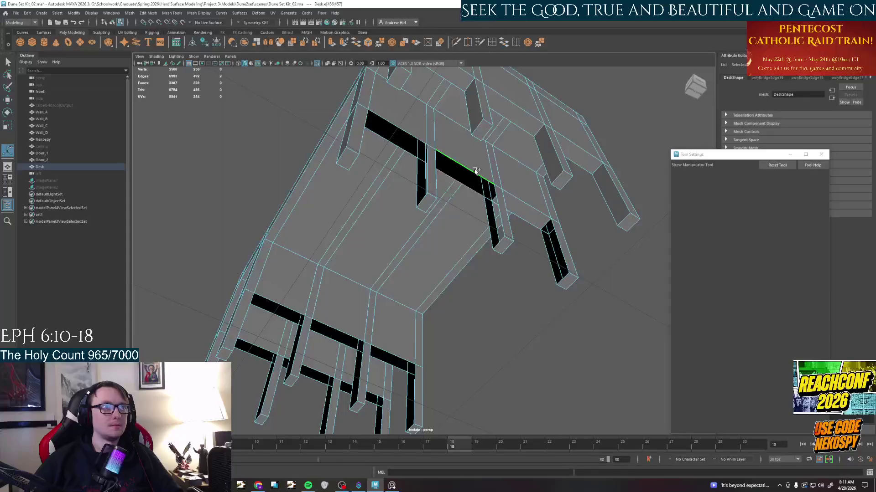
key(g)
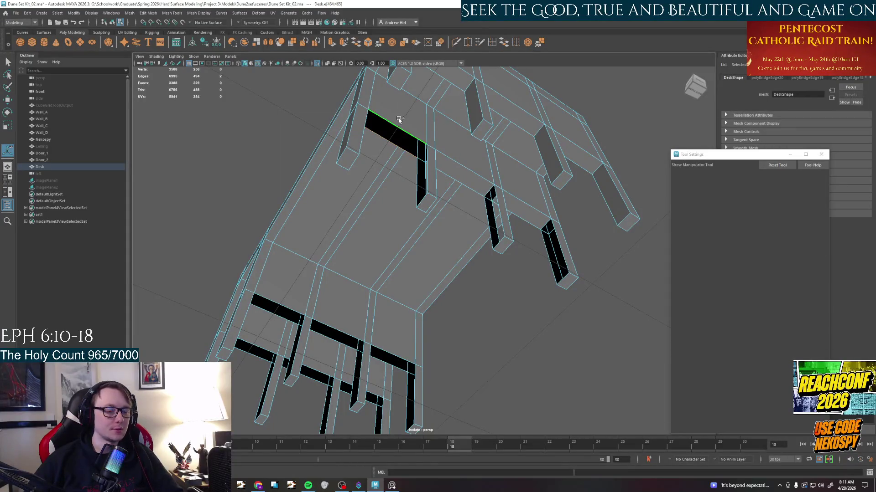
alt+drag(443, 207, 343, 253)
click(344, 258)
key(g)
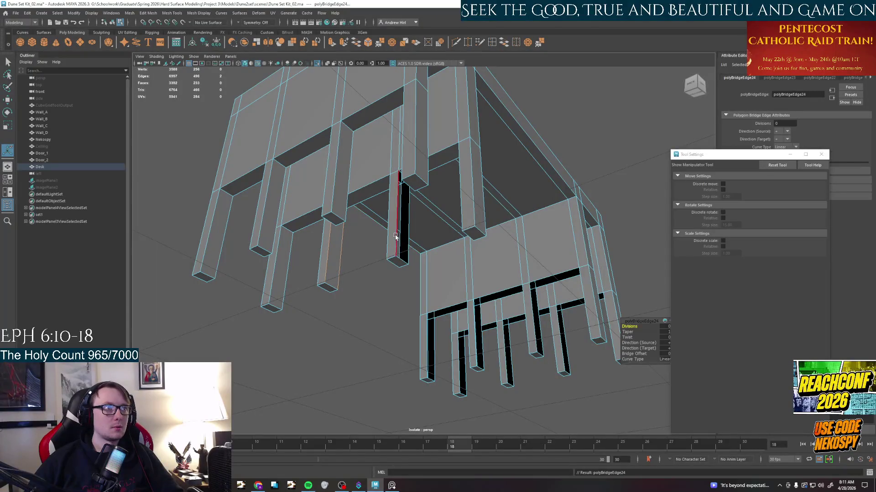
click(400, 237)
key(g)
Bridge the open sides of the next two legs with new faces.
mouse_move(405, 237)
alt+mouse_down()
mouse_move(440, 258)
mouse_move(503, 262)
mouse_move(498, 272)
alt+mouse_up()
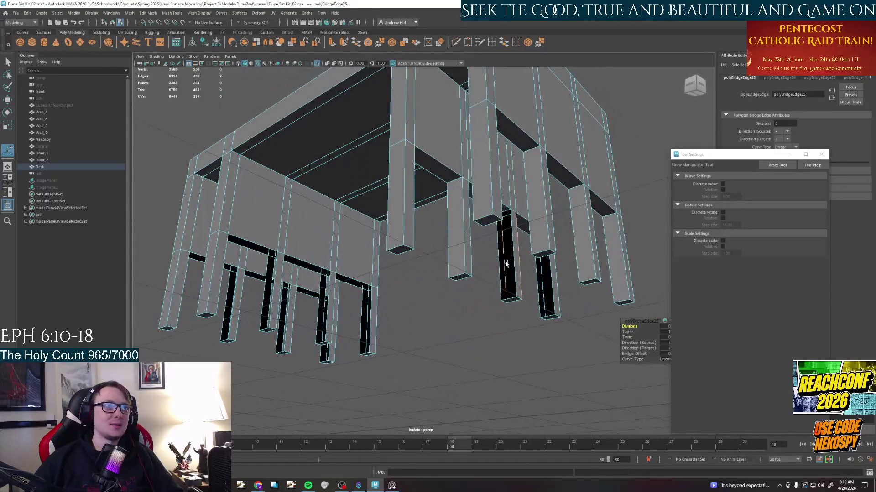
click(498, 273)
shift+click(511, 253)
key(g)
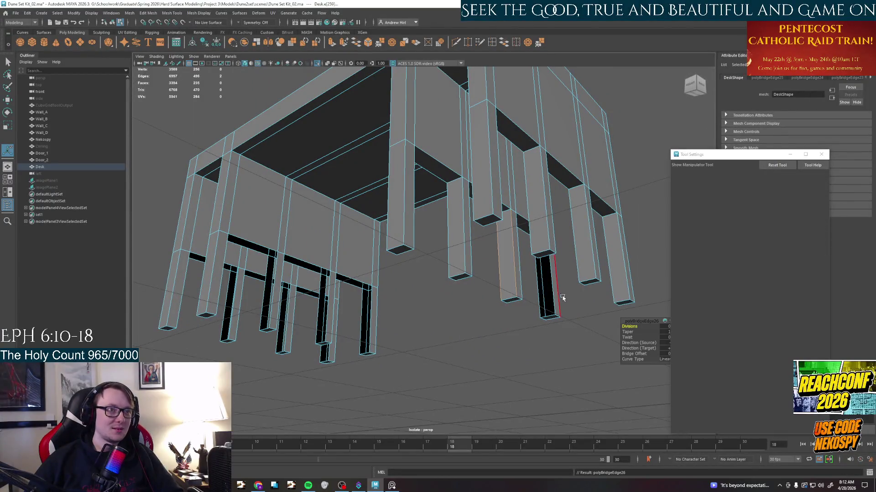
click(541, 298)
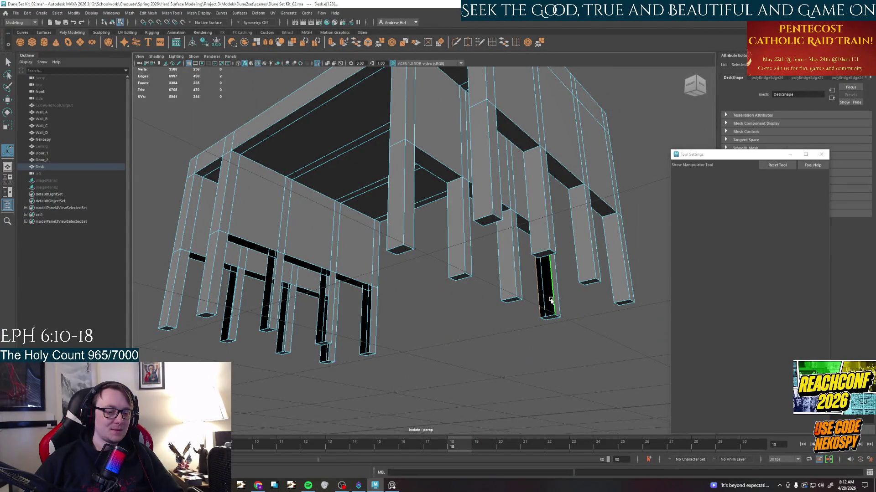
shift+click(550, 300)
key(g)
Bridge the front-facing leg gaps closed and select edges on the next open legs.
mouse_move(479, 239)
alt+mouse_down()
mouse_move(428, 291)
mouse_move(369, 281)
mouse_move(373, 263)
alt+mouse_up()
scroll(366, 279, up, 4)
click(479, 257)
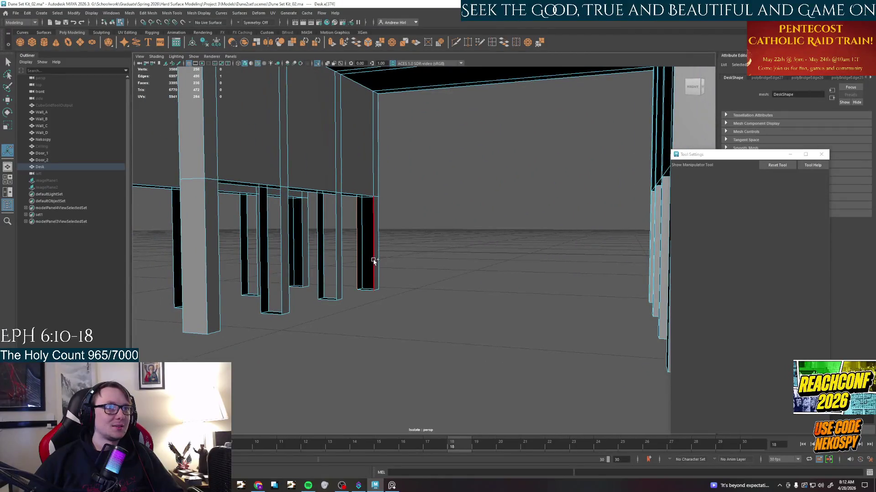
key(g)
click(325, 273)
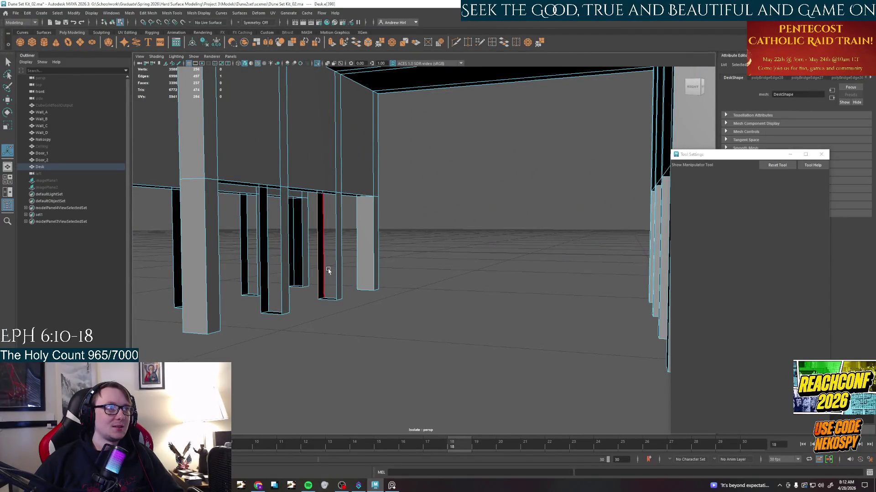
key(g)
key(g)
click(317, 272)
key(g)
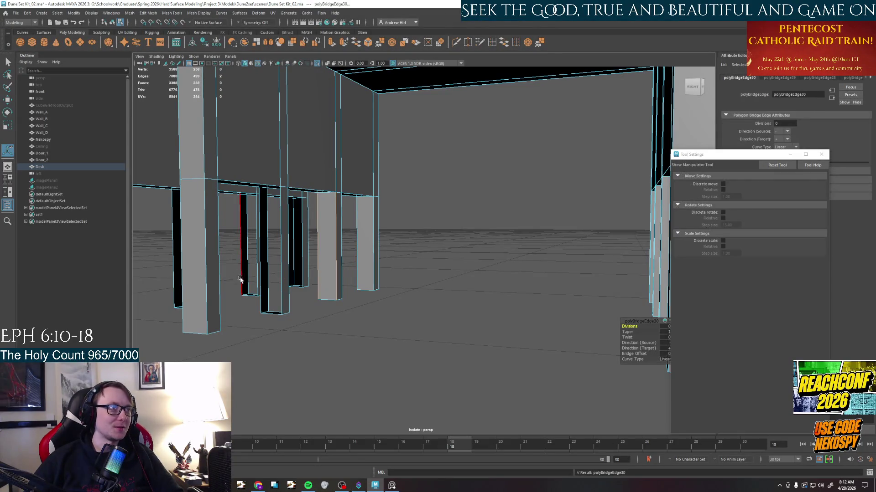
click(288, 294)
key(g)
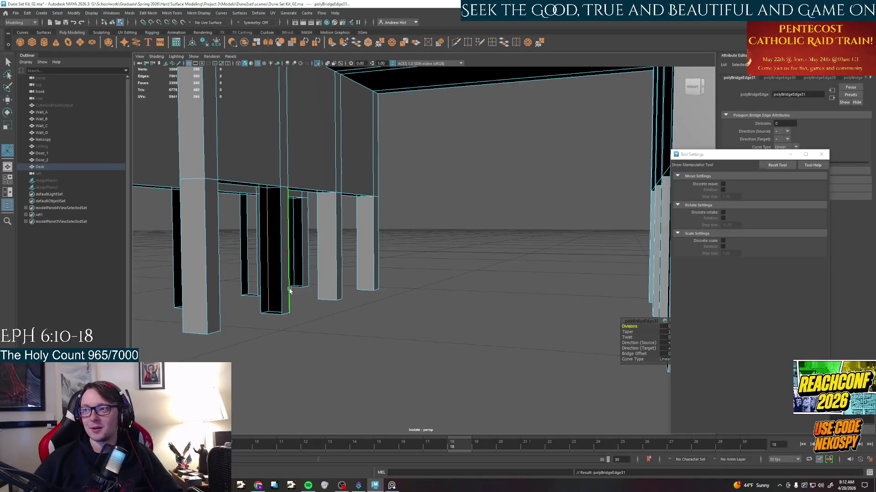
click(279, 306)
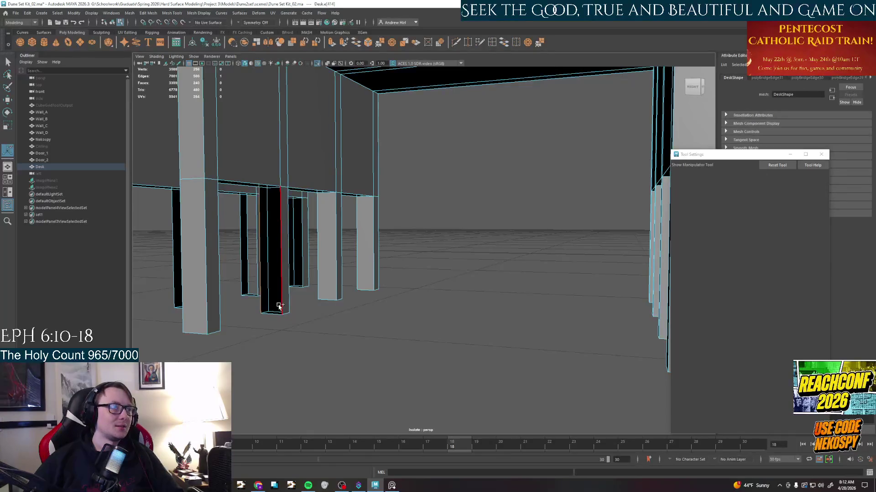
Bridge three more leg gaps, including the far row of legs.
key(g)
mouse_move(279, 306)
alt+mouse_down()
mouse_move(331, 329)
mouse_move(342, 301)
alt+mouse_up()
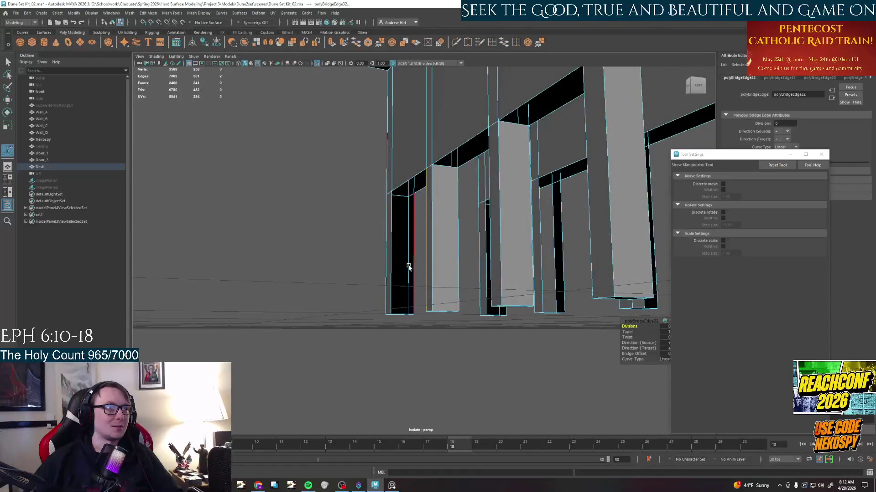
click(394, 274)
key(g)
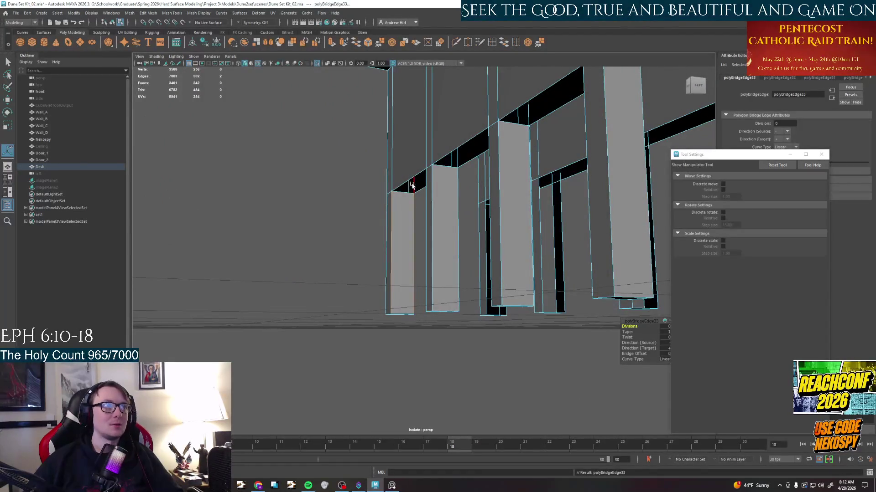
click(411, 181)
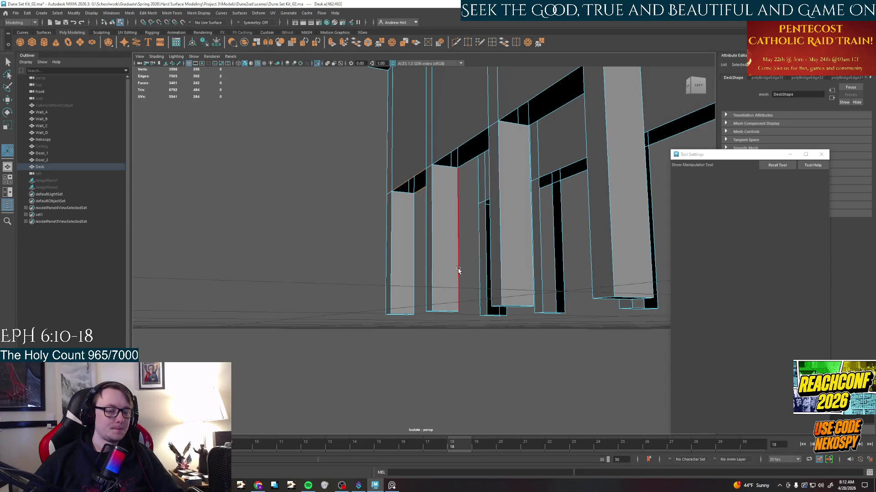
mouse_move(418, 186)
alt+mouse_down()
mouse_move(502, 137)
mouse_move(486, 141)
mouse_move(456, 279)
mouse_move(424, 206)
mouse_move(522, 307)
alt+mouse_up()
key(g)
Bridge another leg gap, undoing one incorrect bridge and redoing it correctly.
alt+drag(590, 311, 410, 287)
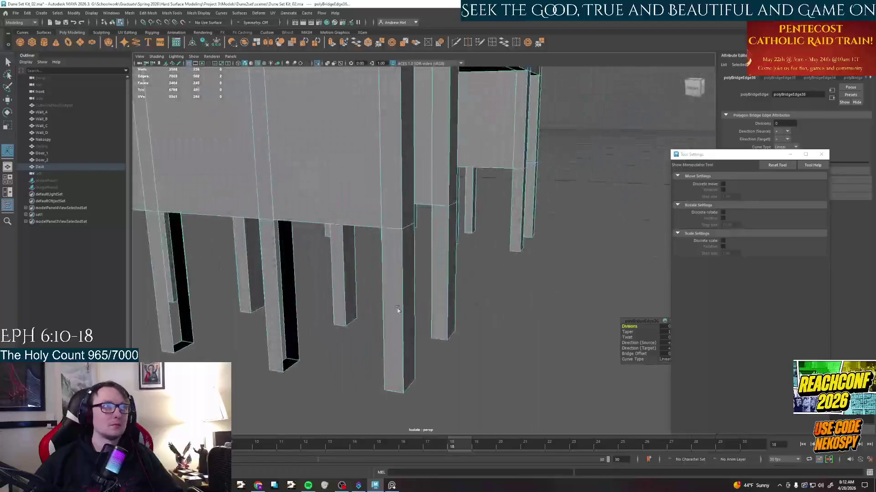
click(344, 281)
key(ctrl+b)
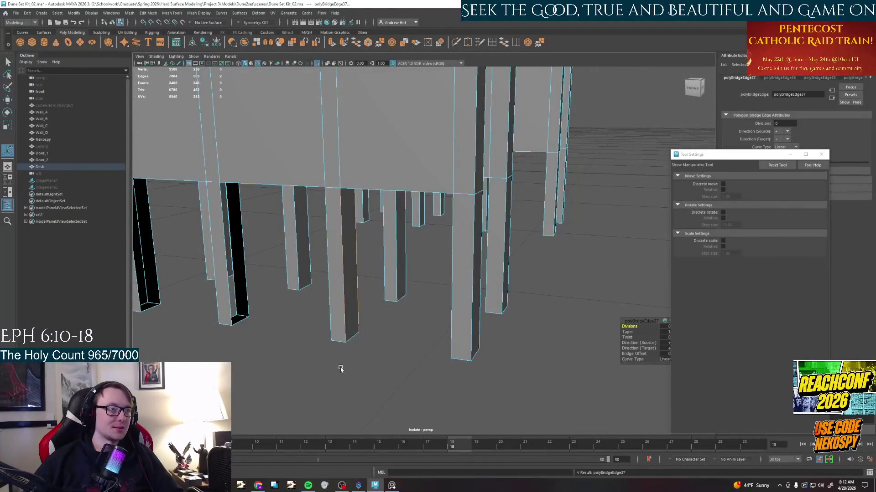
alt+drag(355, 322, 398, 369)
click(535, 301)
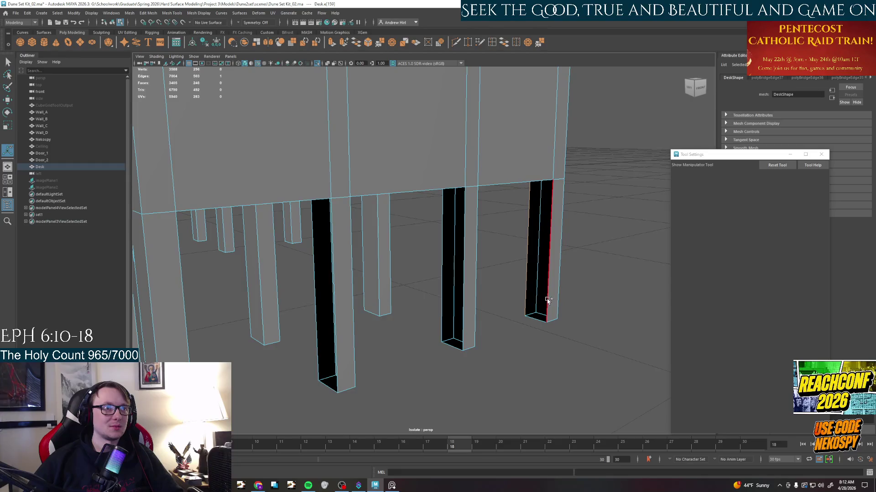
mouse_move(546, 301)
alt+mouse_down()
mouse_move(503, 161)
mouse_move(486, 251)
alt+mouse_up()
key(g)
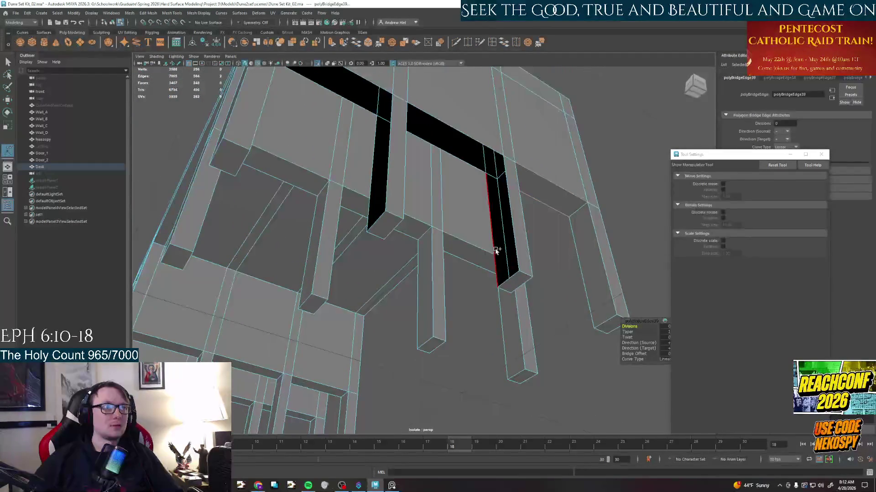
key(z)
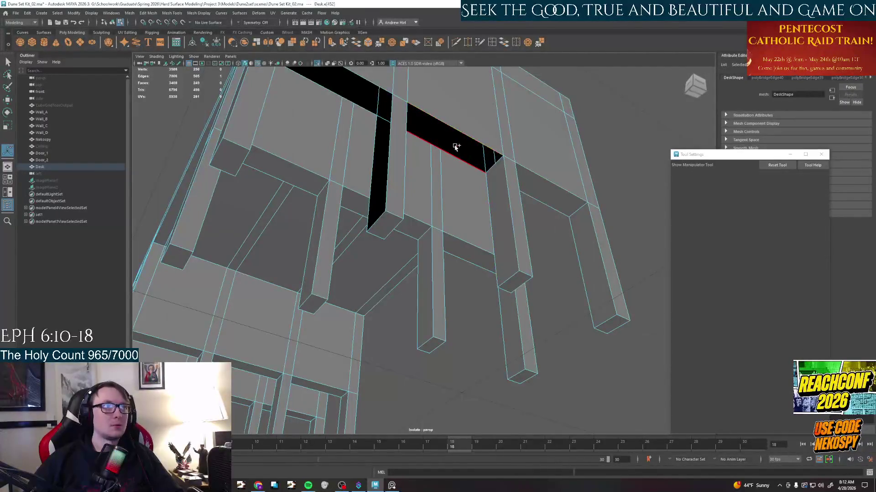
key(g)
Bridge the last leg opening and pull back to check the desk for remaining gaps.
alt+drag(455, 148, 460, 193)
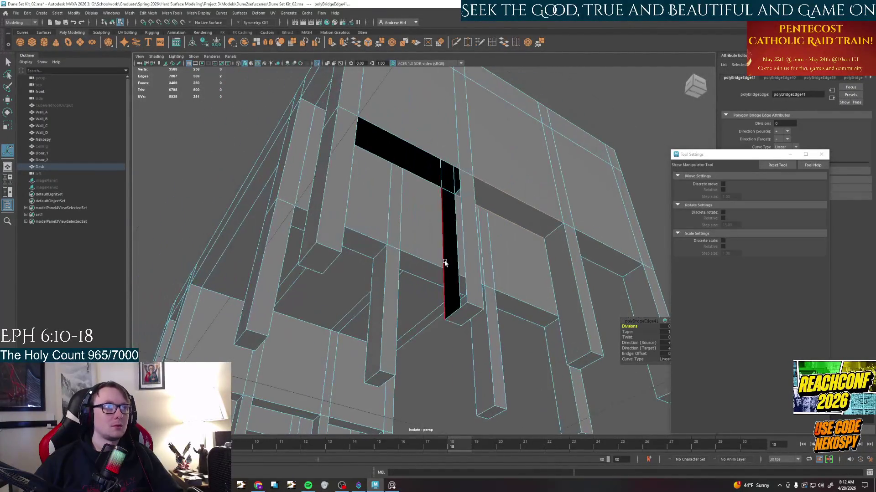
click(460, 266)
mouse_move(465, 263)
alt+mouse_down()
mouse_move(330, 329)
mouse_move(367, 274)
alt+mouse_up()
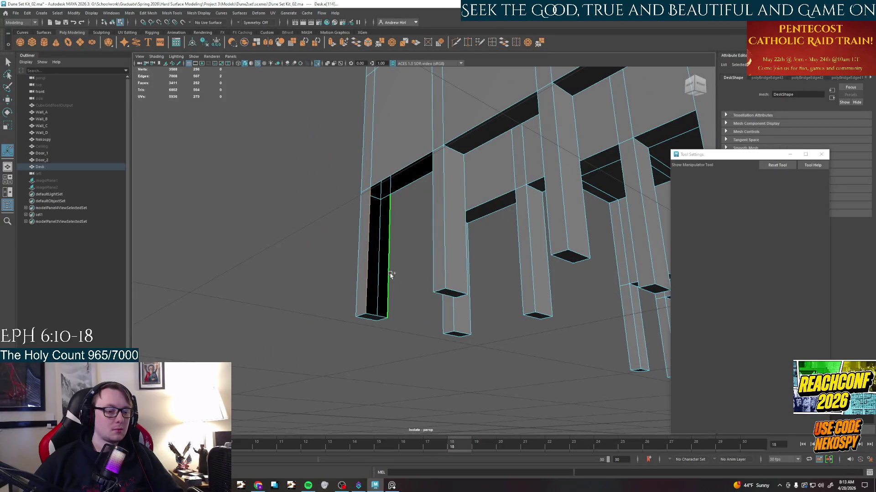
shift+click(395, 174)
key(g)
shift+click(405, 180)
key(g)
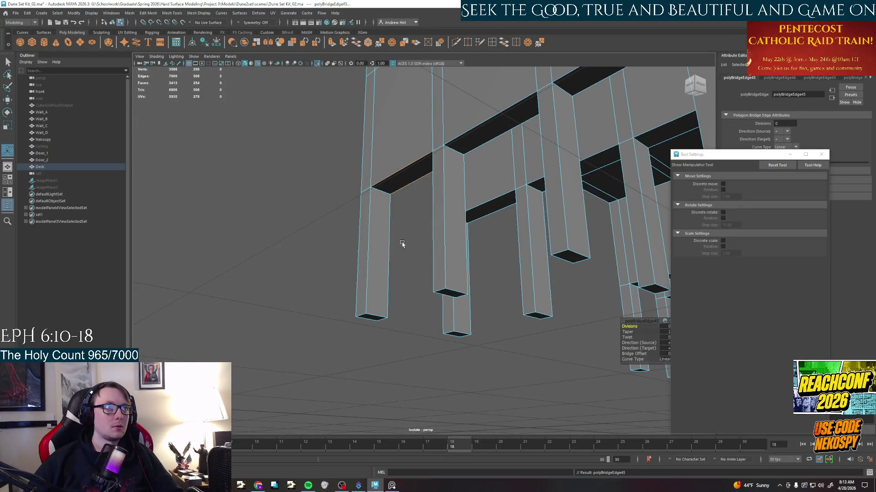
mouse_move(406, 205)
alt+mouse_down()
mouse_move(459, 297)
mouse_move(435, 305)
mouse_move(384, 260)
alt+mouse_up()
alt+right_drag(383, 260, 416, 262)
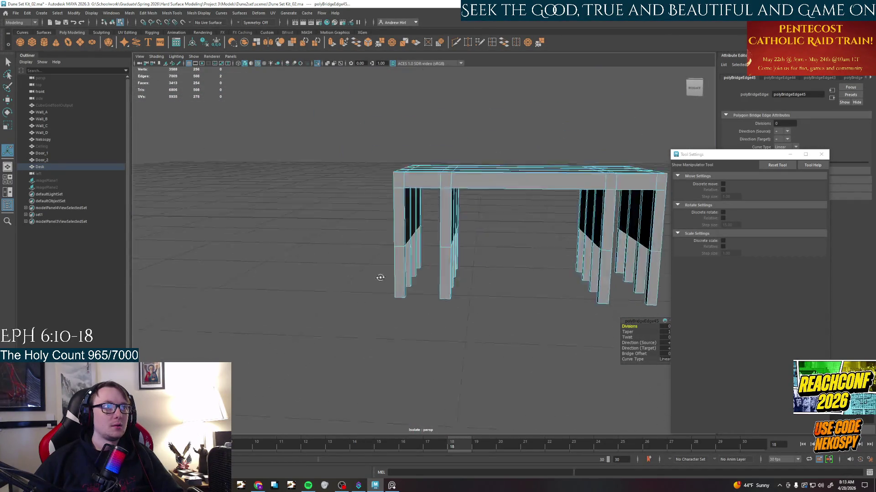
mouse_move(416, 261)
alt+mouse_down()
mouse_move(390, 257)
mouse_move(435, 246)
alt+mouse_up()
alt+drag(377, 210, 411, 165)
Switch to face selection and pick faces on one of the end-wall columns.
mouse_move(411, 165)
right_down()
mouse_move(429, 147)
mouse_move(431, 169)
right_up()
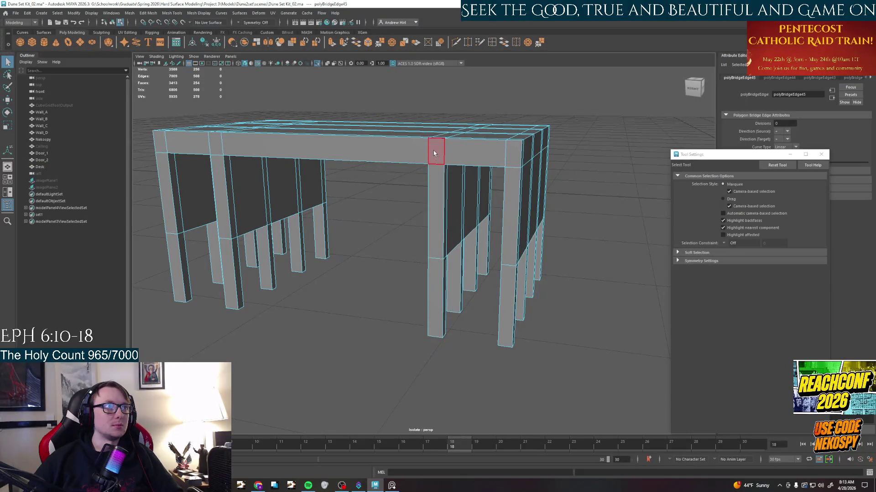
drag(436, 180, 502, 204)
double_click(515, 159)
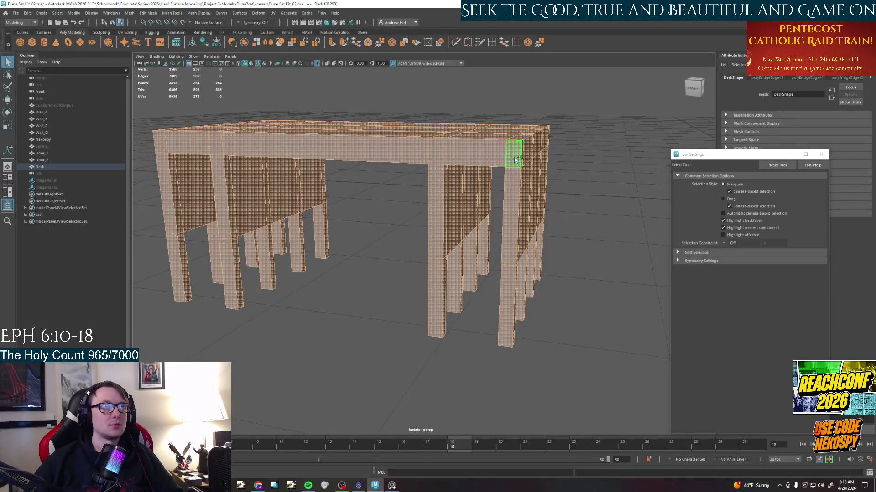
key(z)
mouse_move(592, 244)
alt+mouse_down()
mouse_move(520, 246)
mouse_move(515, 212)
mouse_move(484, 235)
mouse_move(448, 229)
alt+mouse_up()
click(478, 225)
scroll(515, 212, up, 5)
With the Scale Tool, select the column and adjoining wall faces and scale the column narrower.
key(r)
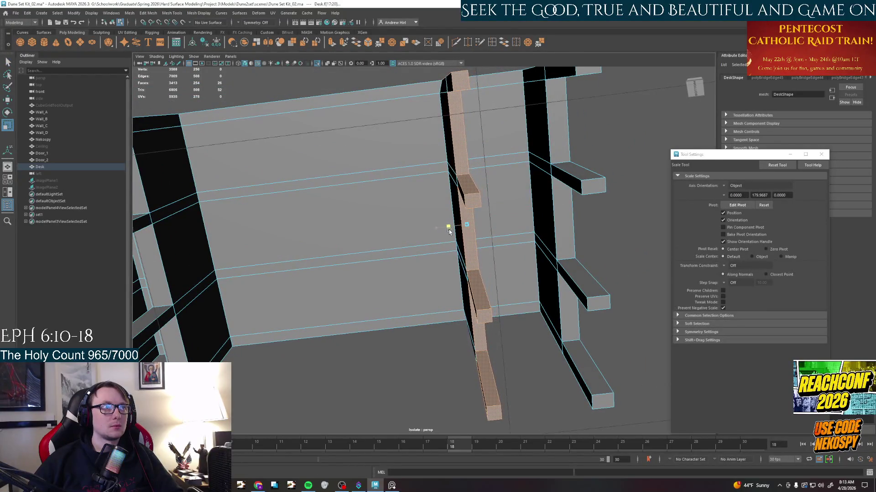
mouse_move(456, 185)
alt+mouse_down()
mouse_move(469, 220)
mouse_move(493, 232)
alt+mouse_up()
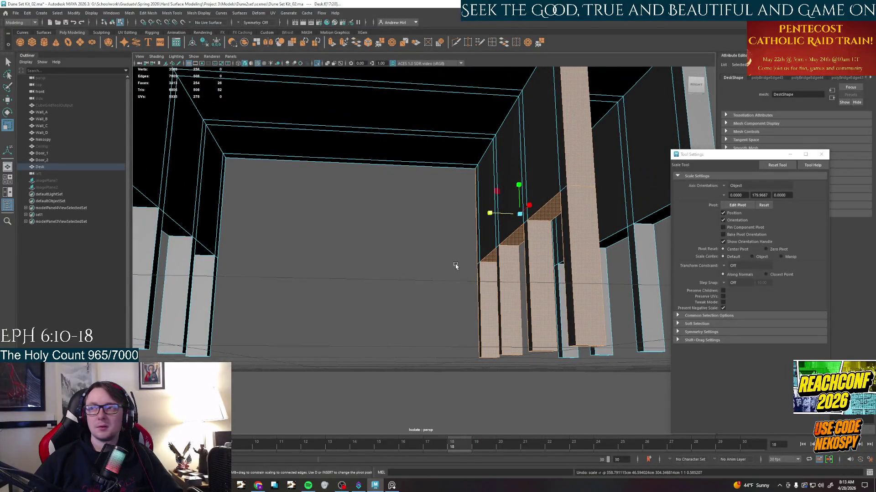
alt+drag(455, 268, 476, 270)
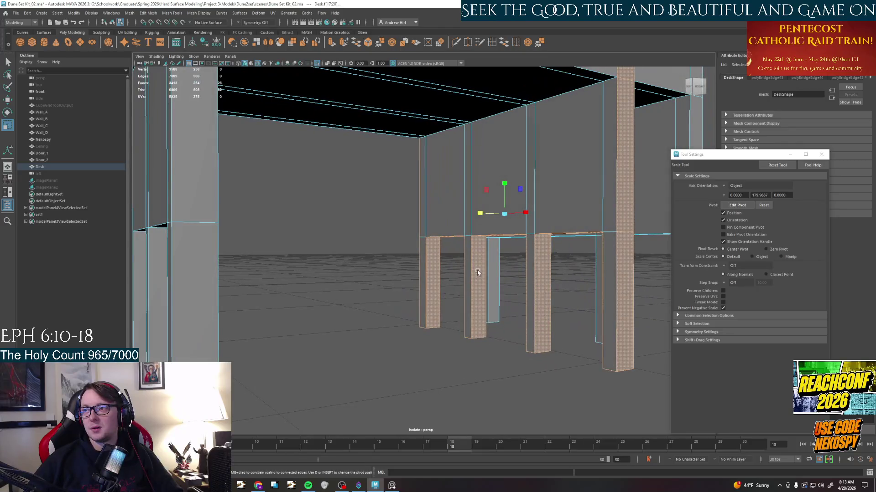
click(477, 270)
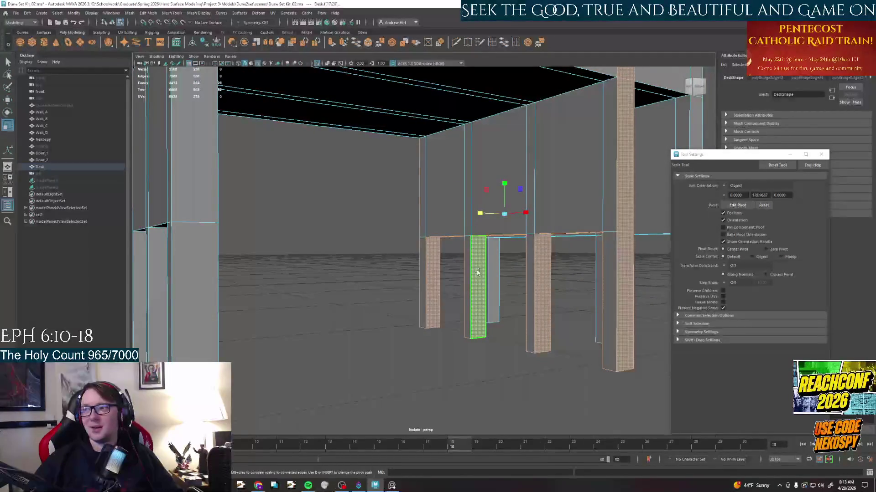
click(568, 158)
mouse_move(567, 178)
alt+mouse_down()
mouse_move(541, 233)
mouse_move(501, 211)
alt+mouse_up()
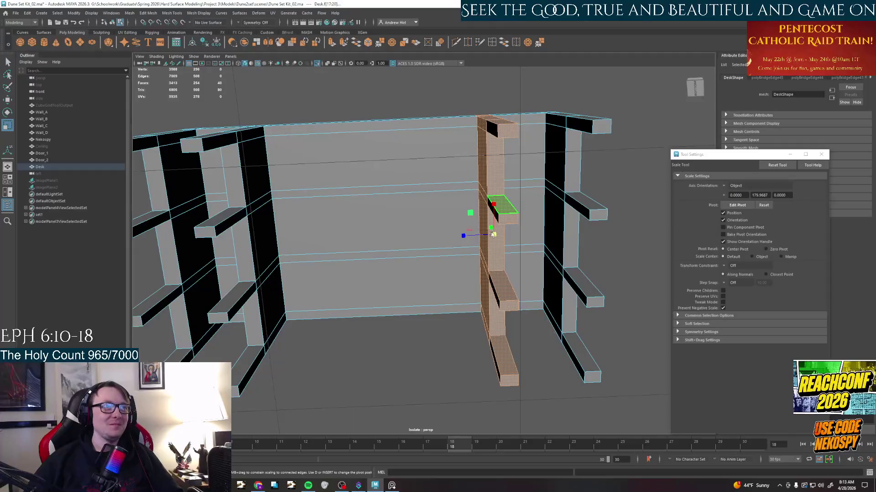
drag(462, 237, 473, 238)
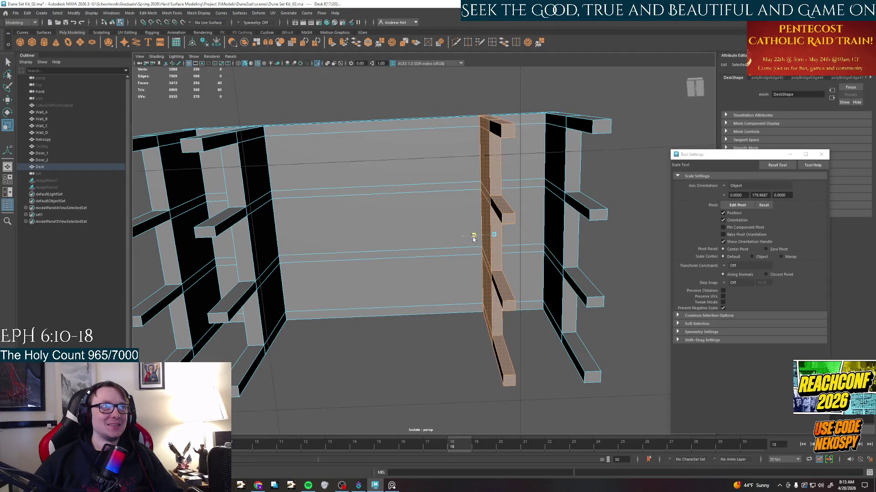
Build a face selection over the side panel, corner post, legs and end faces of the desk.
mouse_move(493, 206)
alt+mouse_down()
mouse_move(454, 254)
mouse_move(479, 275)
mouse_move(472, 271)
mouse_move(476, 280)
mouse_move(452, 294)
mouse_move(447, 333)
mouse_move(466, 321)
alt+mouse_up()
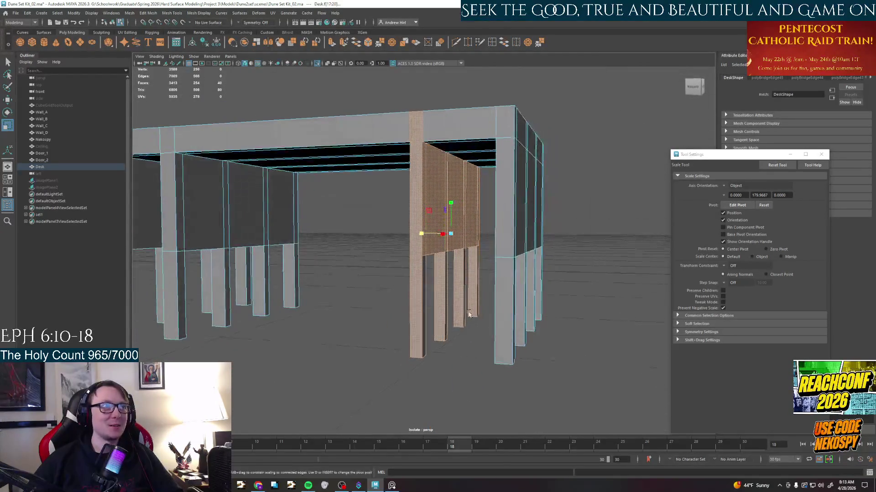
alt+drag(501, 237, 488, 236)
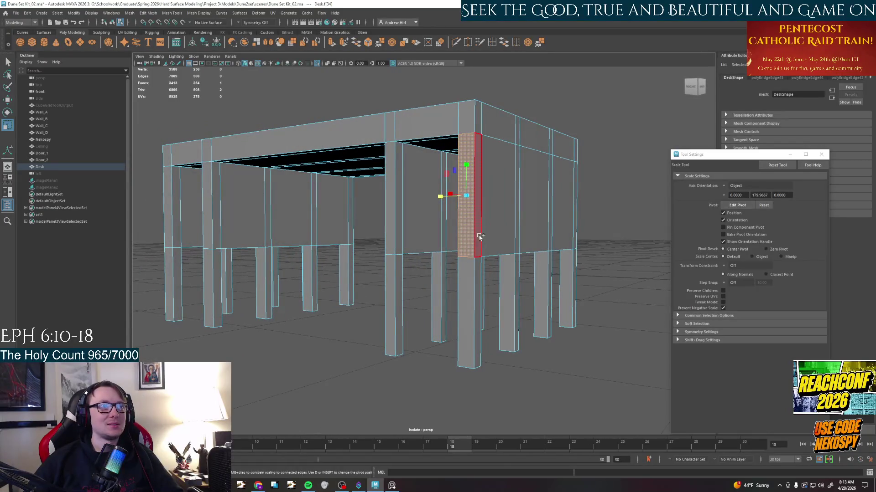
shift+click(479, 238)
shift+click(472, 294)
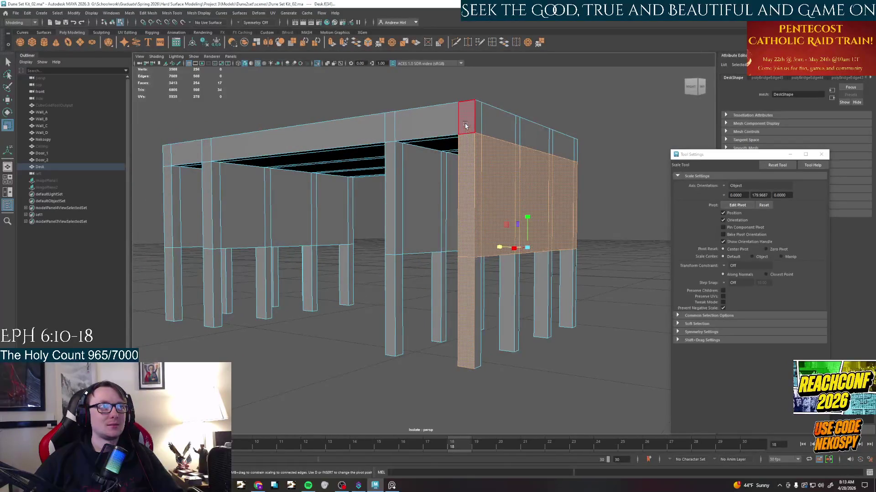
shift+click(467, 130)
shift+click(477, 166)
shift+click(493, 192)
alt+drag(507, 206, 464, 219)
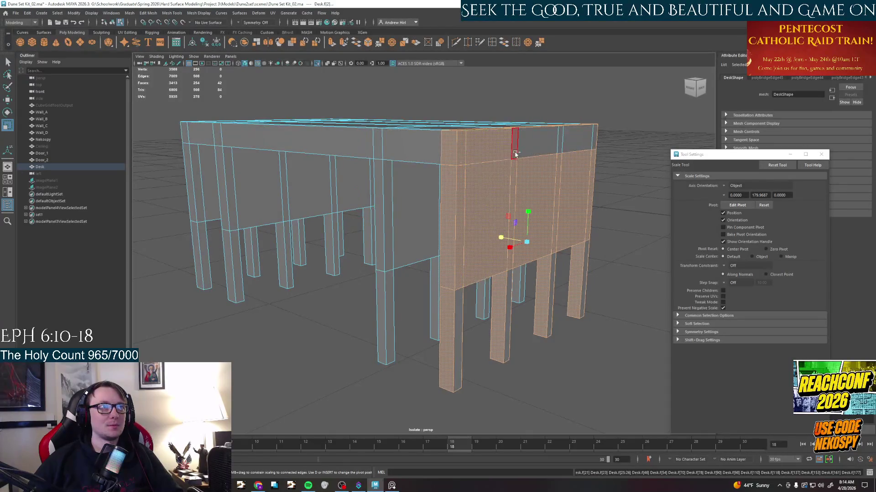
shift+click(593, 144)
mouse_move(498, 250)
alt+mouse_down()
mouse_move(480, 250)
mouse_move(456, 303)
alt+mouse_up()
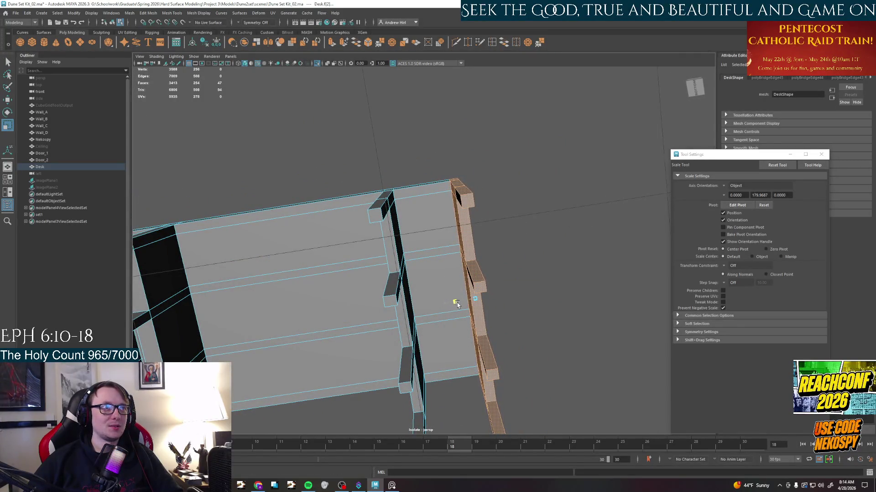
Clear the selection, confirm the scene save prompt, and select faces on a desk leg.
click(534, 245)
mouse_move(534, 244)
alt+mouse_down()
mouse_move(451, 293)
mouse_move(393, 257)
mouse_move(426, 339)
alt+mouse_up()
click(421, 248)
click(379, 198)
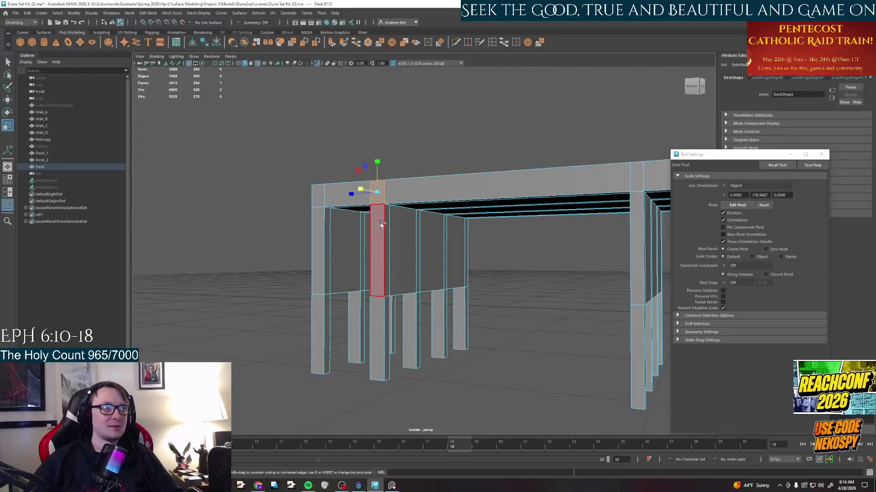
shift+click(397, 241)
mouse_move(410, 260)
alt+mouse_down()
mouse_move(438, 205)
mouse_move(446, 294)
mouse_move(438, 190)
alt+mouse_up()
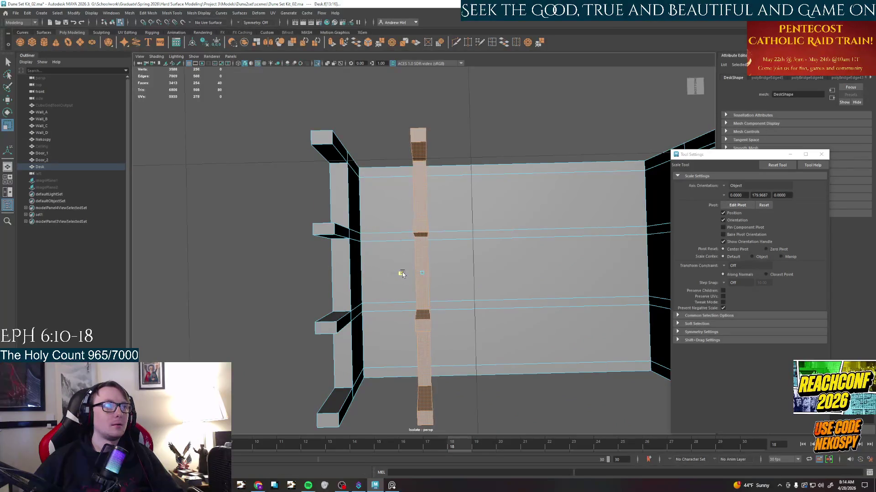
Select the upper column faces and an adjacent wall panel face from several angles.
click(403, 273)
mouse_move(411, 267)
alt+mouse_down()
mouse_move(405, 294)
mouse_move(404, 192)
alt+mouse_up()
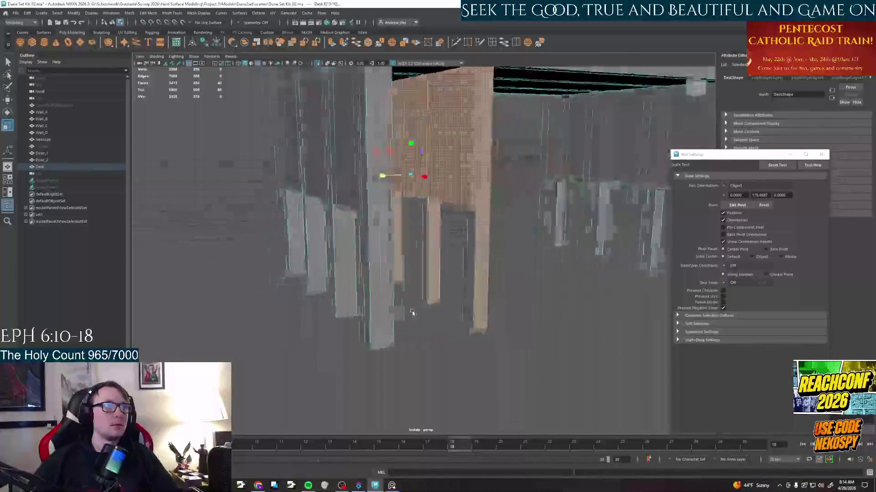
click(346, 203)
click(343, 201)
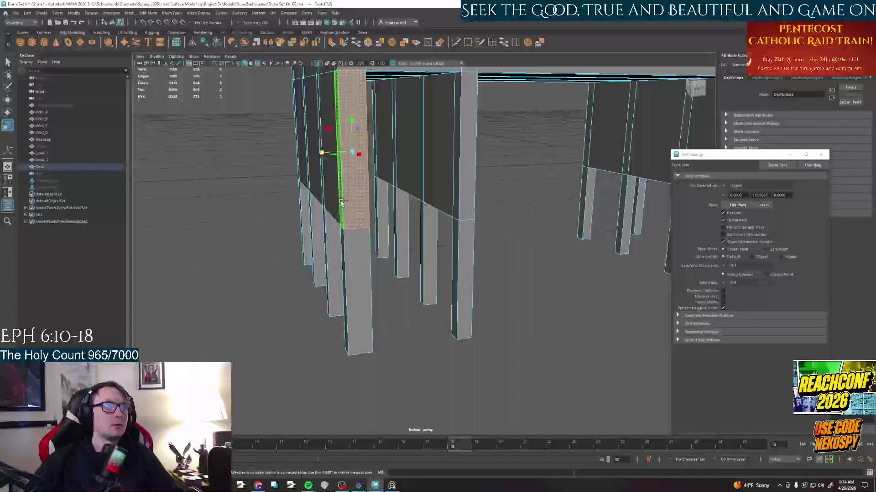
alt+drag(349, 205, 362, 245)
click(320, 216)
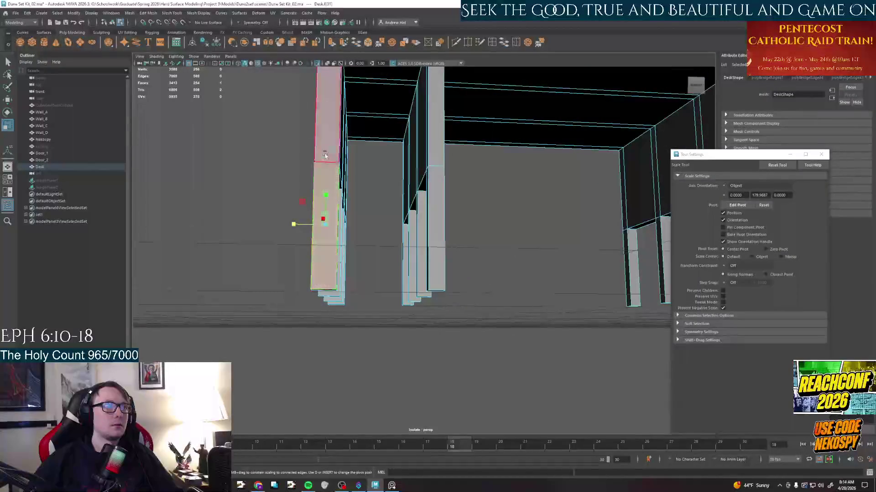
click(329, 109)
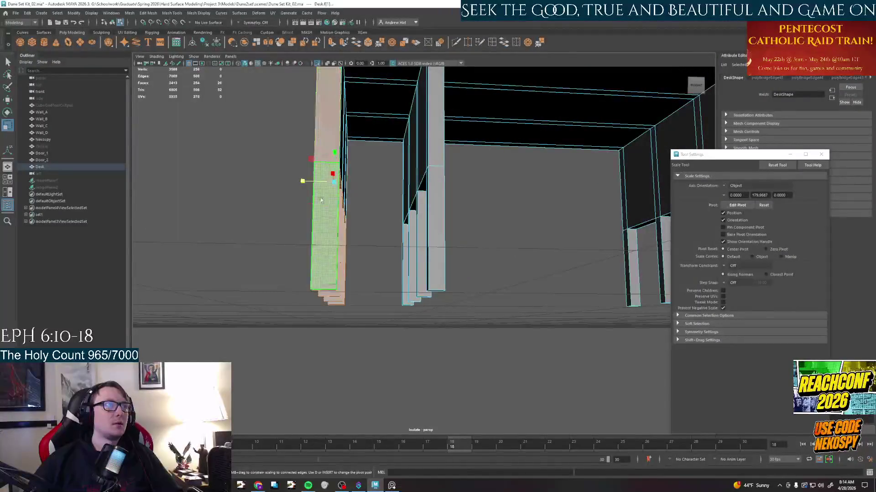
alt+drag(330, 161, 410, 206)
click(438, 172)
scroll(440, 184, down, 3)
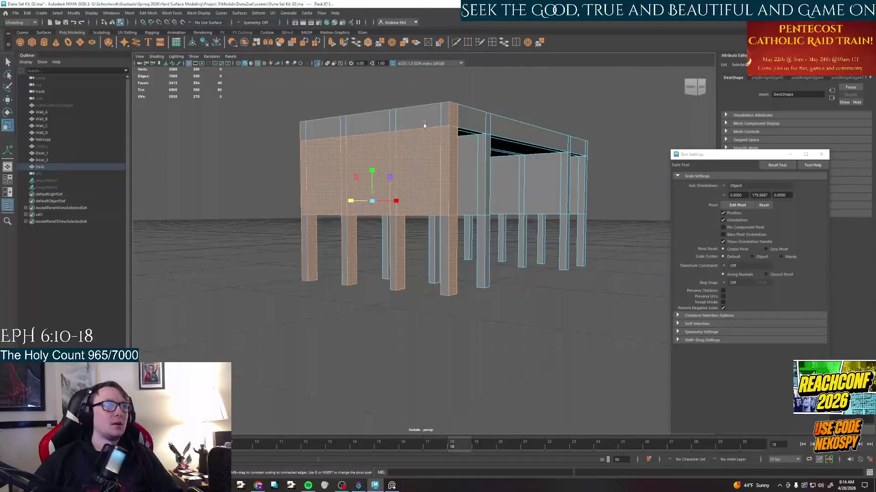
Select the end-wall column faces and scale them narrower, then view the whole desk.
click(305, 130)
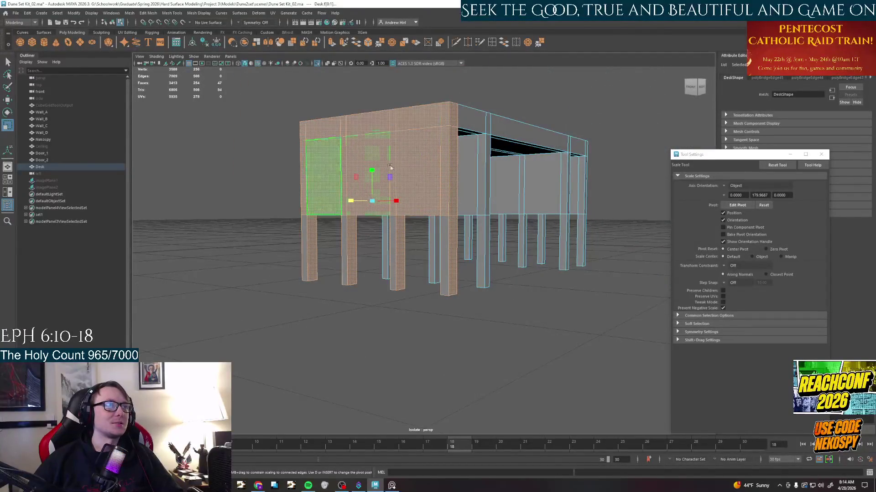
alt+drag(342, 172, 411, 219)
scroll(425, 274, up, 4)
mouse_move(425, 347)
alt+mouse_down()
mouse_move(342, 239)
mouse_move(384, 274)
alt+mouse_up()
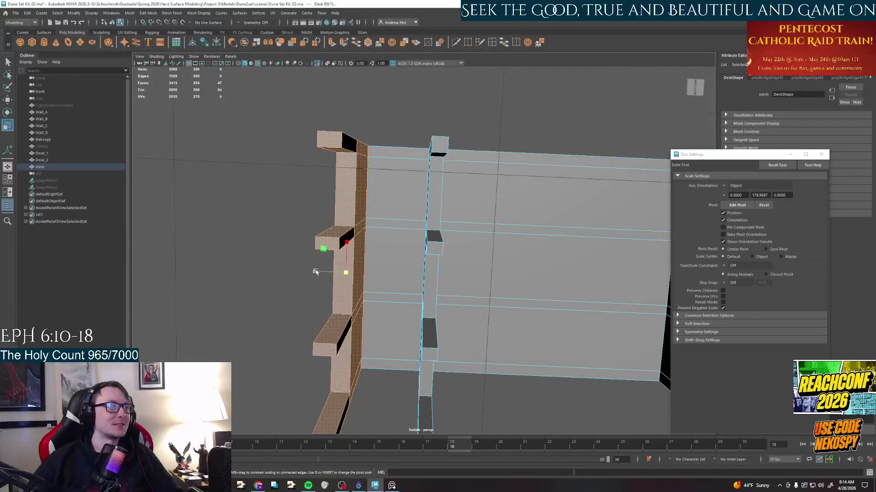
drag(316, 271, 327, 274)
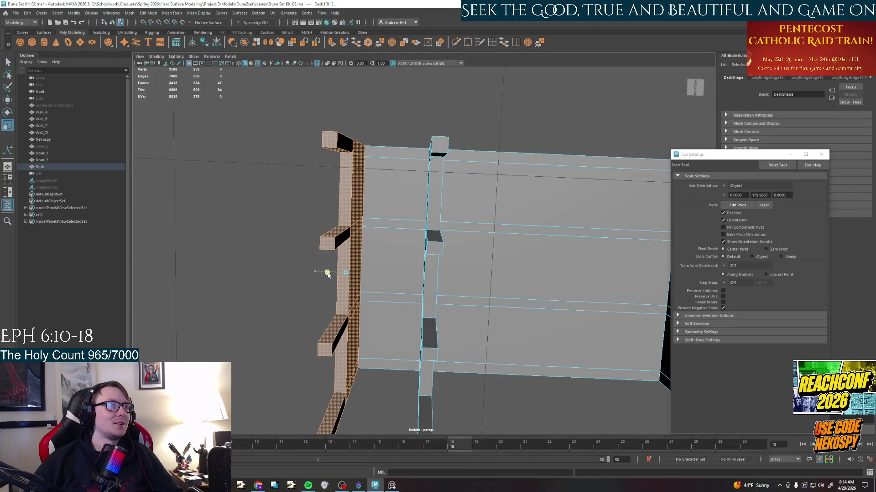
mouse_move(393, 260)
alt+mouse_down()
mouse_move(410, 274)
mouse_move(399, 284)
mouse_move(356, 225)
mouse_move(392, 204)
mouse_move(379, 202)
alt+mouse_up()
click(400, 284)
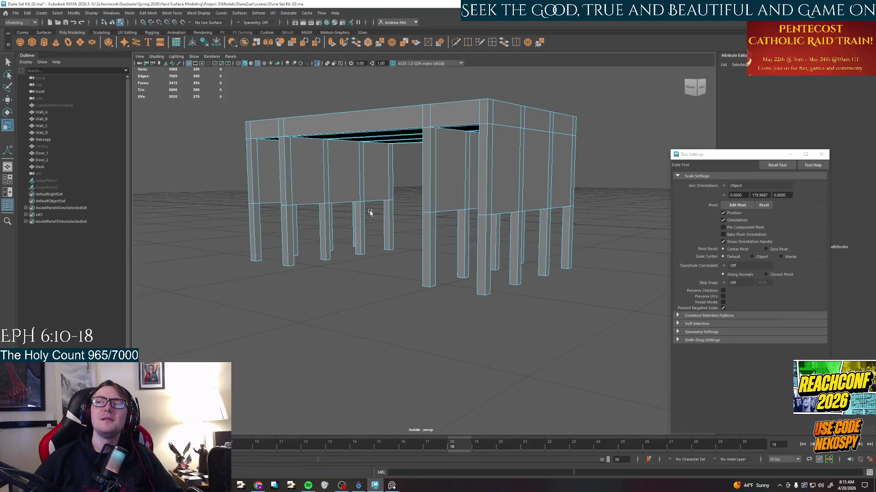
mouse_move(338, 241)
alt+mouse_down()
mouse_move(420, 279)
mouse_move(511, 267)
mouse_move(471, 279)
alt+mouse_up()
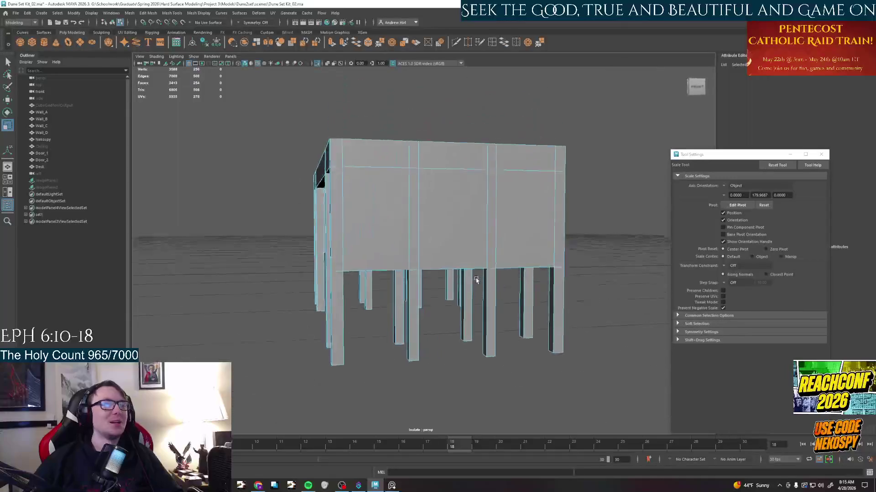
mouse_move(467, 233)
alt+mouse_down()
mouse_move(366, 237)
mouse_move(409, 231)
alt+mouse_up()
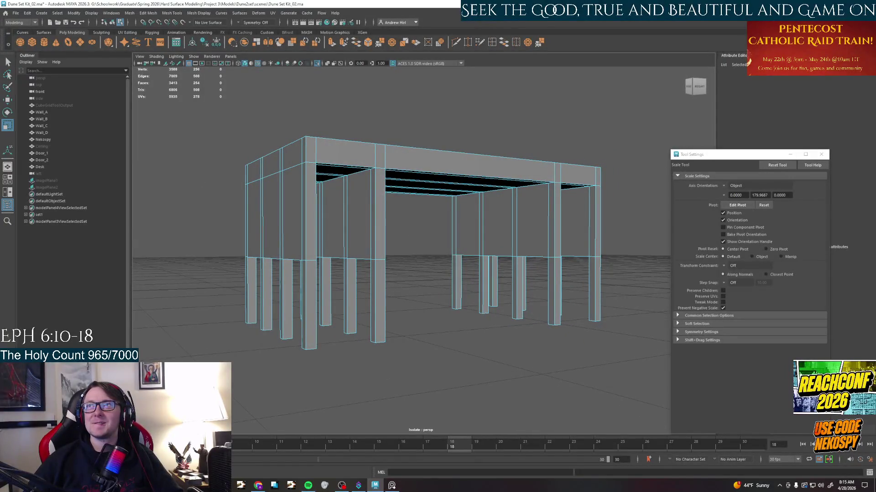
mouse_move(479, 240)
alt+mouse_down()
mouse_move(434, 226)
mouse_move(432, 244)
mouse_move(413, 243)
mouse_move(386, 230)
mouse_move(398, 219)
mouse_move(463, 226)
mouse_move(431, 243)
mouse_move(423, 262)
mouse_move(561, 248)
mouse_move(520, 233)
mouse_move(506, 239)
alt+mouse_up()
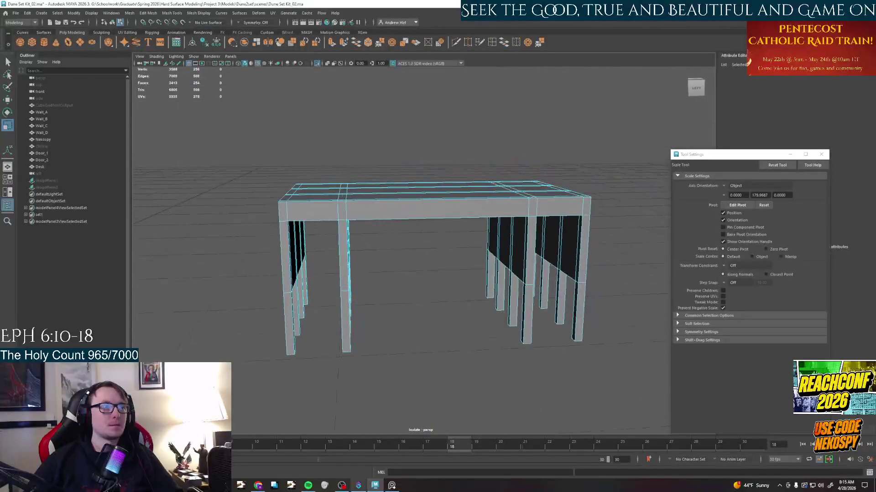
click(392, 486)
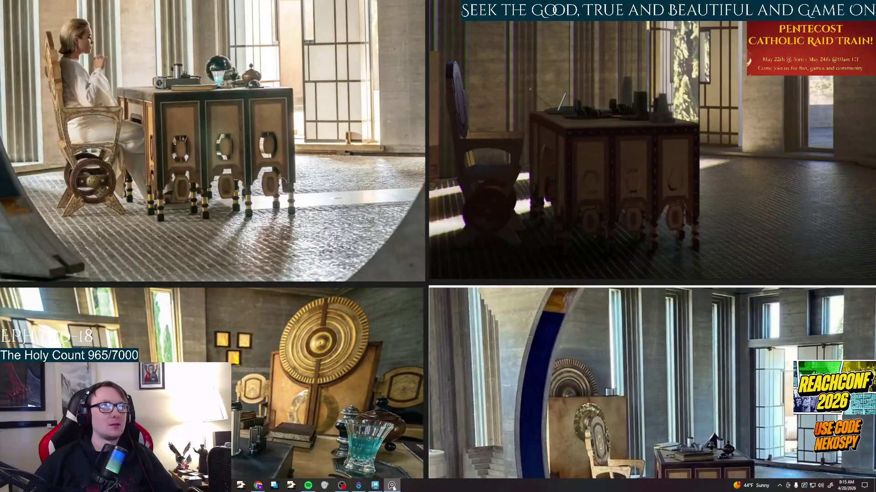
click(392, 485)
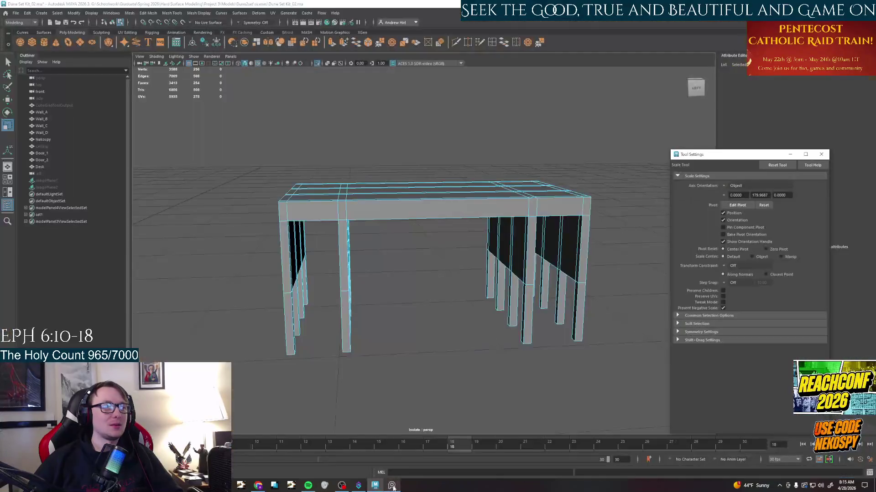
scroll(372, 374, down, 3)
scroll(358, 390, up, 2)
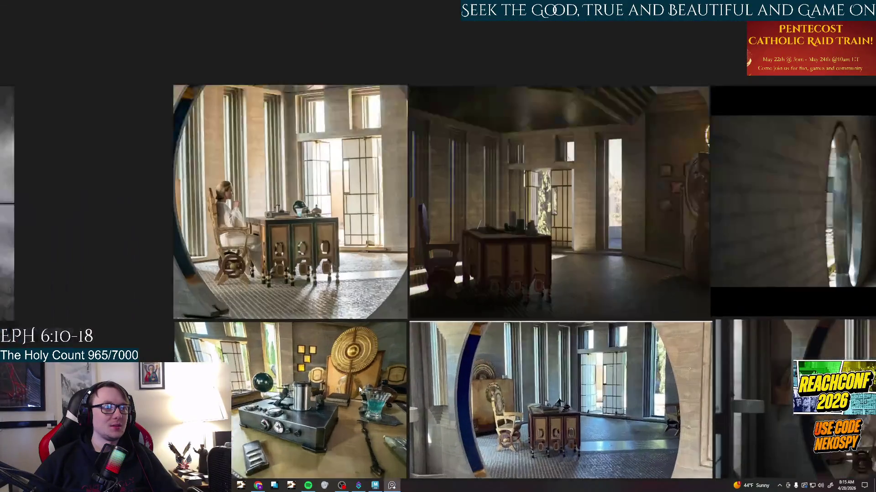
scroll(358, 390, up, 2)
scroll(501, 230, up, 1)
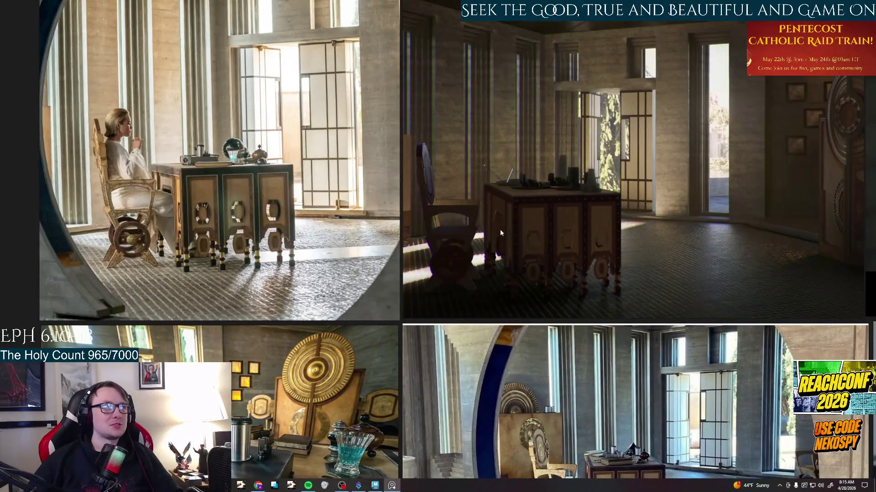
click(374, 486)
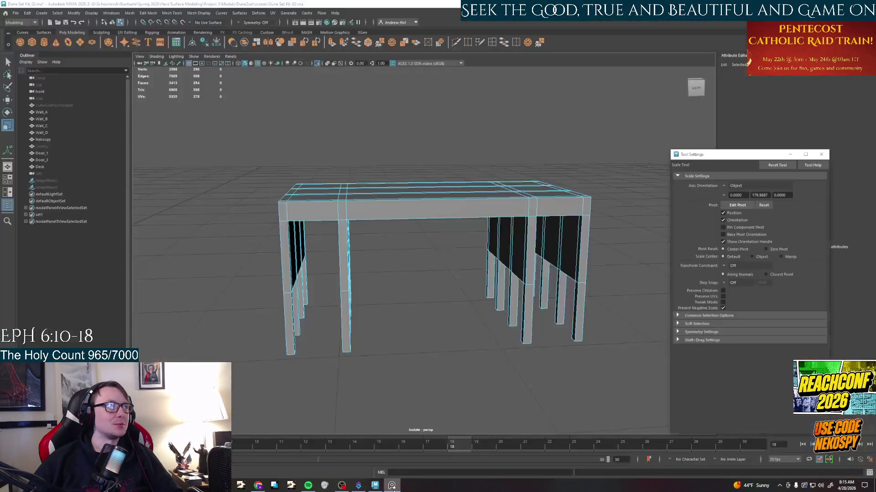
Pick the front face under the tabletop and start a vertical cut across it, then abandon it.
alt+middle_drag(453, 296, 438, 300)
alt+drag(437, 300, 451, 281)
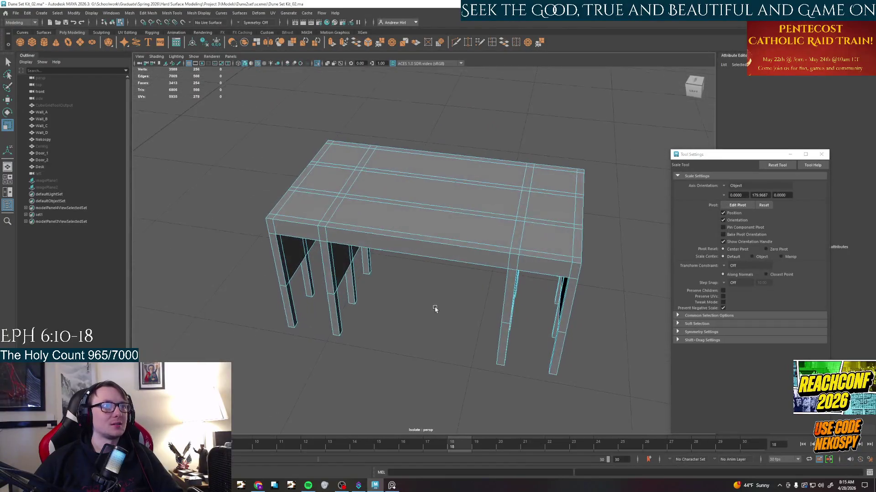
scroll(451, 281, up, 2)
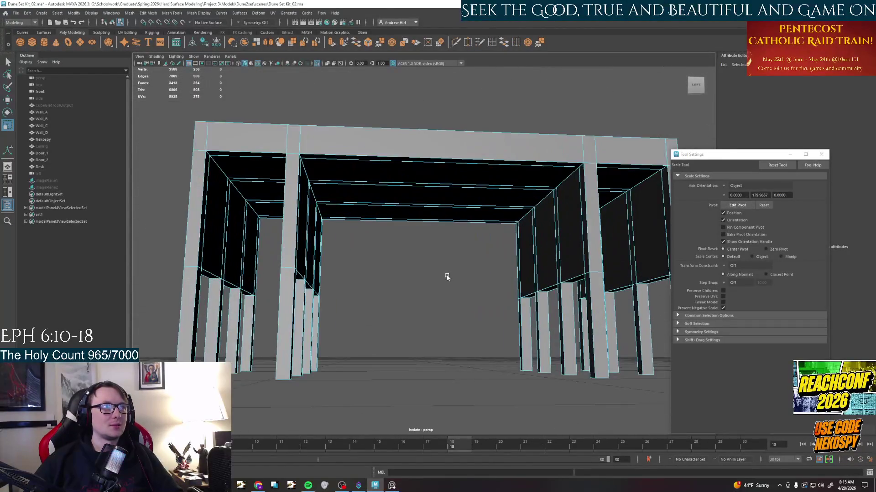
scroll(439, 261, up, 1)
click(403, 181)
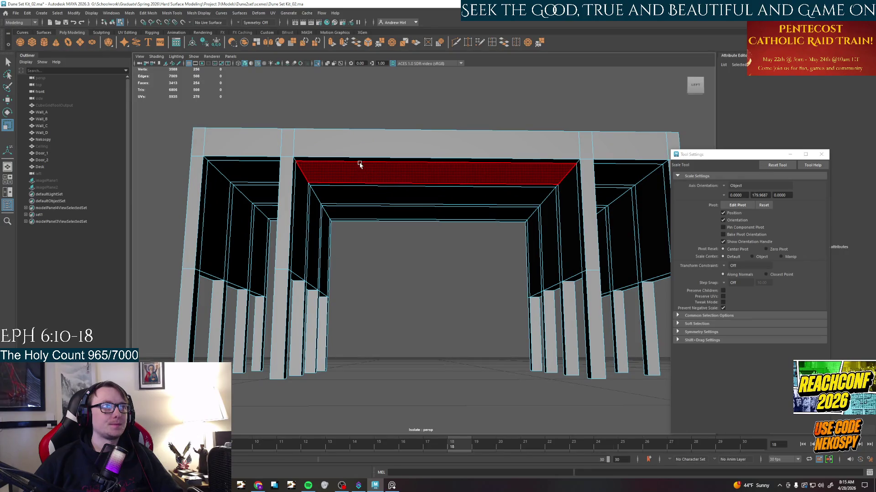
click(492, 44)
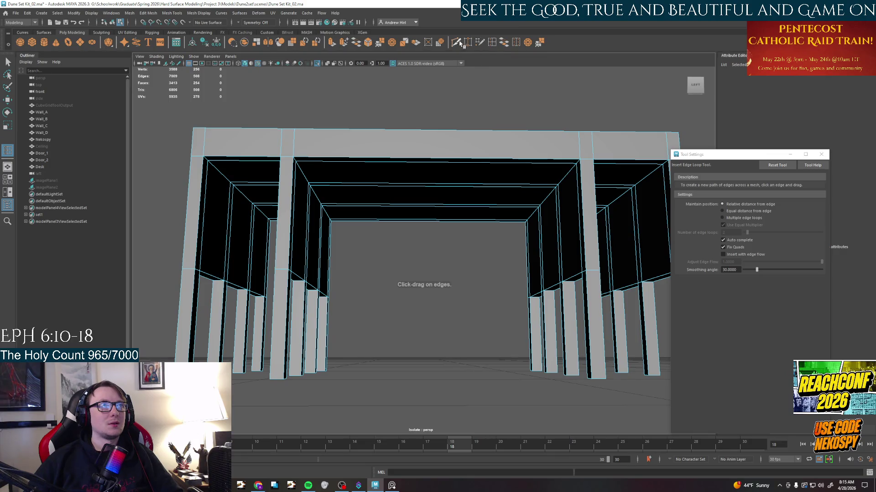
click(434, 158)
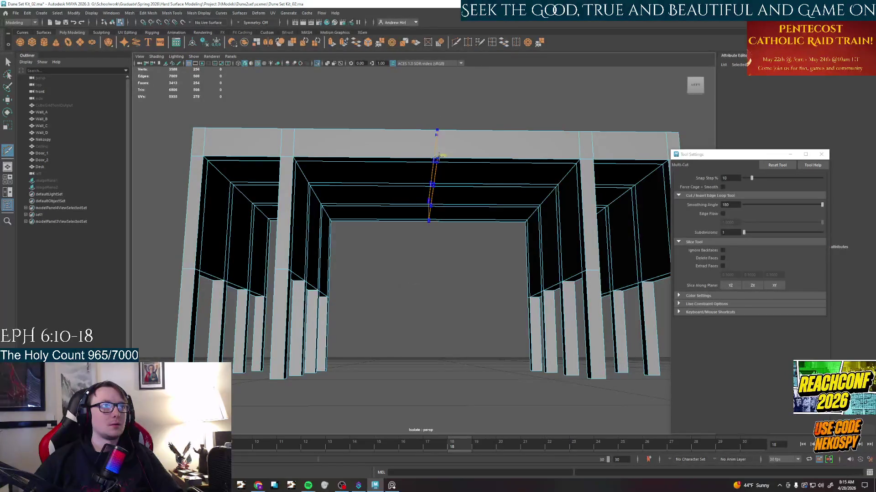
alt+middle_drag(450, 172, 479, 103)
key(q)
Insert an edge loop and cut a second loop through the centre of the tabletop.
key(y)
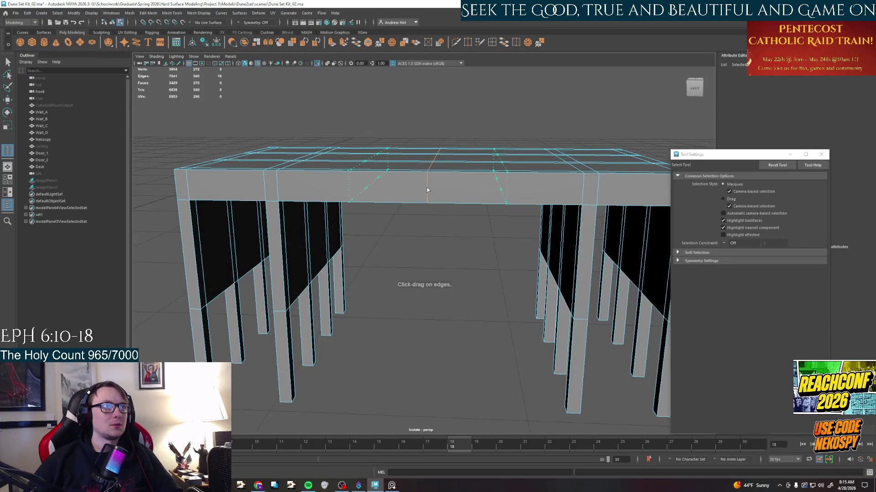
click(426, 188)
mouse_move(426, 187)
alt+middle_down()
mouse_move(446, 263)
mouse_move(462, 216)
alt+middle_up()
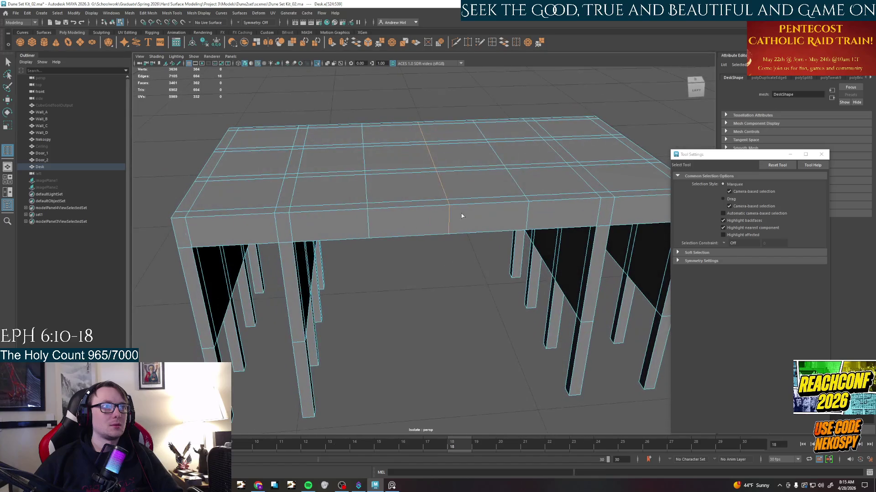
key(y)
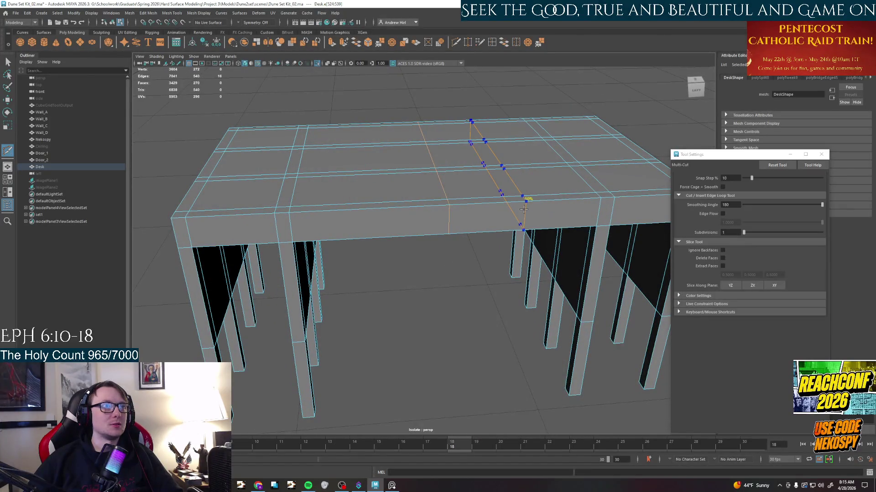
click(375, 205)
Switch to edge selection and delete the stray edge on the tabletop underside.
mouse_move(514, 320)
alt+middle_down()
mouse_move(465, 205)
mouse_move(445, 181)
alt+middle_up()
right_click(435, 183)
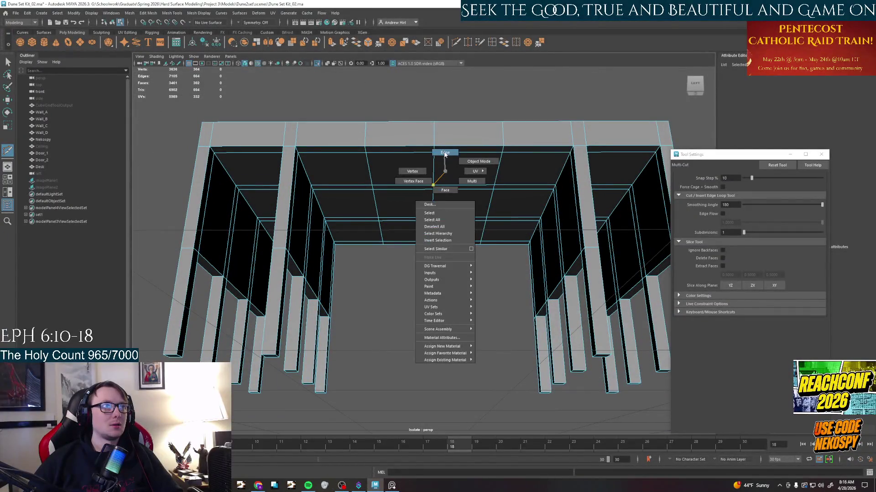
right_drag(436, 184, 445, 154)
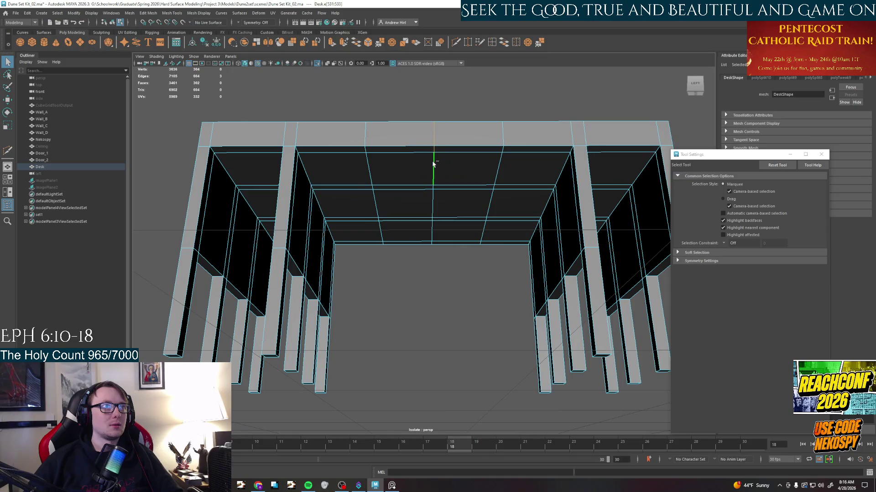
key(Delete)
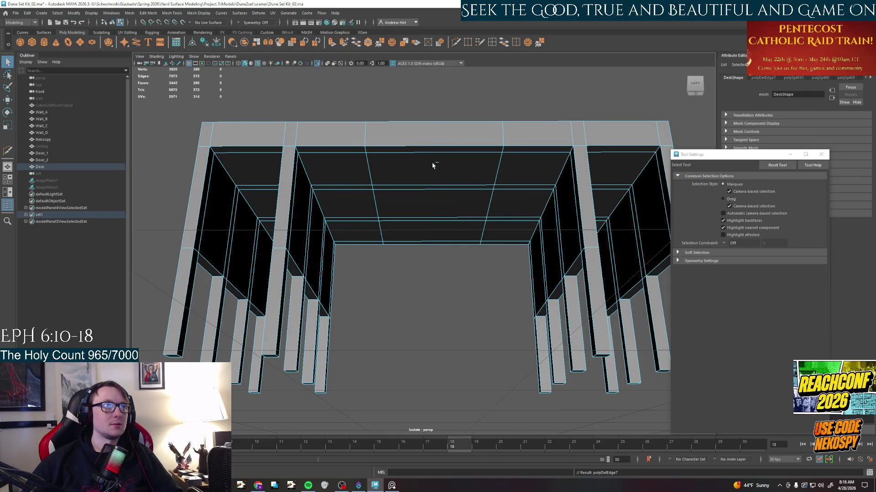
Select the face strip under the tabletop, then reduce it to just the top face.
right_drag(432, 162, 402, 164)
mouse_move(408, 251)
alt+mouse_down()
mouse_move(392, 264)
mouse_move(426, 209)
alt+mouse_up()
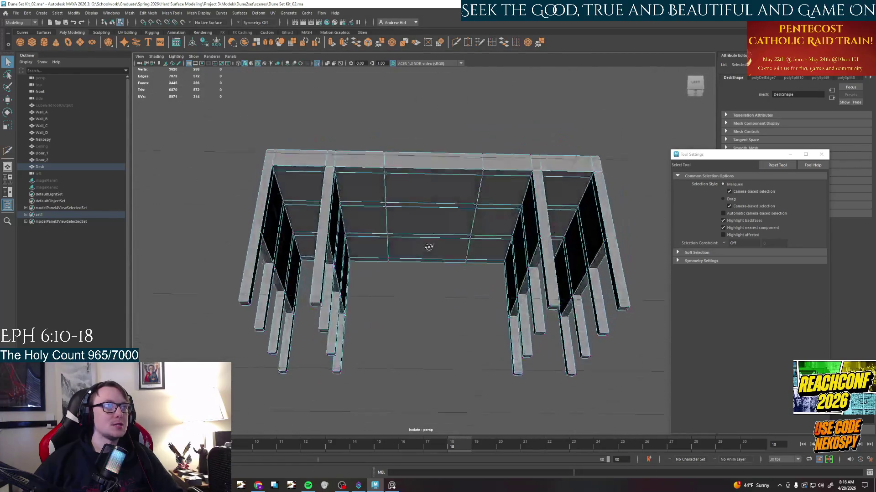
right_drag(388, 192, 411, 205)
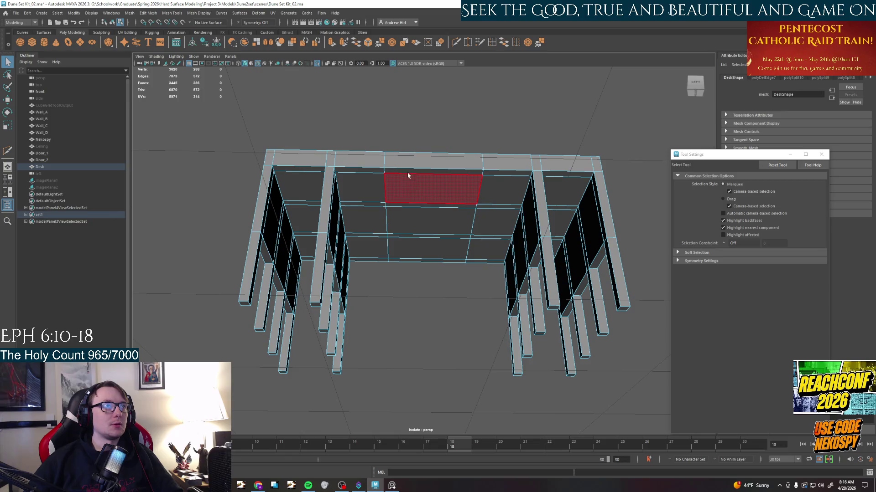
click(431, 174)
shift+click(403, 260)
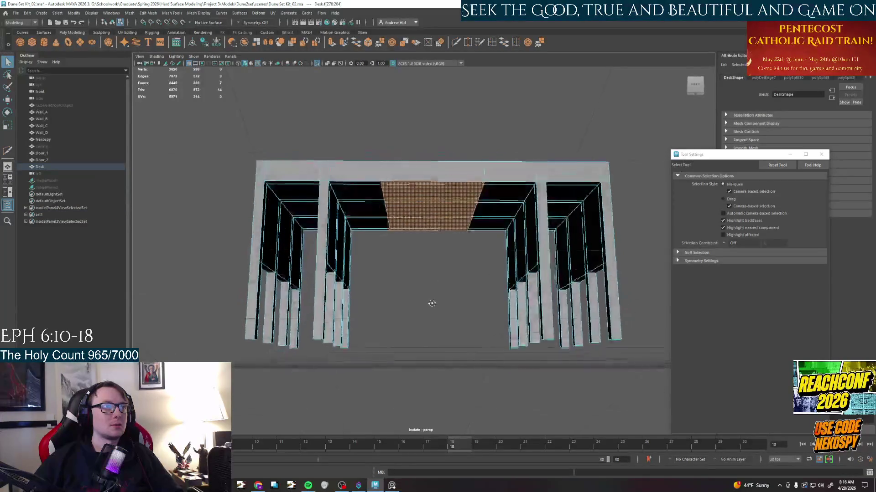
alt+drag(410, 267, 432, 281)
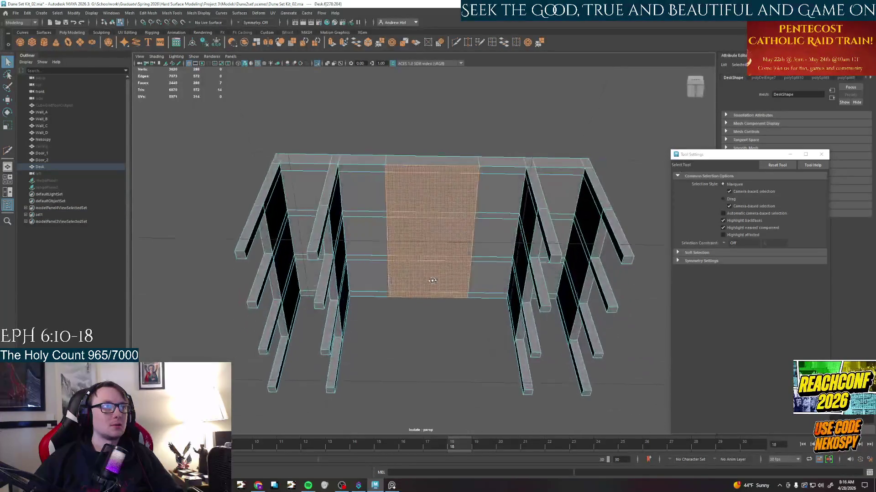
ctrl+click(425, 173)
Extend the selection across the top and lower strips and the inner panel by the left leg.
alt+drag(424, 240, 438, 226)
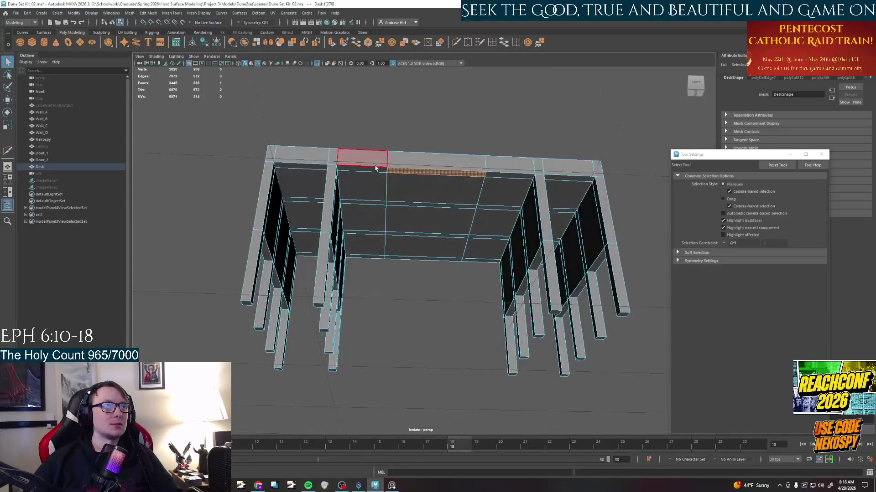
shift+click(377, 171)
shift+click(510, 175)
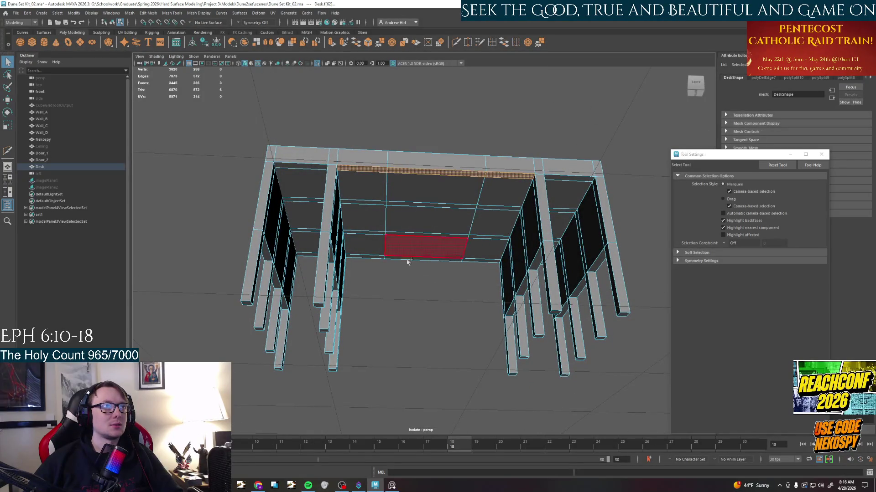
shift+click(372, 258)
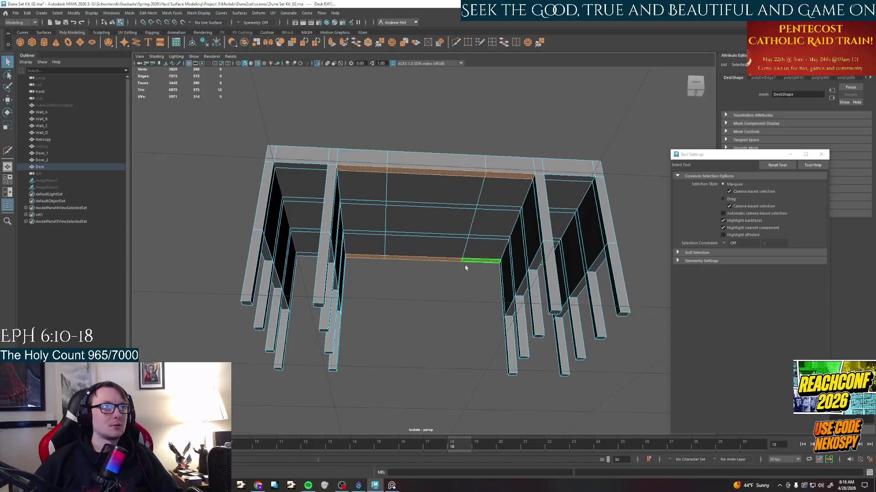
alt+drag(469, 263, 451, 288)
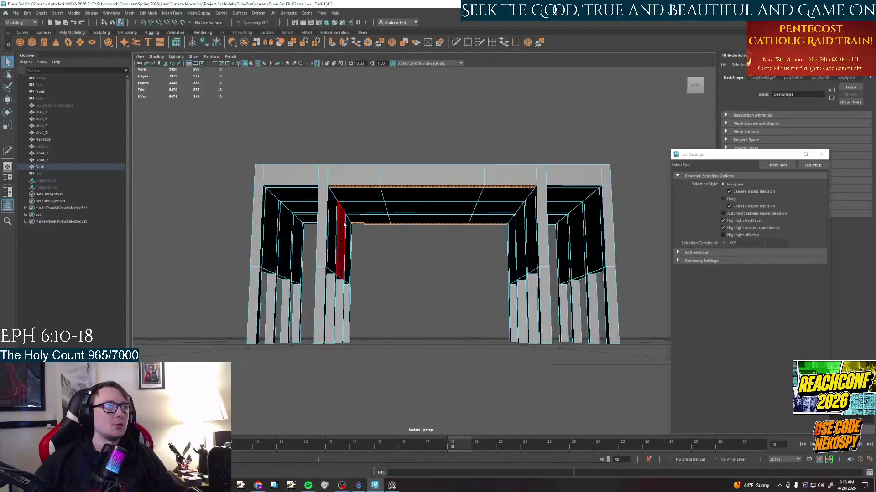
alt+drag(342, 239, 311, 223)
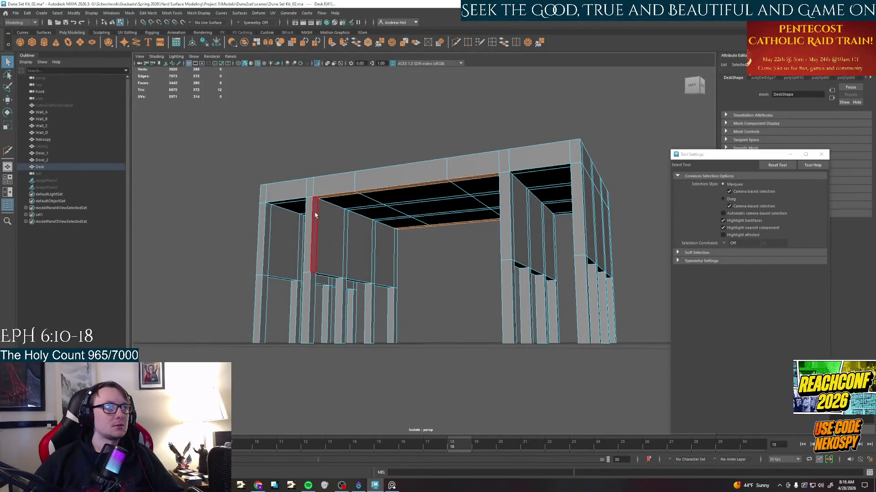
click(315, 215)
Clear the selection and insert a horizontal edge loop across the side panel just below the tabletop.
right_drag(318, 220, 322, 246)
mouse_move(316, 234)
alt+mouse_down()
mouse_move(345, 257)
mouse_move(426, 167)
alt+mouse_up()
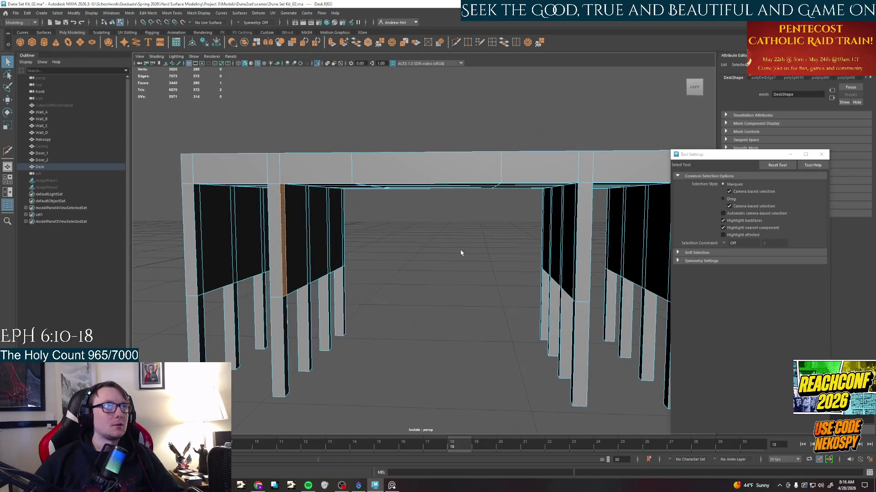
click(460, 254)
click(492, 42)
drag(280, 204, 280, 203)
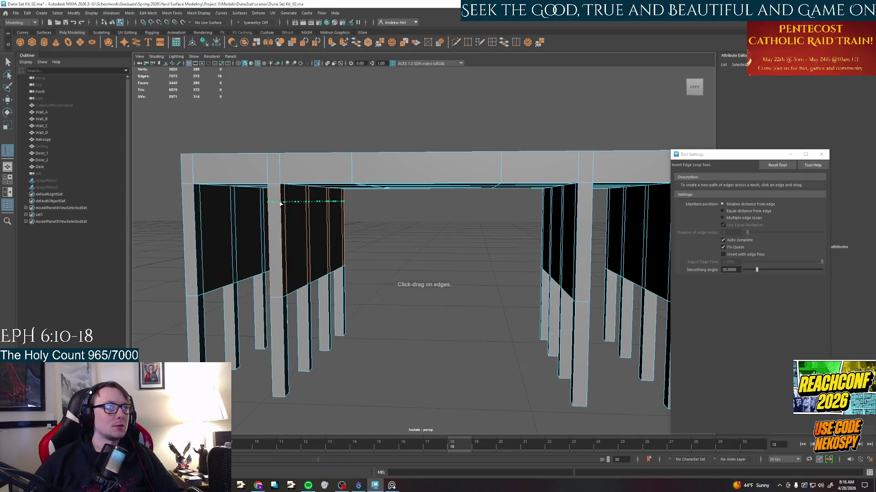
click(279, 203)
Drop the cutting tool, return to plain selection and select a face on the right panel.
click(457, 42)
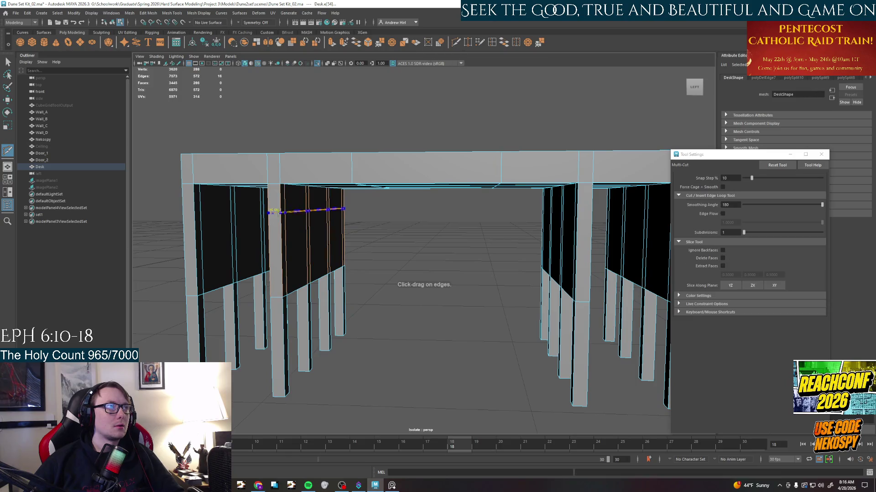
click(537, 224)
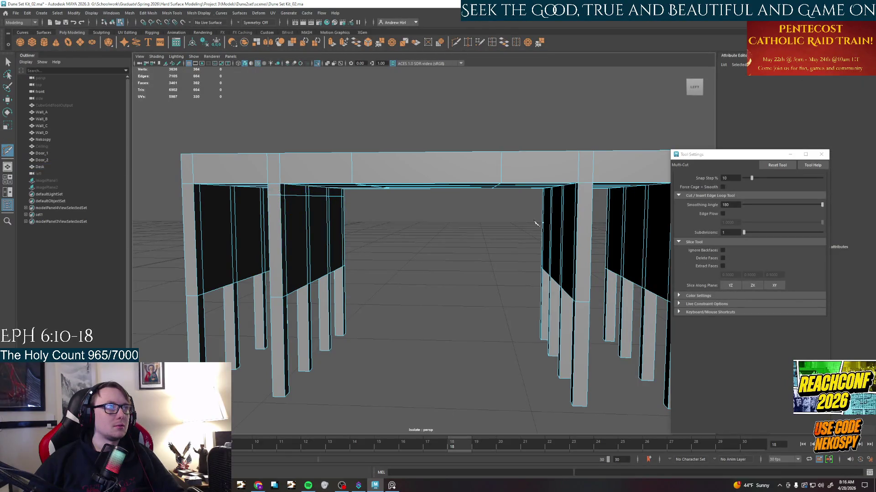
alt+middle_drag(534, 207, 520, 226)
right_click(520, 230)
key(q)
click(585, 213)
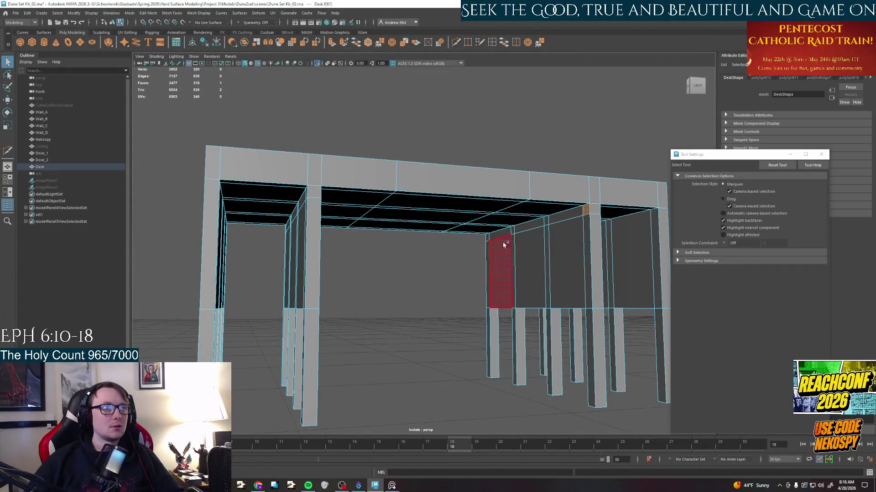
Delete the stray face, then select and delete the unwanted faces along the top edge.
alt+drag(439, 257, 290, 220)
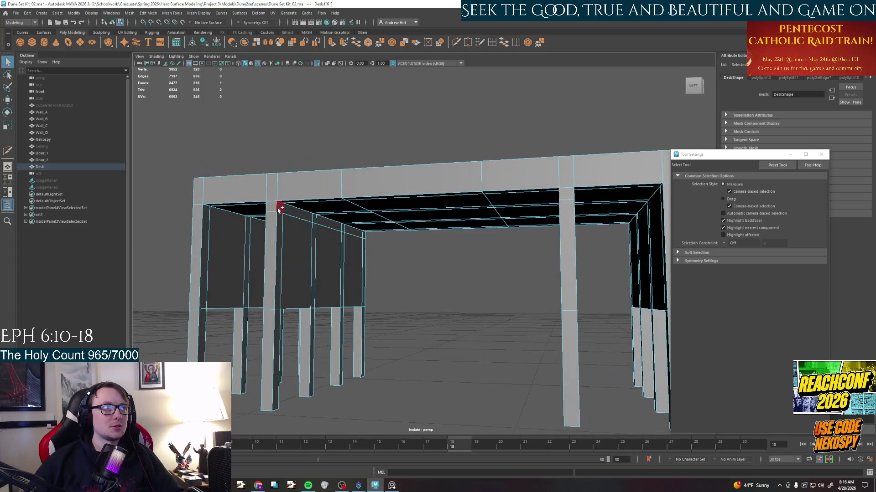
key(Delete)
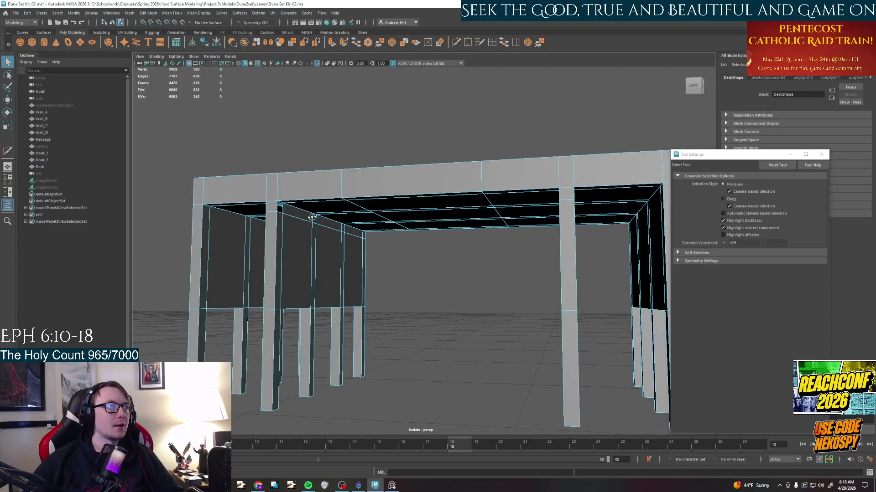
alt+drag(313, 219, 311, 184)
right_click(312, 185)
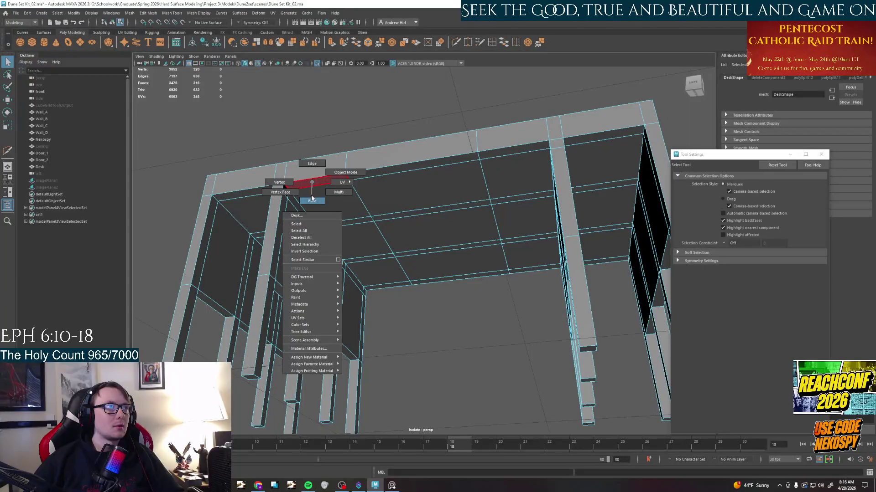
click(312, 199)
mouse_move(288, 185)
mouse_down()
mouse_move(452, 159)
mouse_move(468, 309)
mouse_move(438, 260)
mouse_up()
key(Delete)
Loop-select both thin rim face rows under the tabletop and extrude them with Ctrl+E.
alt+drag(488, 246, 357, 206)
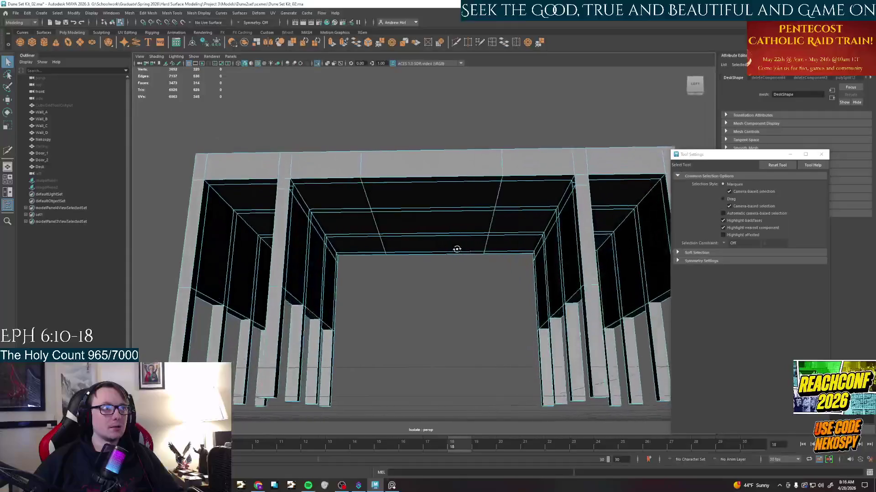
click(337, 184)
shift+double_click(510, 179)
shift+double_click(511, 254)
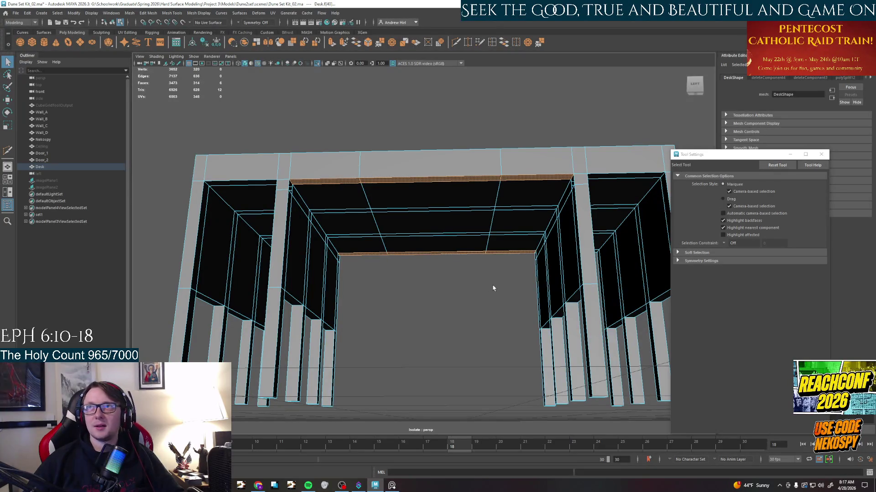
key(ctrl+e)
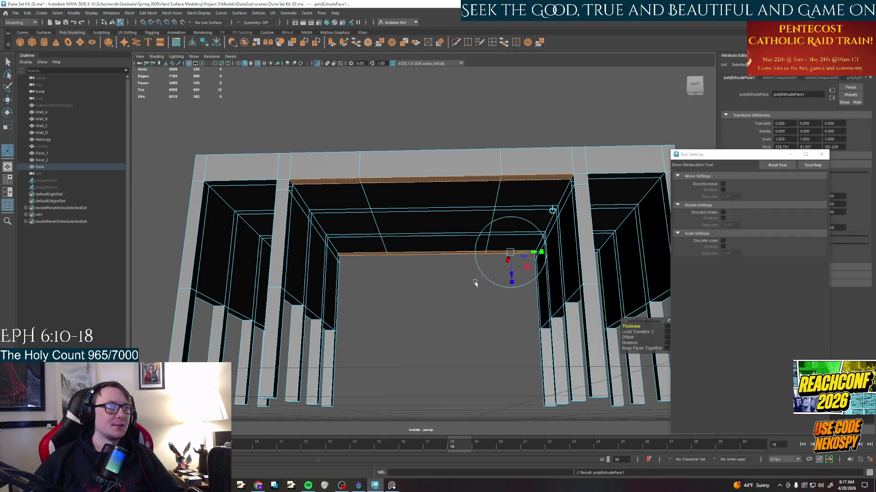
Pull the extruded rim strips downward into a lip and finish the extrude.
drag(512, 273, 512, 284)
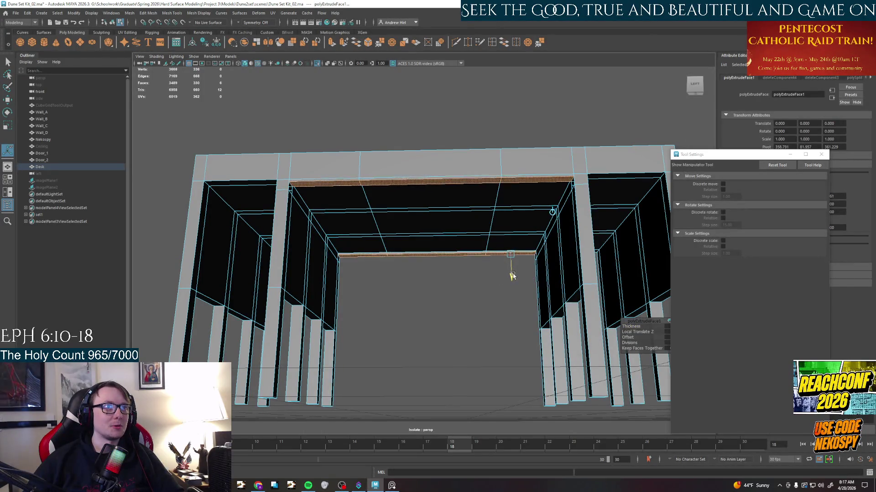
click(413, 265)
scroll(413, 265, up, 3)
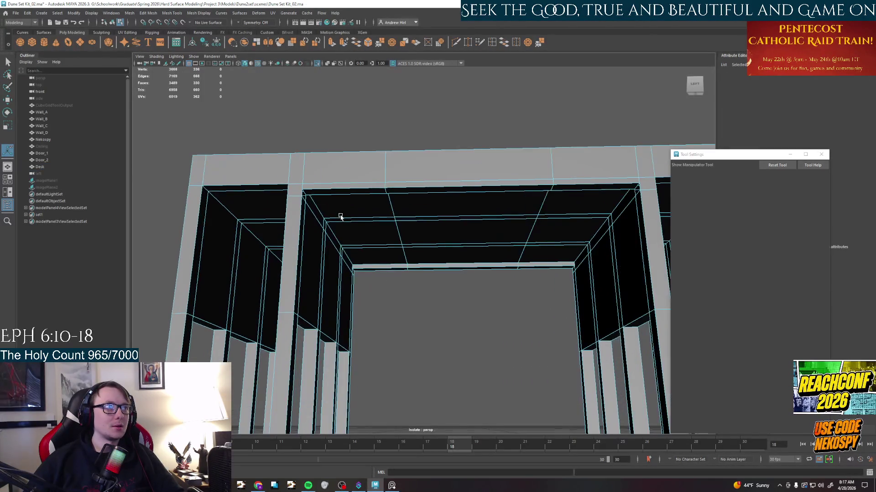
scroll(364, 292, up, 4)
scroll(364, 291, up, 2)
key(q)
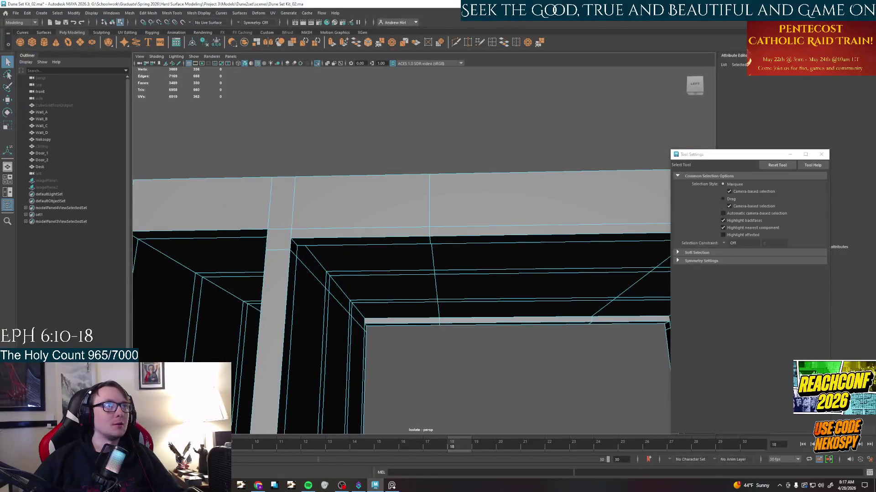
Target-weld the rim's corner vertices onto their neighbours at each end and the inner corner.
click(468, 42)
right_drag(323, 256, 300, 255)
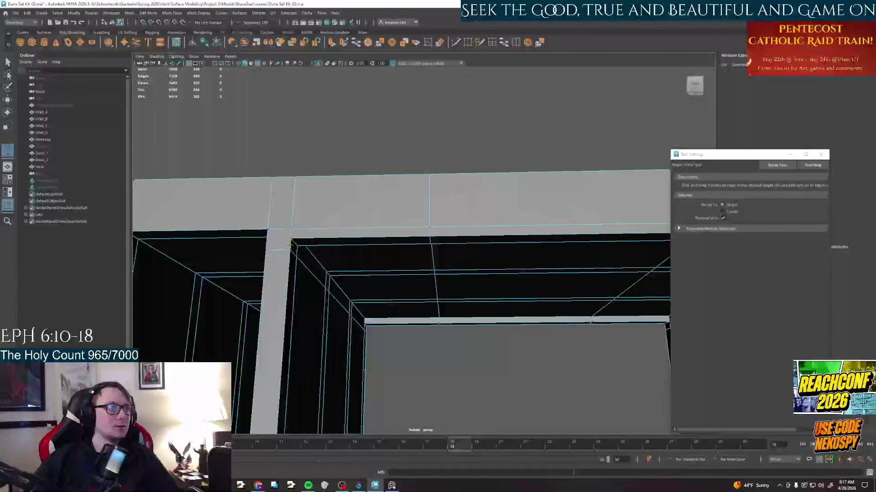
mouse_move(299, 247)
alt+mouse_down()
mouse_move(274, 228)
mouse_move(424, 278)
alt+mouse_up()
drag(629, 233, 640, 226)
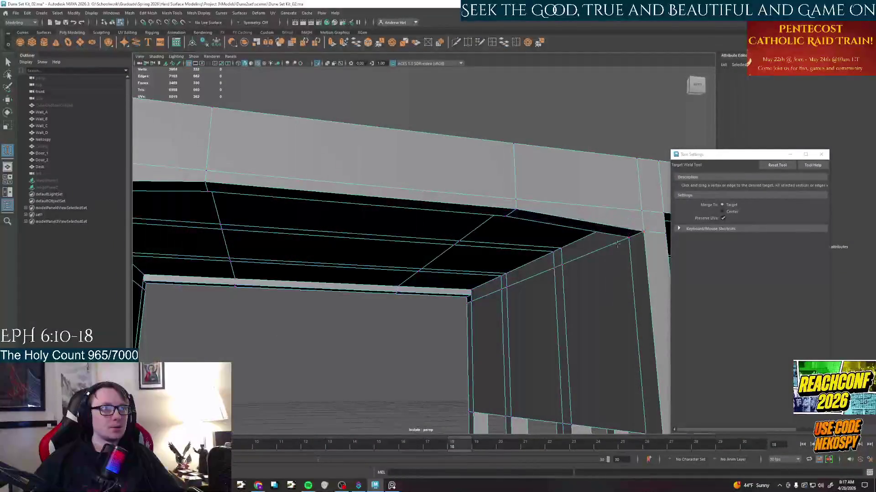
alt+drag(479, 273, 410, 240)
alt+drag(410, 274, 342, 226)
alt+right_drag(342, 226, 283, 177)
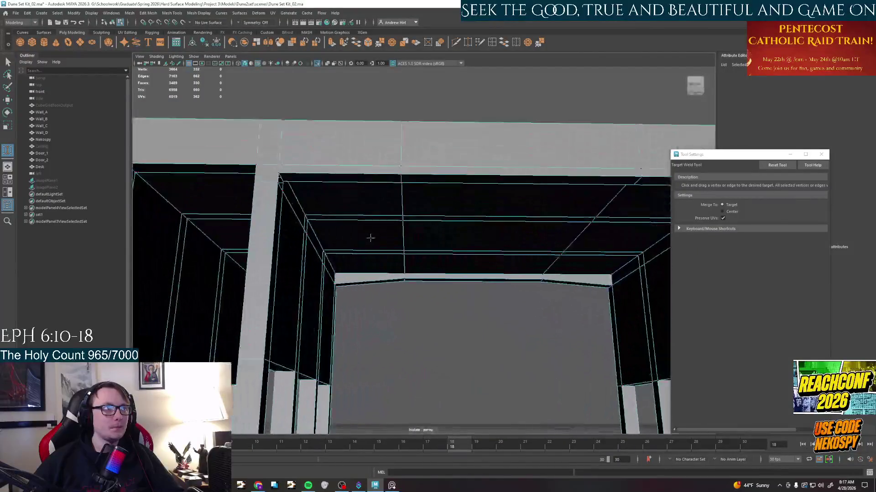
drag(279, 176, 291, 195)
Inspect the underside corner from below and switch to edge selection.
mouse_move(342, 239)
alt+mouse_down()
mouse_move(260, 133)
mouse_move(397, 236)
mouse_move(298, 235)
alt+mouse_up()
mouse_move(455, 164)
alt+mouse_down()
mouse_move(473, 156)
mouse_move(542, 202)
mouse_move(384, 230)
alt+mouse_up()
right_click(357, 241)
right_drag(356, 240, 356, 220)
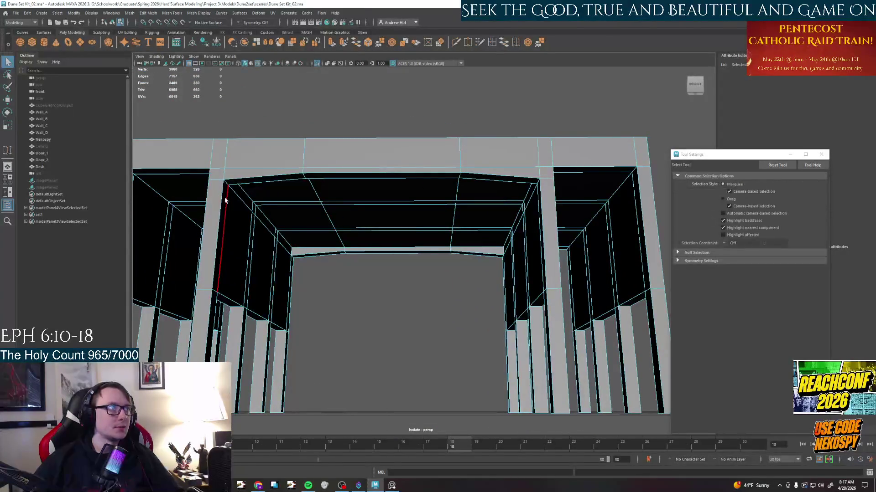
Select the ceiling components by the left leg and rim corner and move them to angle the underside.
right_drag(225, 183, 226, 164)
click(222, 239)
mouse_move(273, 260)
alt+mouse_down()
mouse_move(382, 288)
mouse_move(410, 274)
alt+mouse_up()
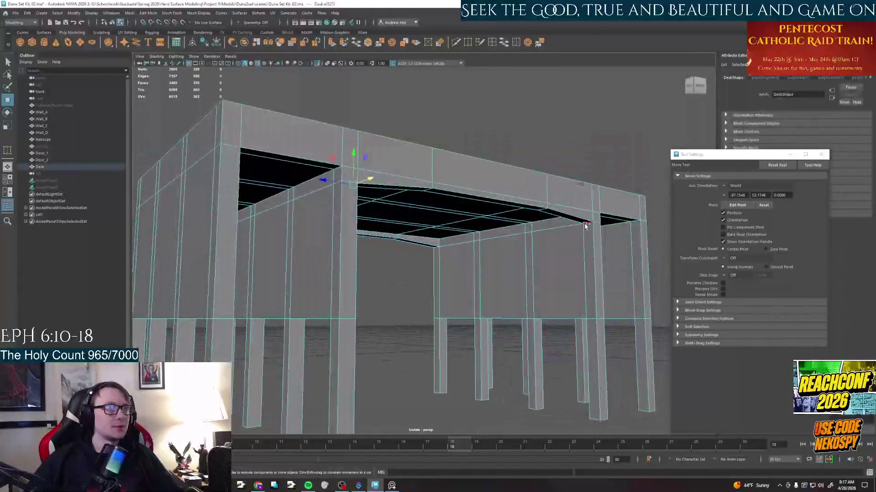
click(574, 230)
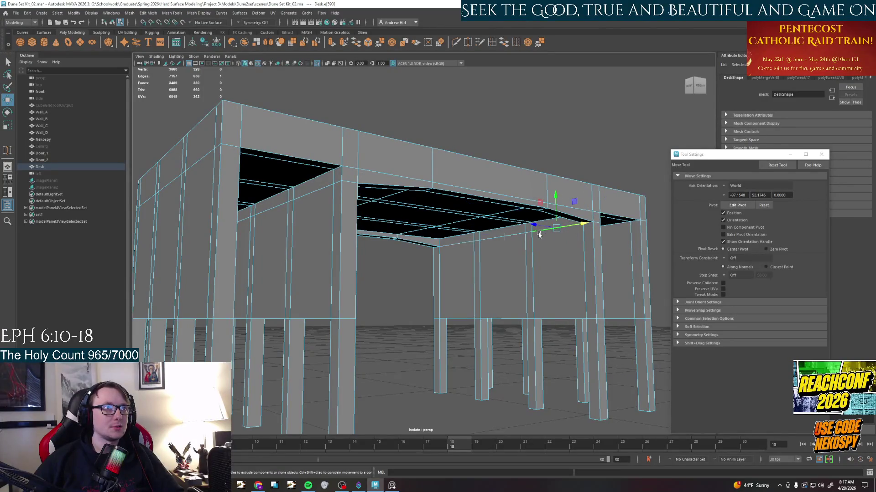
mouse_move(583, 229)
alt+mouse_down()
mouse_move(481, 264)
mouse_move(452, 226)
mouse_move(383, 247)
mouse_move(365, 262)
mouse_move(293, 221)
alt+mouse_up()
mouse_move(310, 260)
alt+mouse_down()
mouse_move(287, 233)
mouse_move(246, 219)
mouse_move(246, 229)
alt+mouse_up()
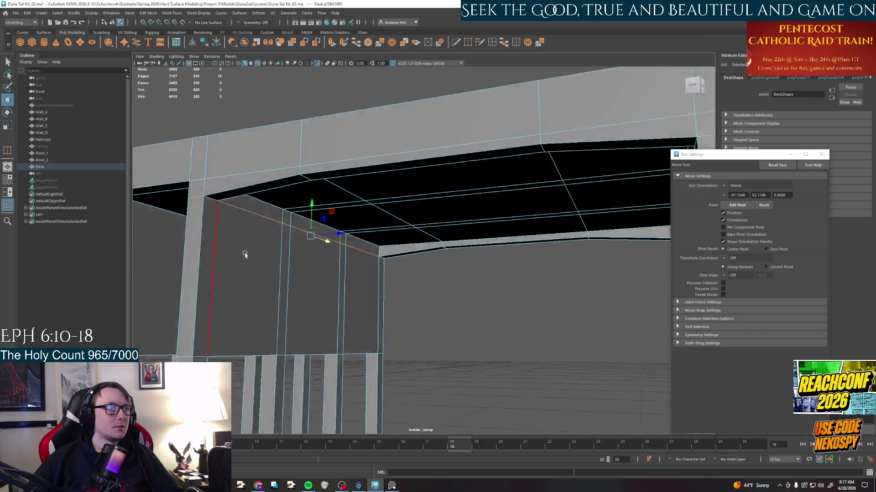
drag(224, 162, 224, 172)
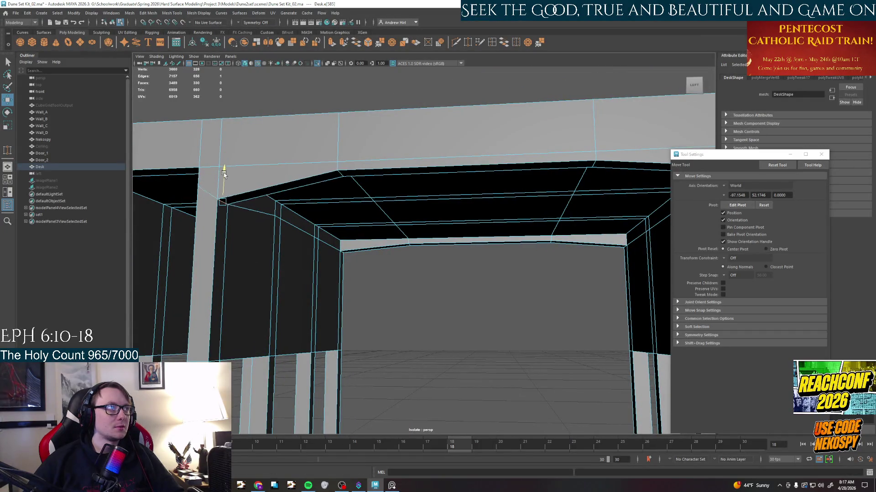
alt+drag(279, 229, 268, 198)
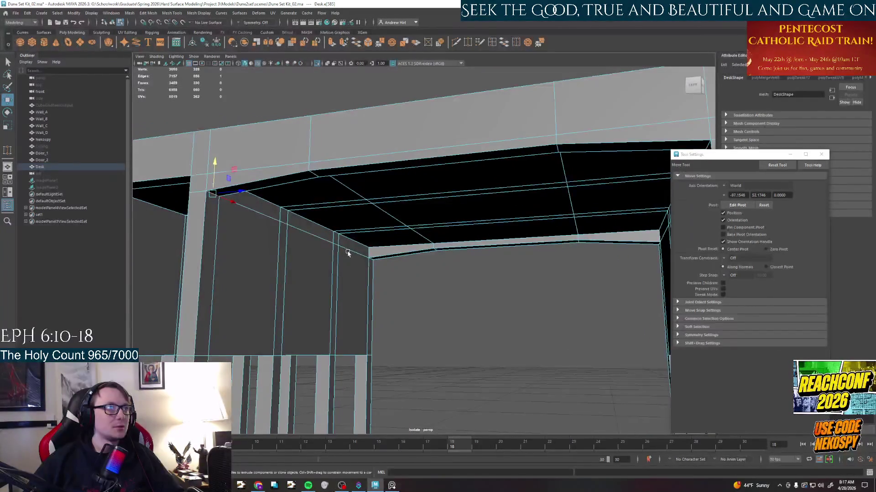
mouse_move(371, 247)
mouse_down()
mouse_move(371, 263)
mouse_move(390, 259)
mouse_move(410, 219)
mouse_up()
Pick the right-hand ceiling edge, undoing an accidental deformation along the way.
click(614, 206)
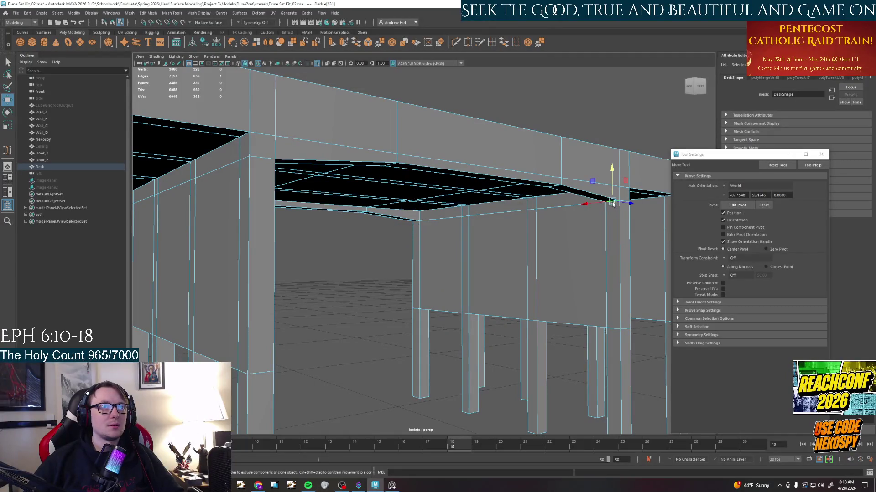
click(613, 189)
drag(605, 208, 605, 227)
key(ctrl+z)
click(561, 200)
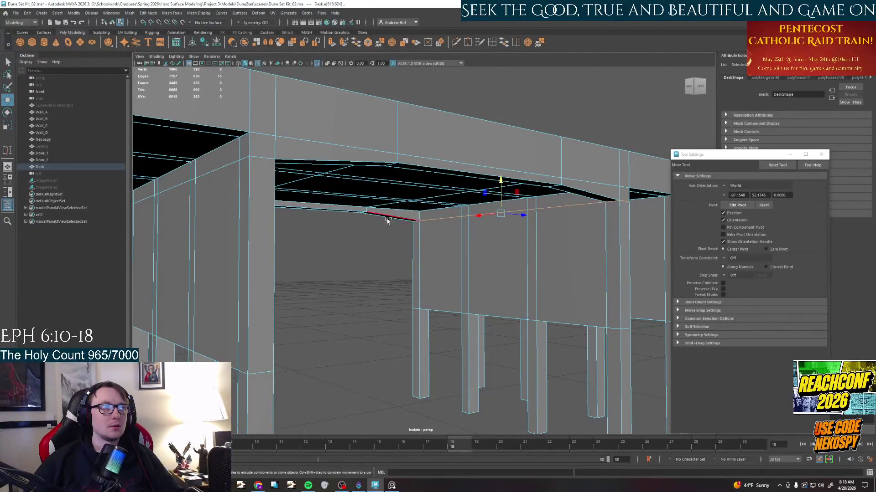
Lower the selected ceiling edge so the opening's top slopes into the arch shape.
mouse_move(364, 252)
alt+mouse_down()
mouse_move(411, 233)
mouse_move(597, 207)
alt+mouse_up()
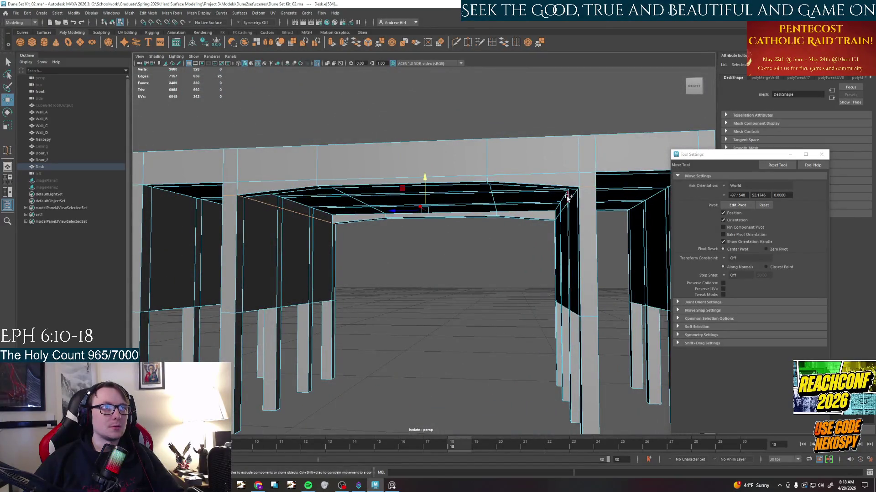
alt+drag(571, 197, 614, 214)
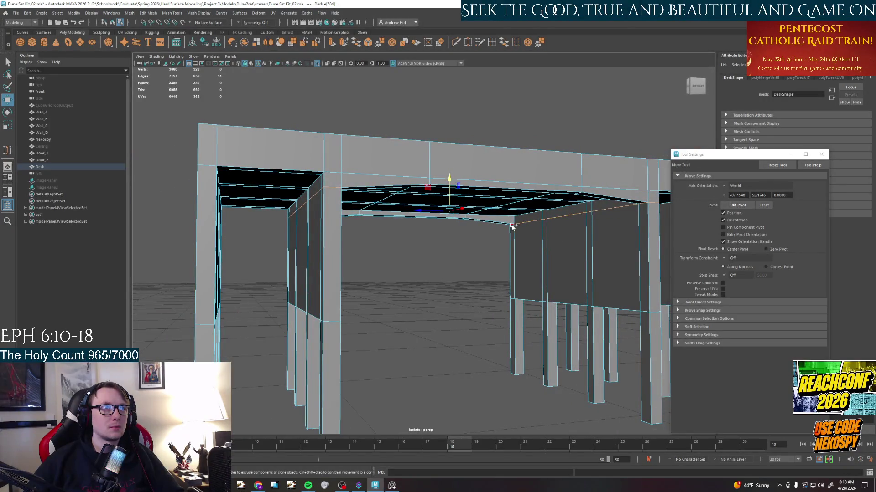
alt+drag(548, 248, 529, 250)
mouse_move(415, 190)
mouse_down()
mouse_move(405, 257)
mouse_move(417, 254)
mouse_move(328, 227)
mouse_up()
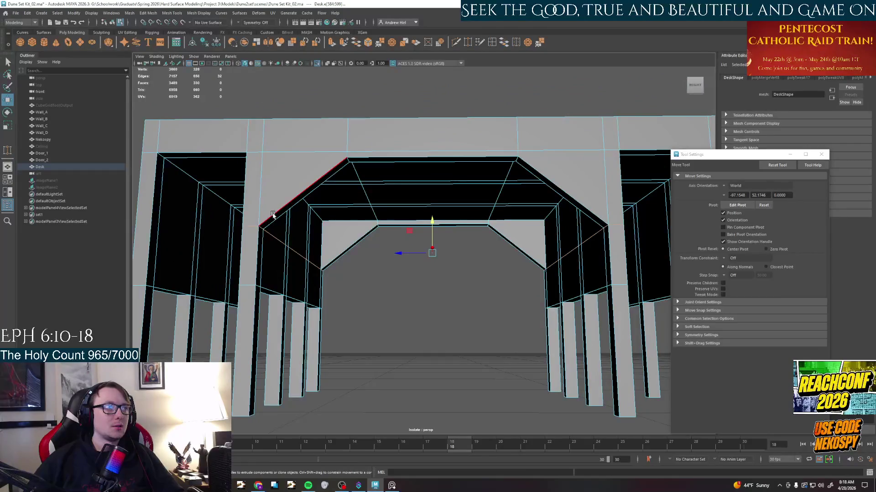
Lower the arch's flat top faces further down on Y in two moves.
click(275, 217)
shift+click(431, 158)
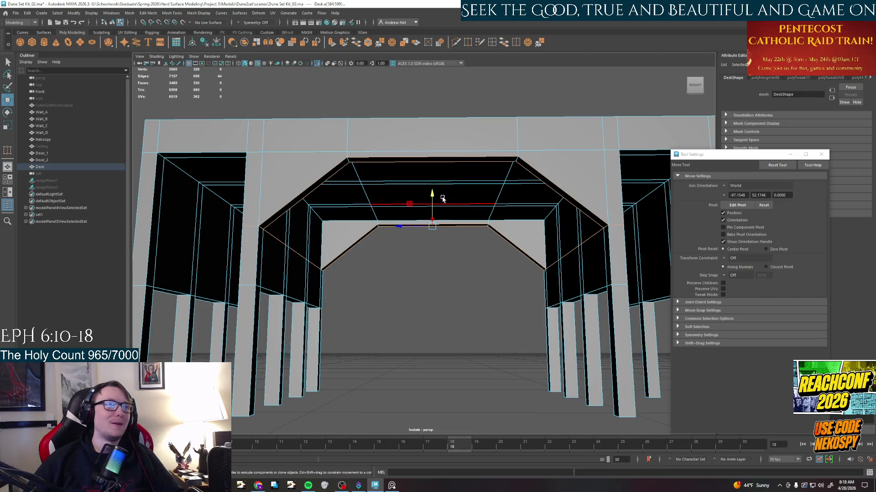
drag(431, 198, 435, 235)
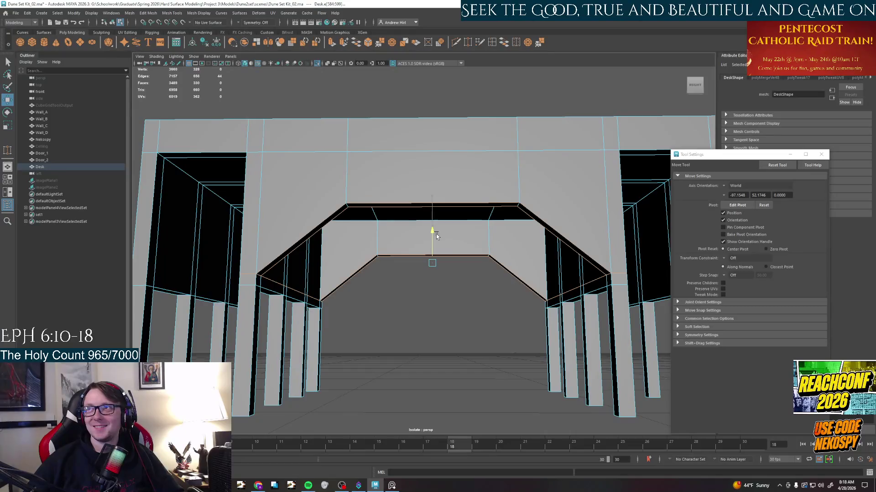
mouse_move(433, 262)
alt+mouse_down()
mouse_move(413, 291)
mouse_move(438, 260)
alt+mouse_up()
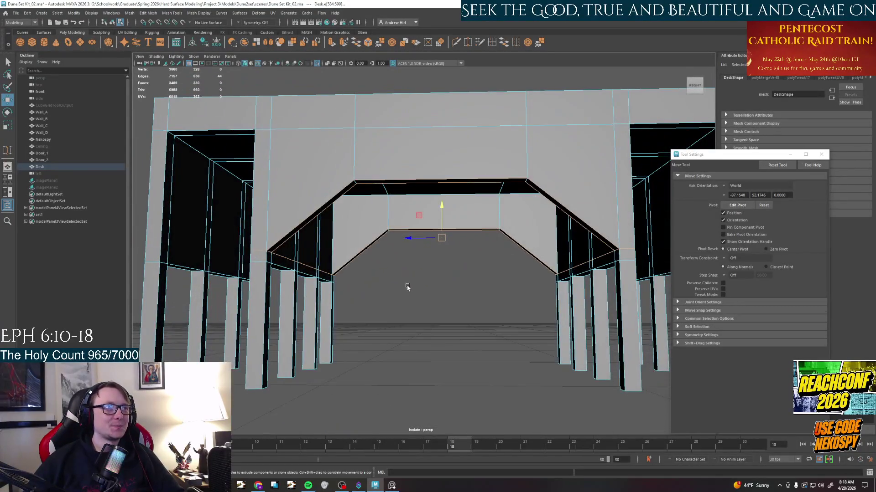
drag(440, 208, 410, 271)
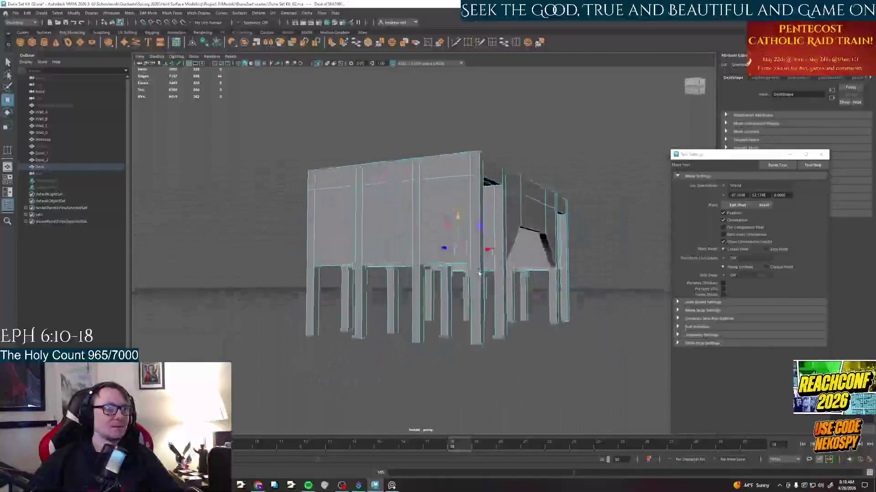
Move the lower side edge down, snapping the move pivot to the leg corner vertex with D.
alt+right_drag(410, 271, 506, 259)
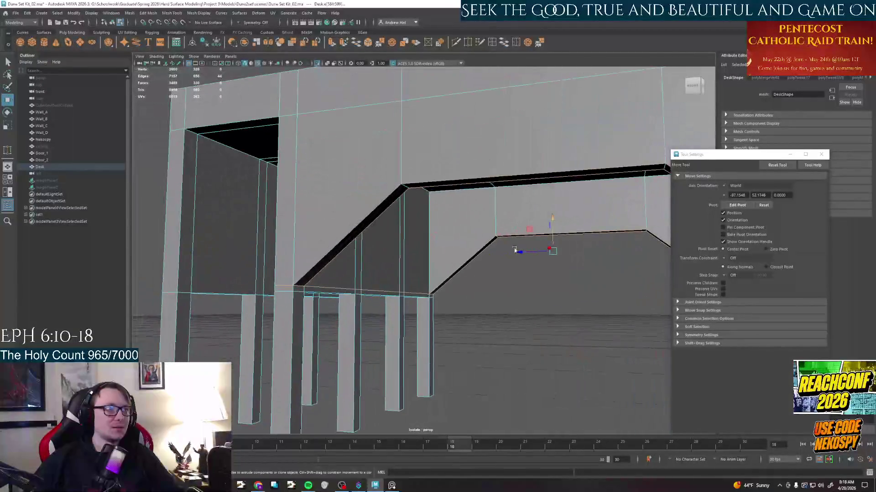
drag(552, 222, 554, 238)
mouse_move(479, 260)
alt+mouse_down()
mouse_move(411, 246)
mouse_move(522, 257)
alt+mouse_up()
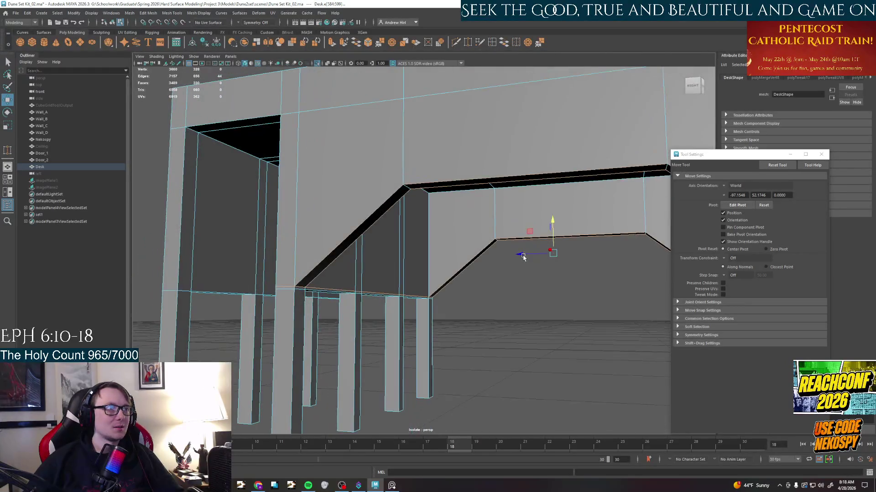
key(d)
drag(556, 257, 301, 288)
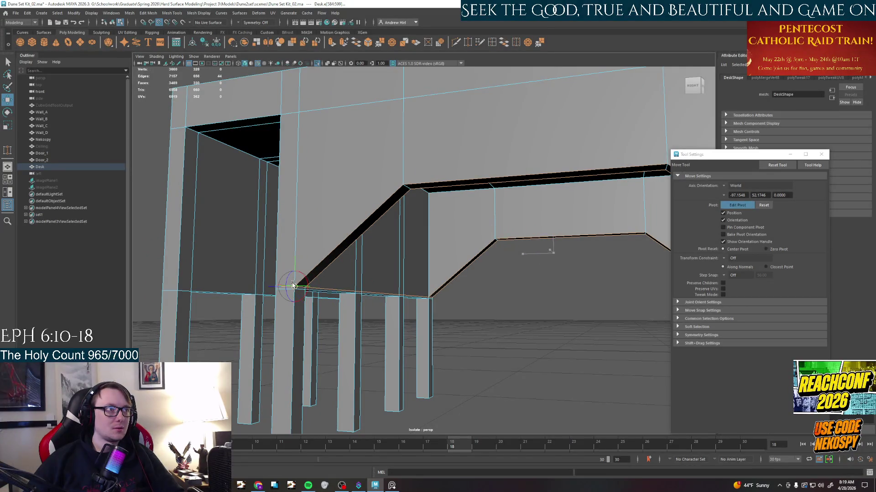
key(d)
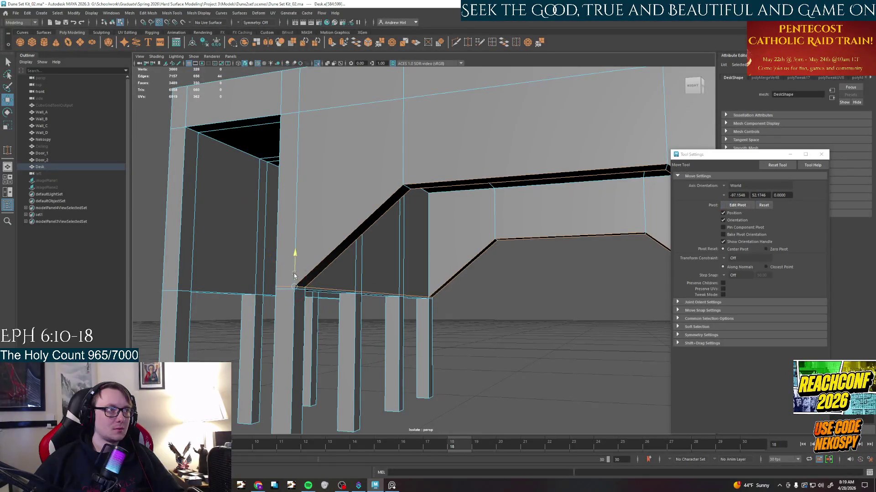
click(148, 13)
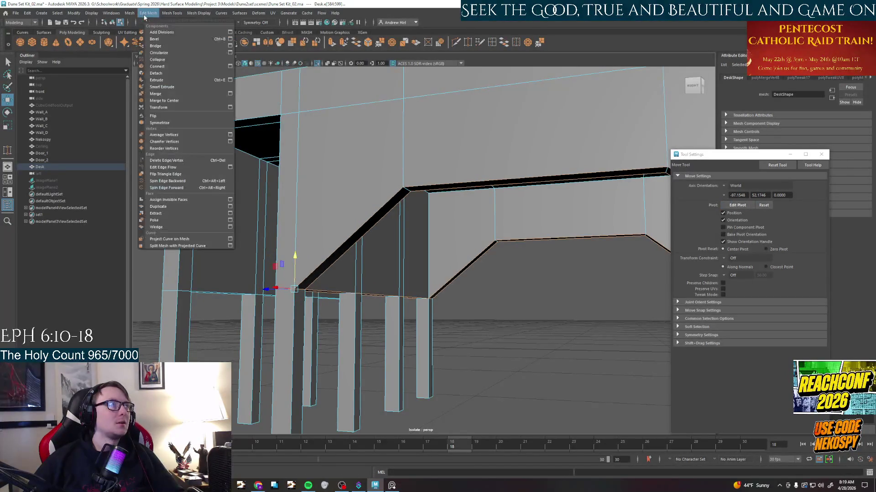
Merge the doubled vertices at the arch corners across the whole desk object.
click(166, 94)
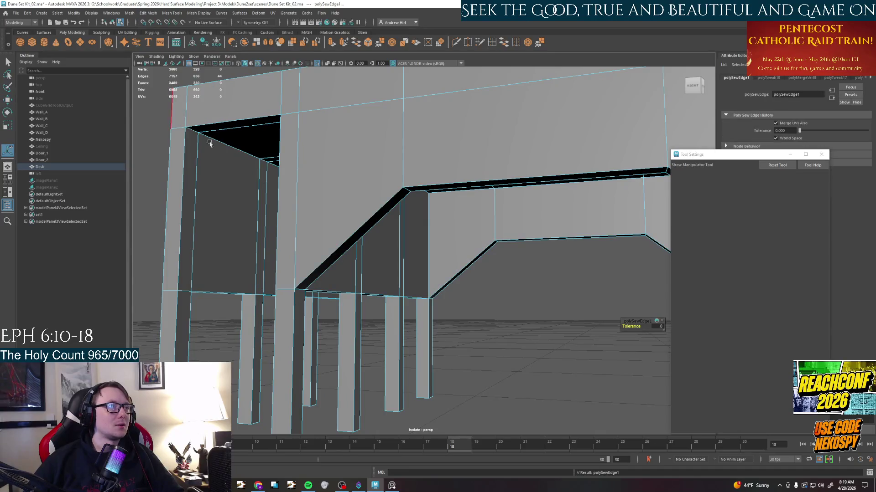
click(425, 308)
click(130, 13)
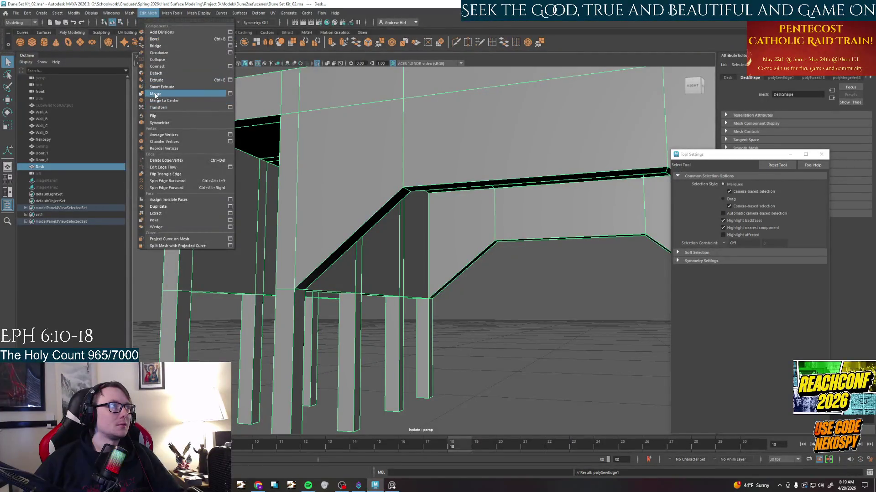
click(172, 95)
In vertex mode, raise the arch corner vertex up onto the diagonal slope.
click(298, 294)
key(w)
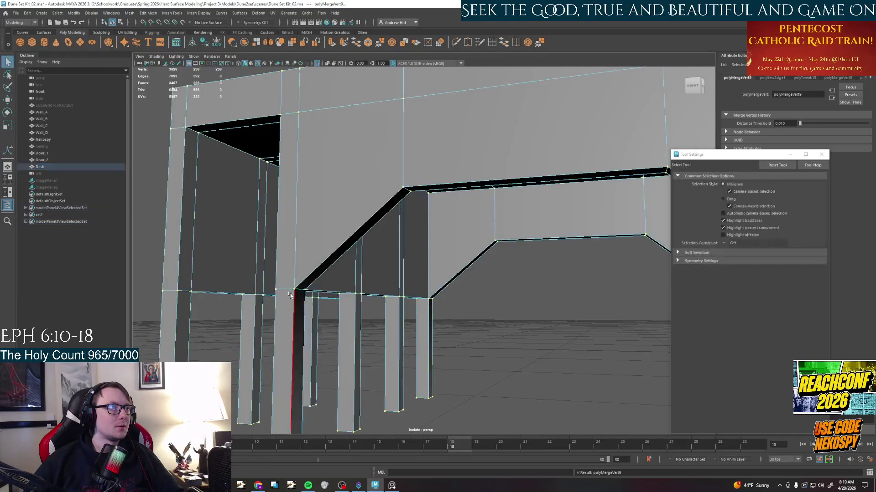
click(419, 248)
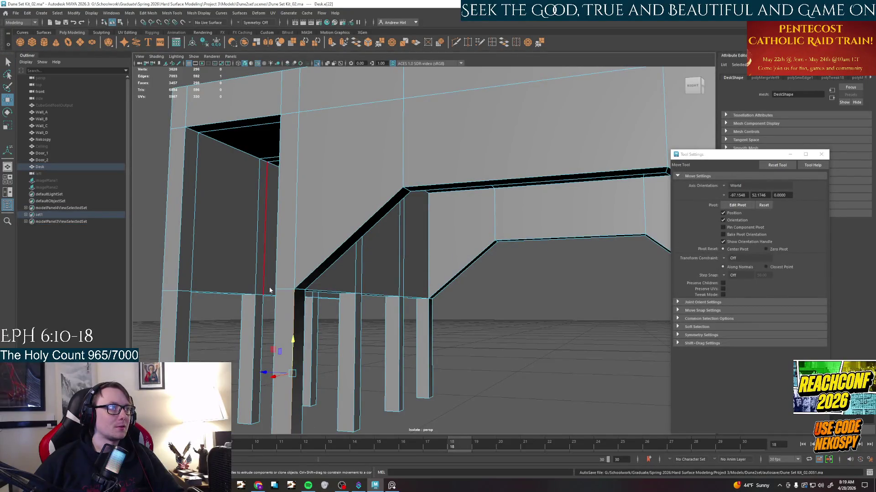
right_click(268, 285)
right_drag(258, 281, 237, 284)
click(294, 291)
click(356, 292)
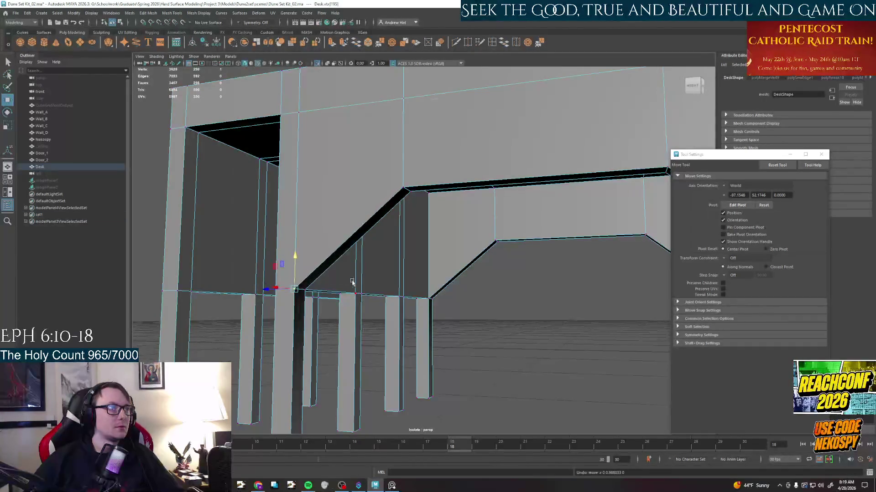
drag(356, 264, 356, 246)
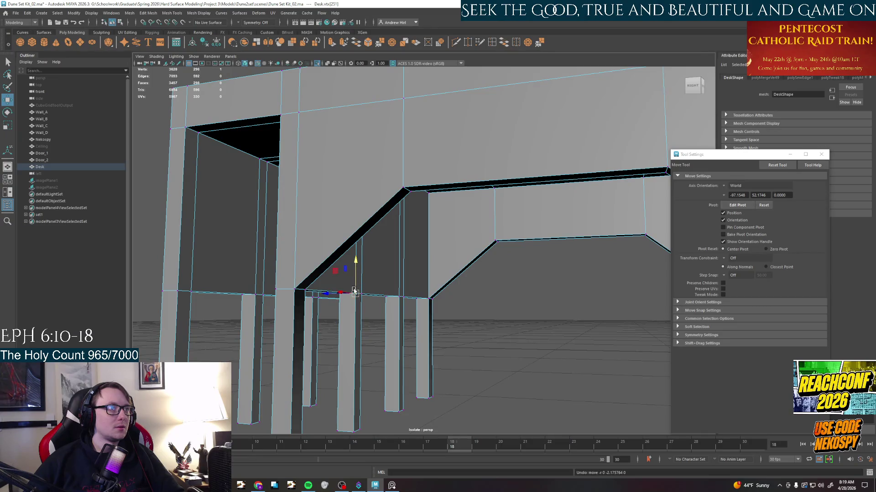
Back in object mode, select the two inner desk legs for the next mesh edit.
alt+middle_drag(383, 287, 441, 315)
alt+drag(442, 314, 415, 320)
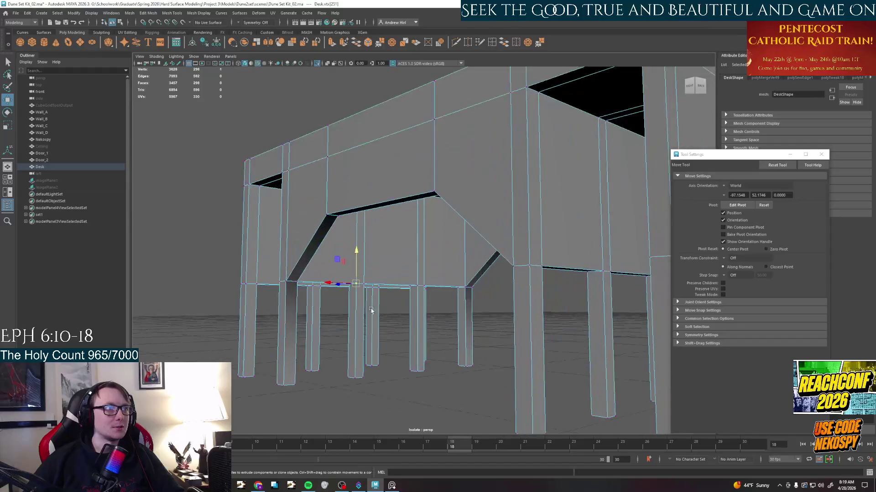
alt+drag(388, 310, 373, 273)
right_click(373, 282)
click(372, 282)
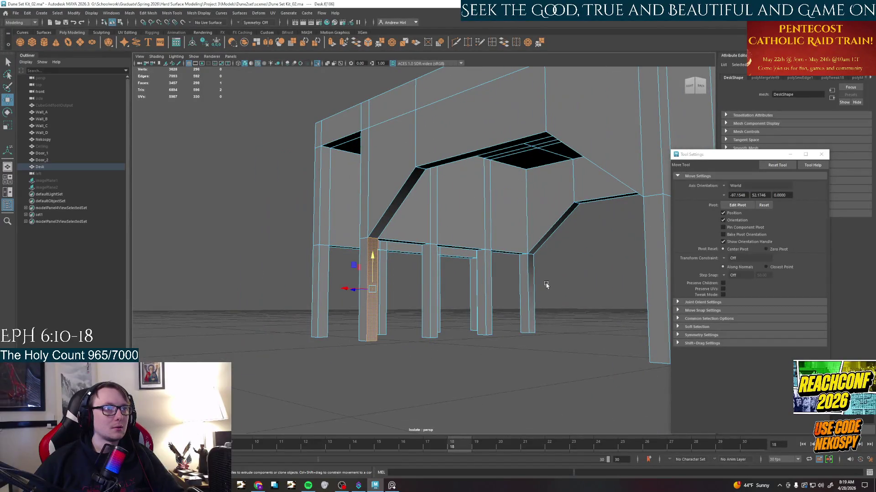
click(526, 279)
mouse_move(479, 288)
alt+mouse_down()
mouse_move(561, 273)
mouse_move(520, 274)
alt+mouse_up()
shift+click(559, 274)
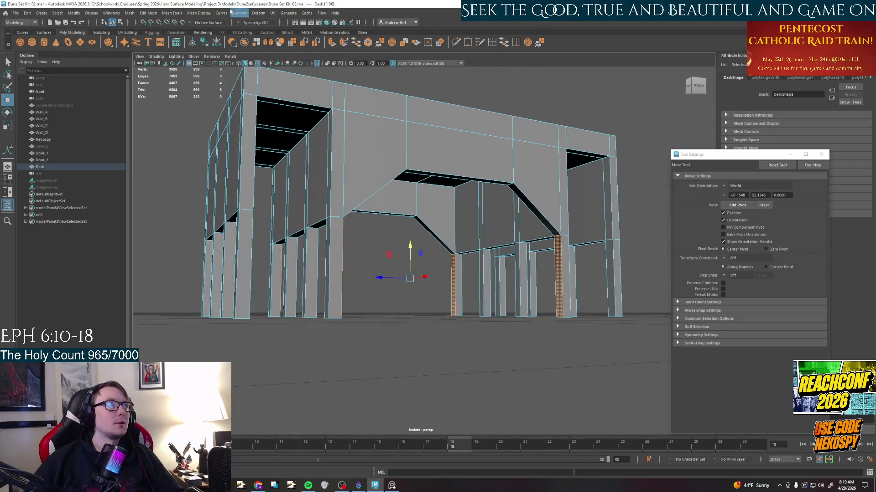
click(173, 11)
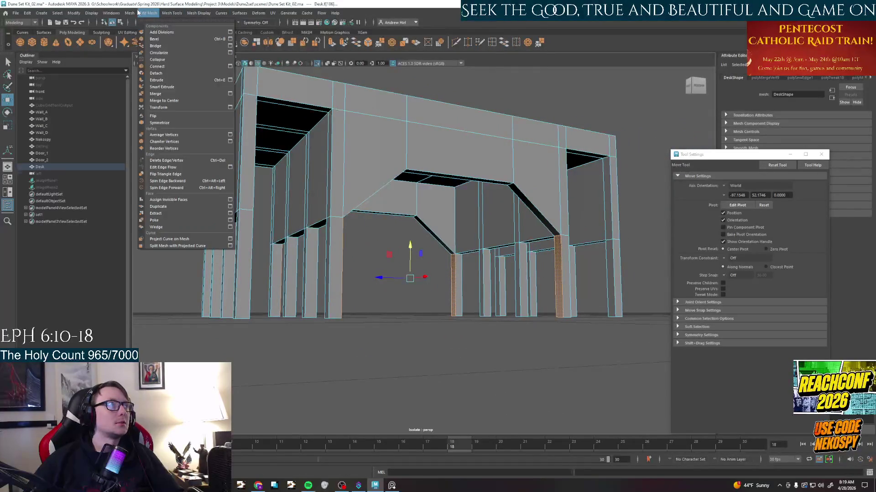
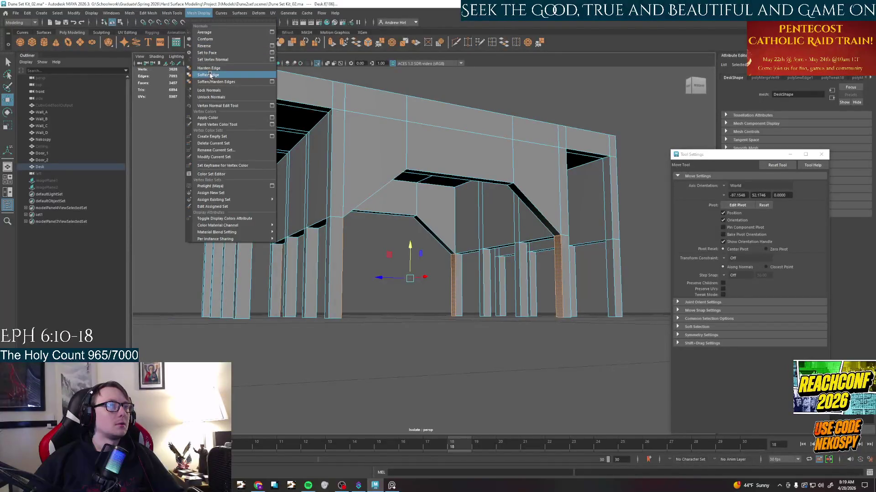
Harden the edges of the desk legs so they shade as faceted surfaces.
click(210, 74)
click(173, 12)
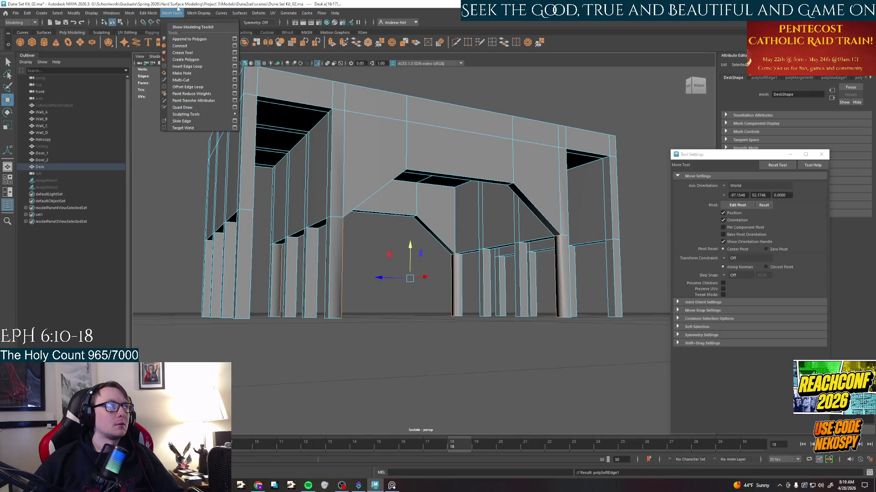
click(214, 70)
click(424, 273)
Orbit around the desk and move in close to inspect the desk top.
mouse_move(424, 274)
alt+mouse_down()
mouse_move(458, 270)
mouse_move(493, 202)
mouse_move(383, 231)
mouse_move(410, 246)
alt+mouse_up()
click(456, 184)
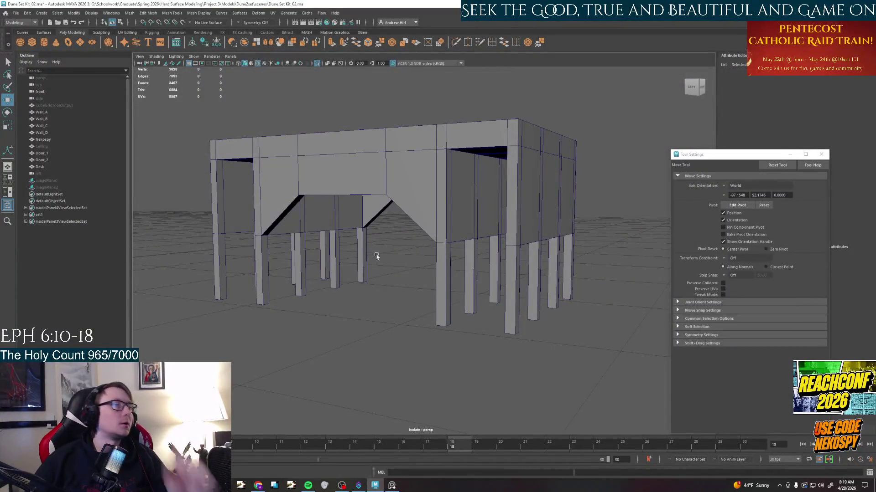
mouse_move(370, 261)
alt+mouse_down()
mouse_move(380, 262)
mouse_move(367, 251)
mouse_move(441, 270)
alt+mouse_up()
mouse_move(442, 270)
alt+right_down()
mouse_move(473, 272)
mouse_move(464, 268)
alt+right_up()
mouse_move(464, 268)
alt+mouse_down()
mouse_move(472, 206)
mouse_move(441, 221)
mouse_move(455, 225)
mouse_move(458, 206)
alt+mouse_up()
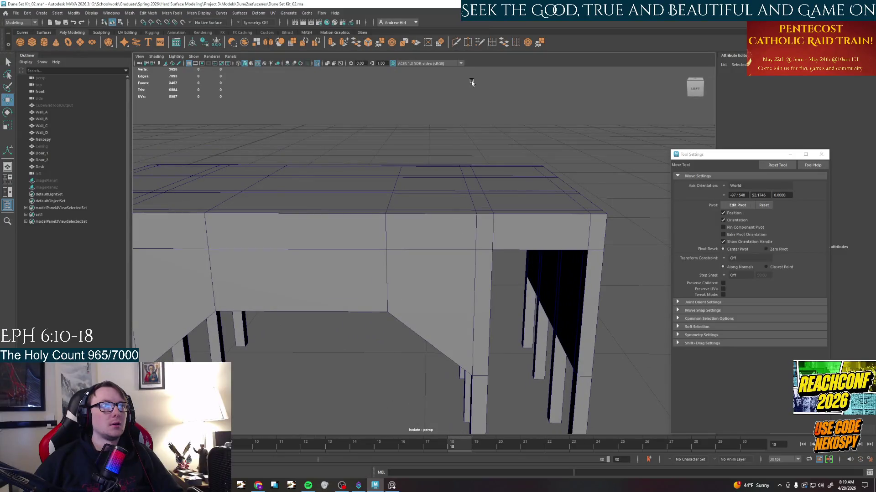
Cut new edges across the end of the desk top with Multi-Cut, undoing one stray change.
key(ctrl+shift+x)
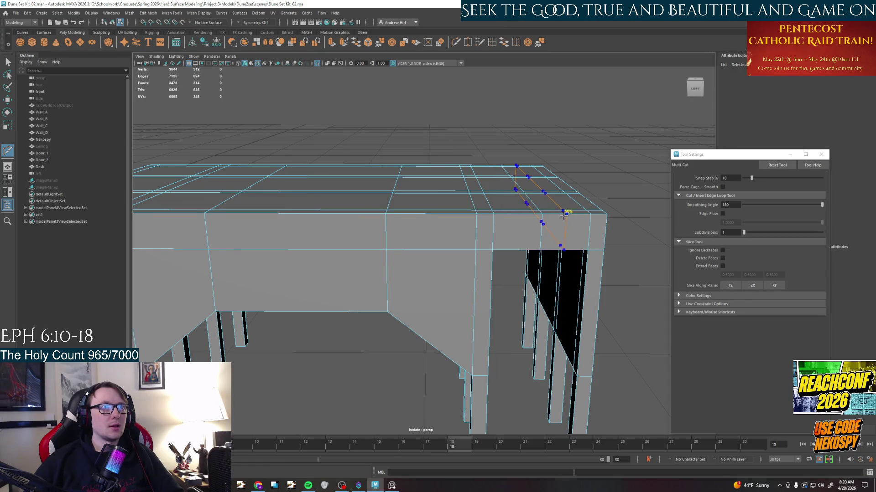
right_click(541, 223)
key(w)
click(541, 233)
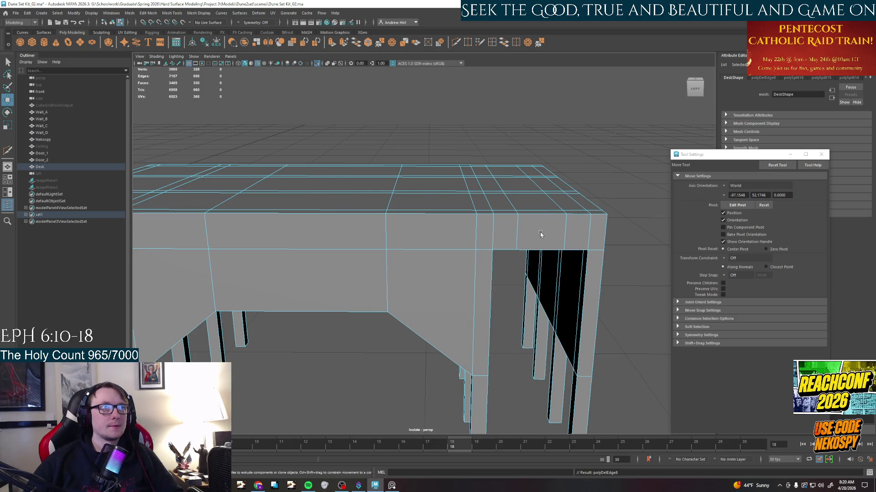
key(z)
mouse_move(540, 234)
alt+mouse_down()
mouse_move(477, 127)
mouse_move(519, 113)
alt+mouse_up()
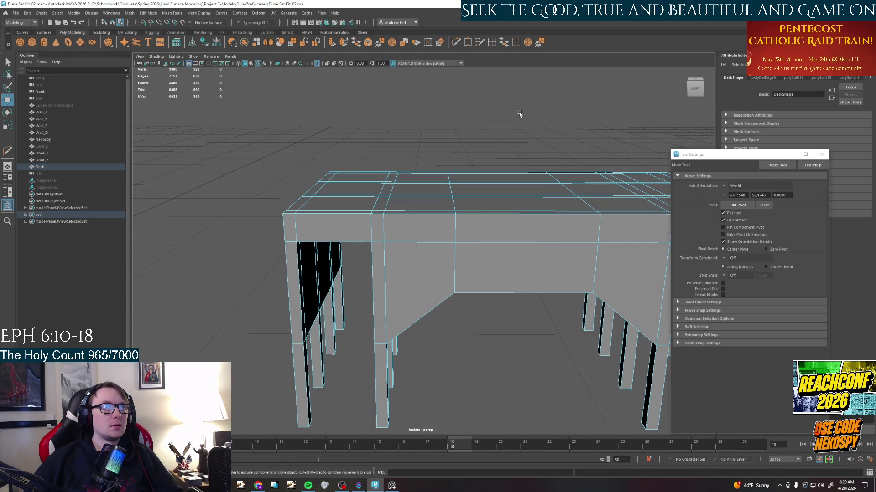
Slide a new edge cut along the desk top and delete the unwanted extra edge.
click(492, 43)
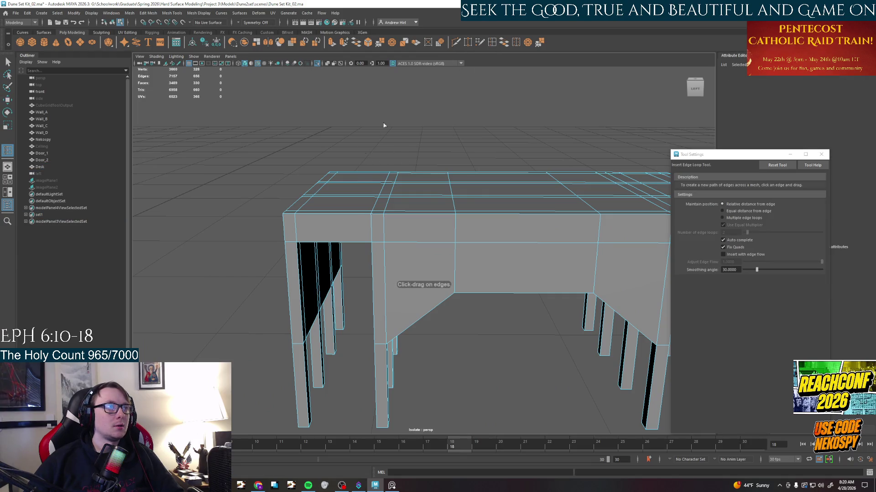
key(ctrl+shift+x)
mouse_move(333, 213)
mouse_down()
mouse_move(317, 216)
mouse_move(411, 226)
mouse_up()
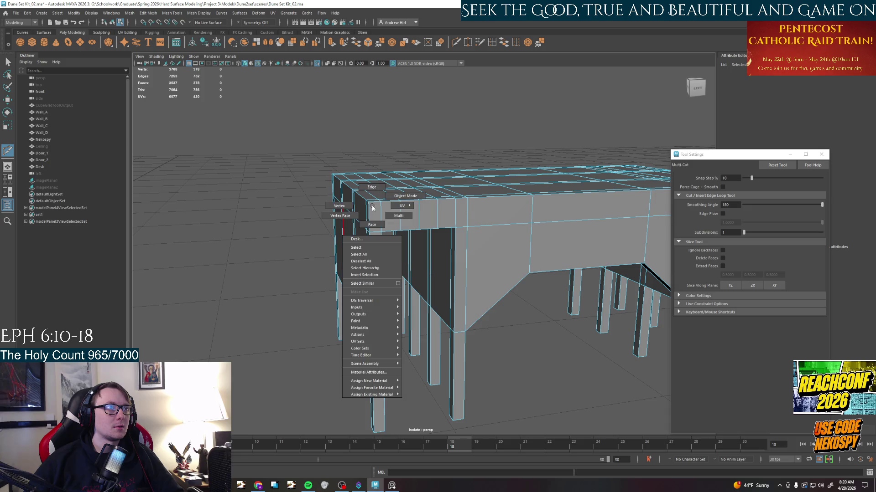
key(w)
click(412, 218)
key(ctrl+Delete)
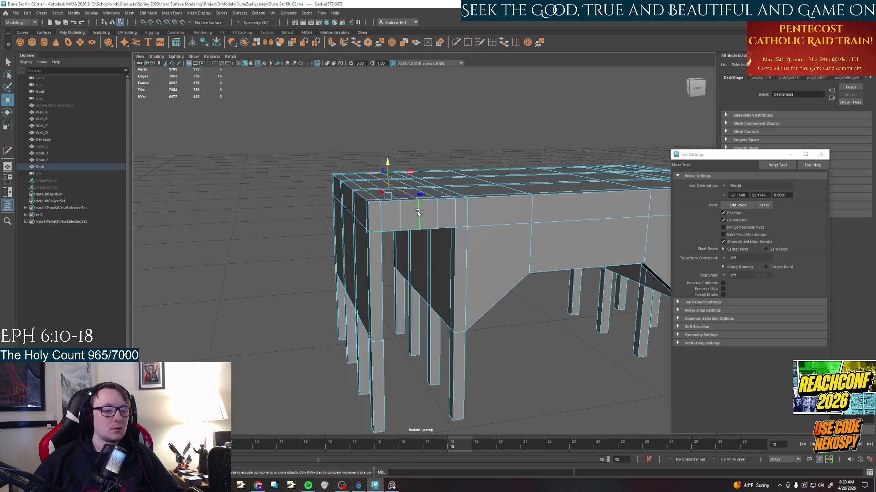
Select inner side-panel faces on both sides of the desk from below.
mouse_move(418, 213)
alt+mouse_down()
mouse_move(385, 174)
mouse_move(322, 226)
alt+mouse_up()
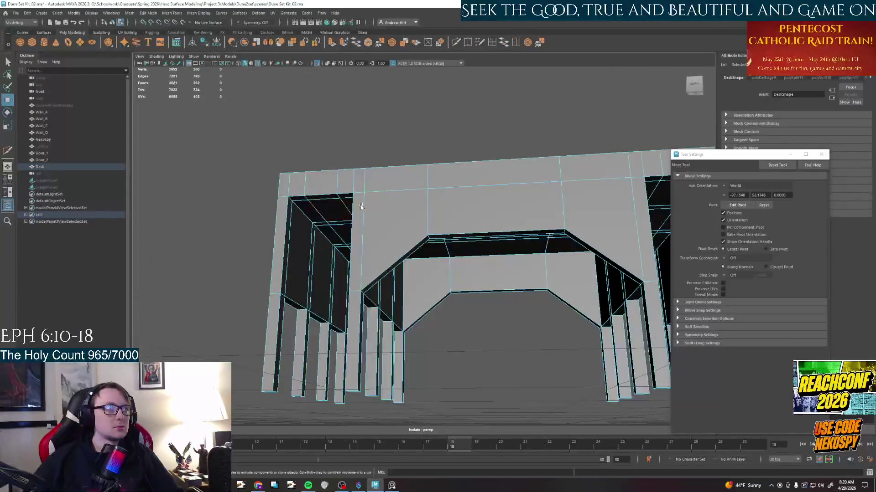
click(284, 239)
alt+drag(288, 255, 332, 284)
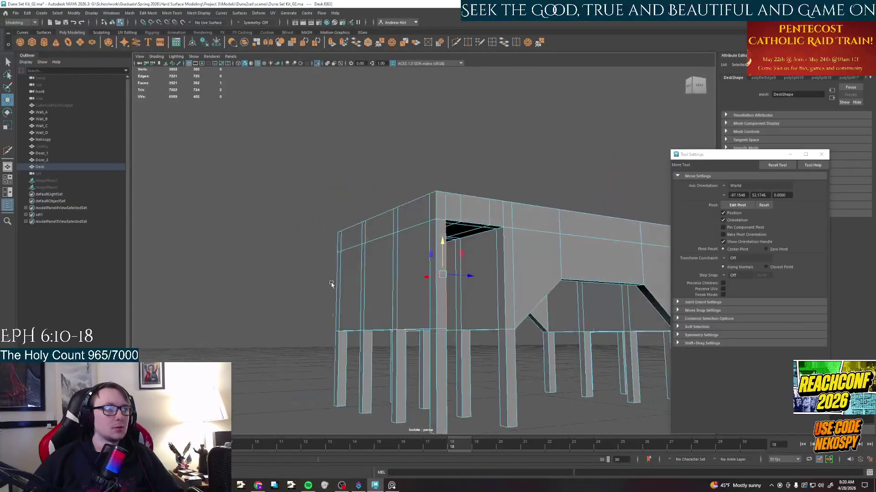
shift+click(502, 280)
mouse_move(502, 281)
alt+mouse_down()
mouse_move(438, 299)
mouse_move(410, 295)
alt+mouse_up()
shift+click(440, 302)
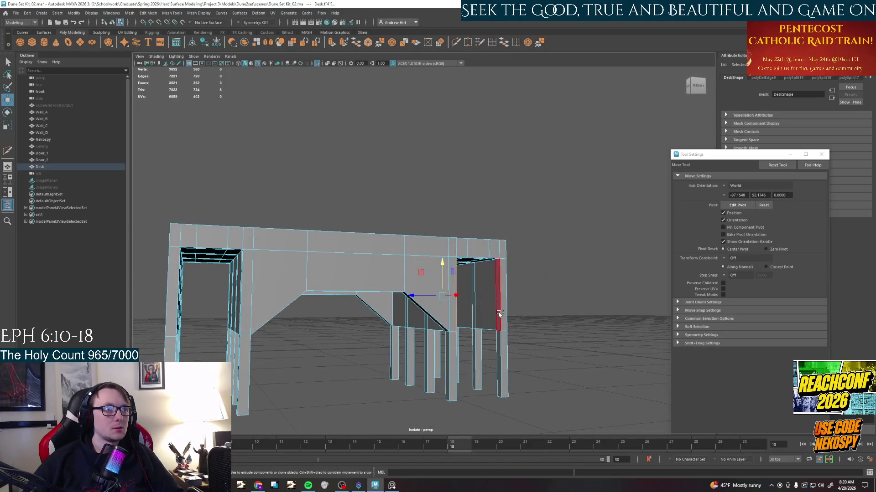
shift+click(499, 295)
Add the remaining side-panel faces and delete them all to open gaps between the panels.
mouse_move(499, 294)
alt+mouse_down()
mouse_move(439, 269)
mouse_move(375, 279)
alt+mouse_up()
mouse_move(281, 267)
alt+mouse_down()
mouse_move(580, 269)
mouse_move(384, 274)
alt+mouse_up()
shift+click(580, 268)
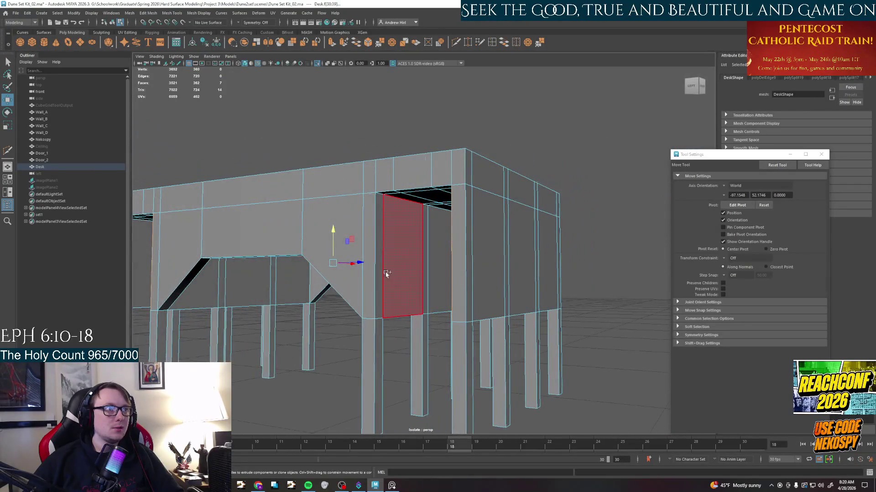
shift+click(377, 267)
key(Delete)
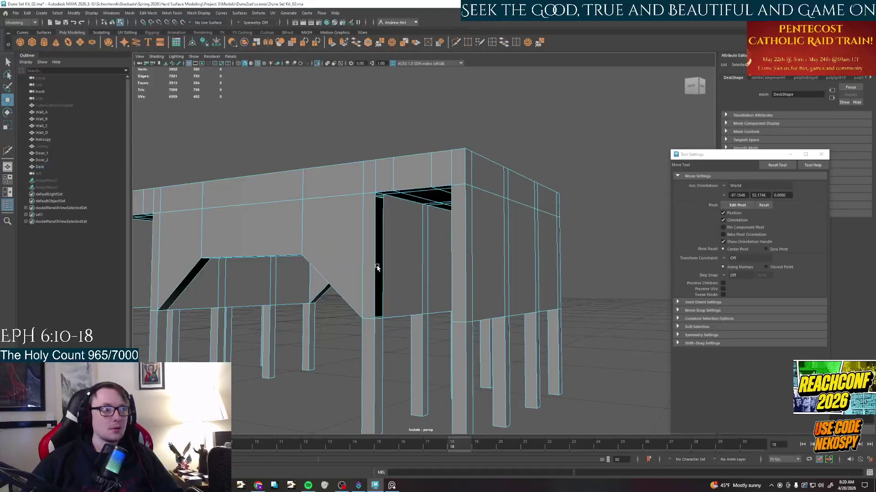
click(392, 486)
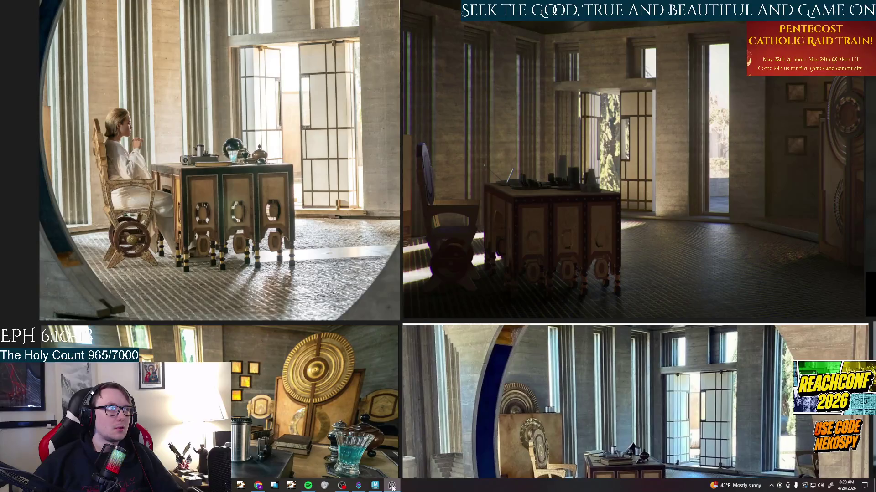
Compare the desk with the reference photos, flipping between them and orbiting under the desk.
click(391, 485)
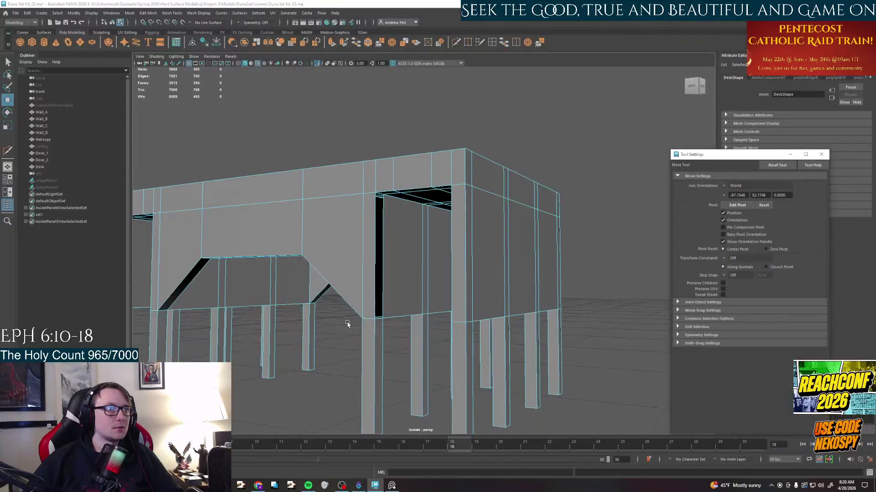
alt+drag(329, 312, 437, 264)
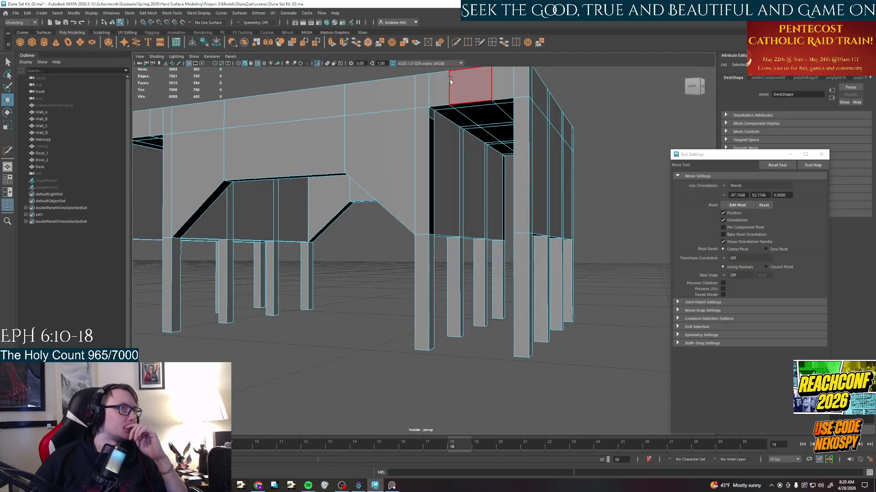
click(391, 486)
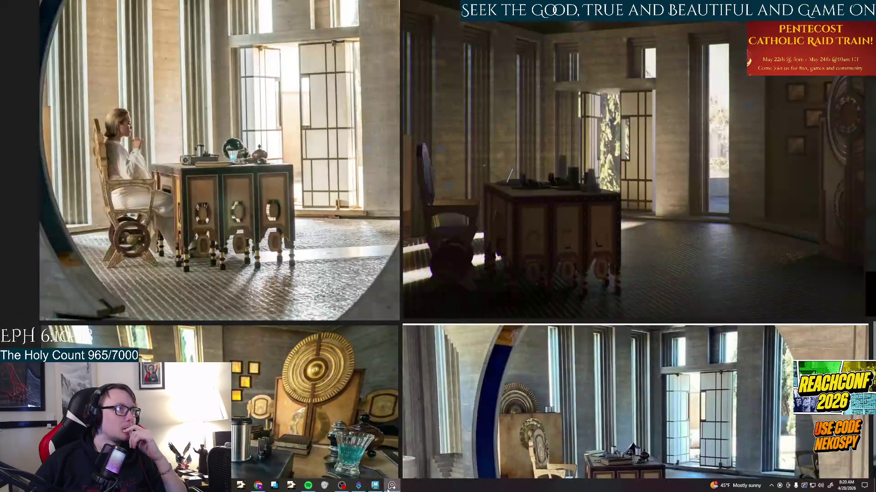
click(392, 486)
mouse_move(321, 317)
alt+mouse_down()
mouse_move(351, 323)
mouse_move(336, 231)
mouse_move(293, 162)
alt+mouse_up()
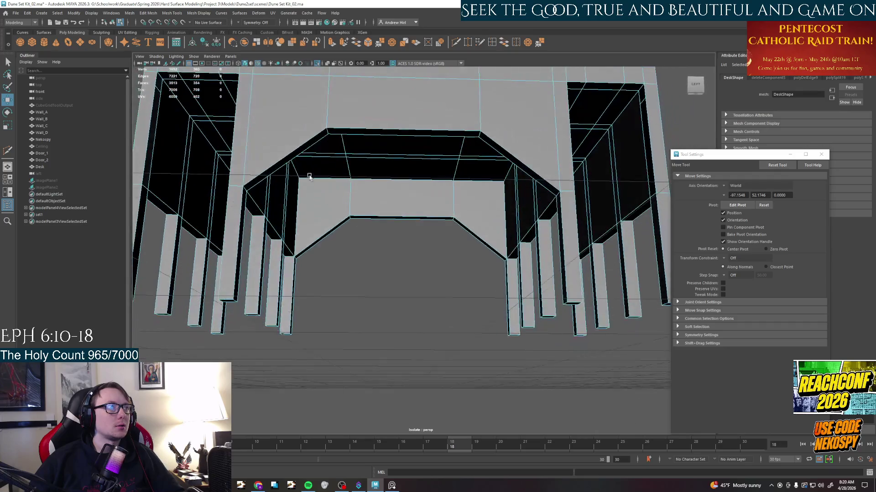
Select the desk's top middle faces and move them vertically.
right_drag(292, 163, 322, 147)
click(404, 134)
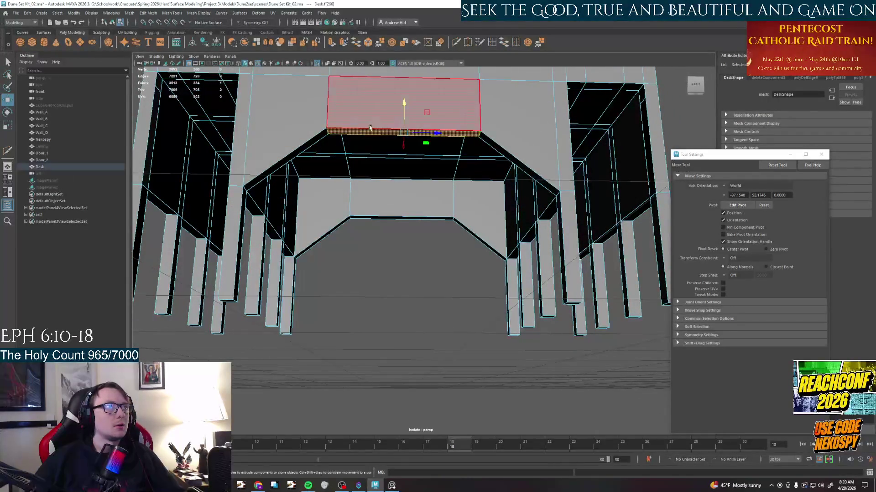
drag(404, 111, 407, 124)
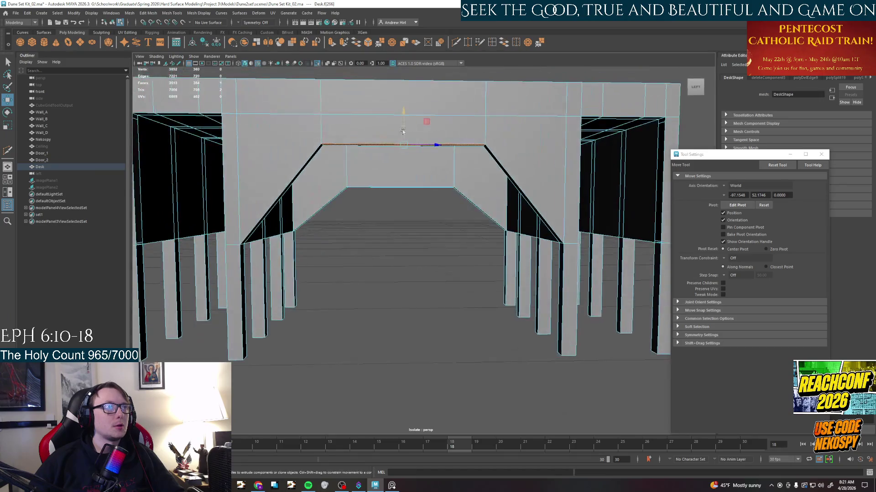
alt+drag(289, 254, 226, 212)
right_drag(222, 216, 221, 196)
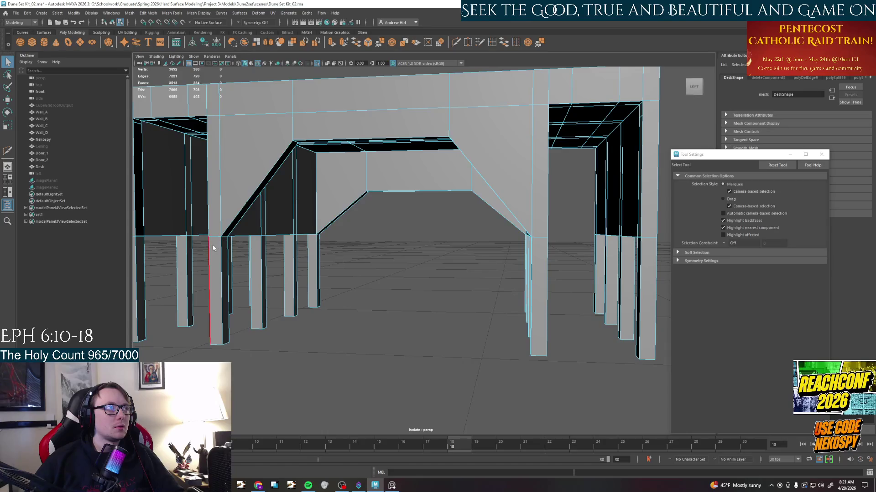
Inspect the adjusted desk from several angles, then bring up the reference photos.
alt+drag(235, 250, 320, 270)
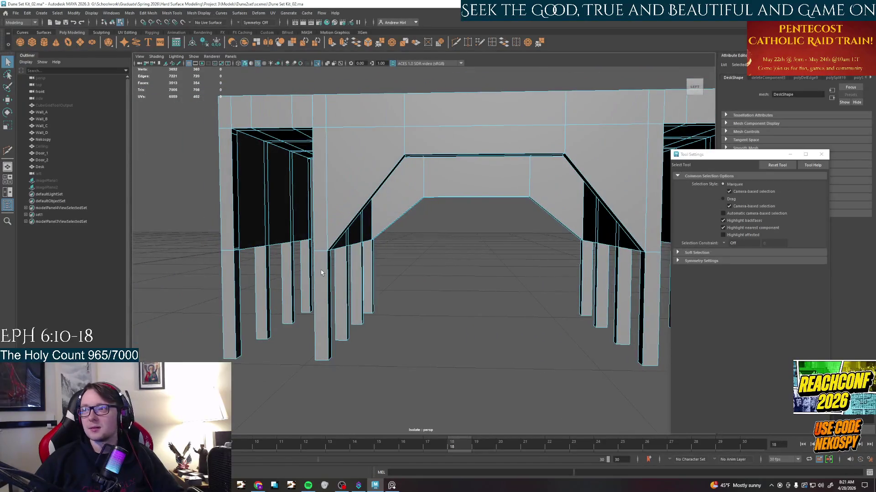
mouse_move(399, 292)
alt+mouse_down()
mouse_move(415, 291)
mouse_move(395, 297)
alt+mouse_up()
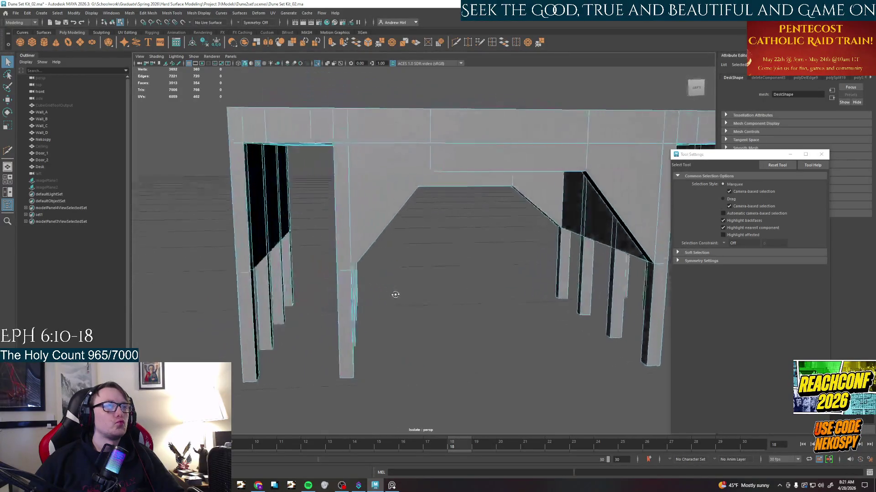
alt+drag(447, 293, 454, 288)
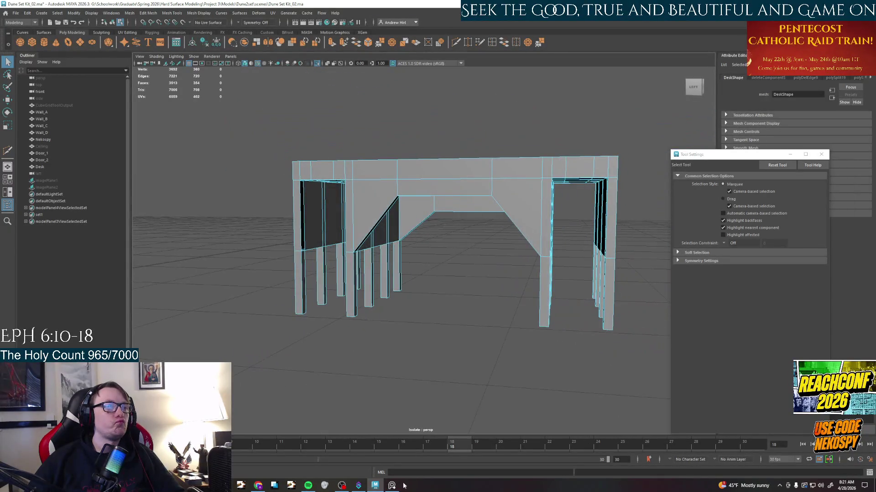
click(392, 486)
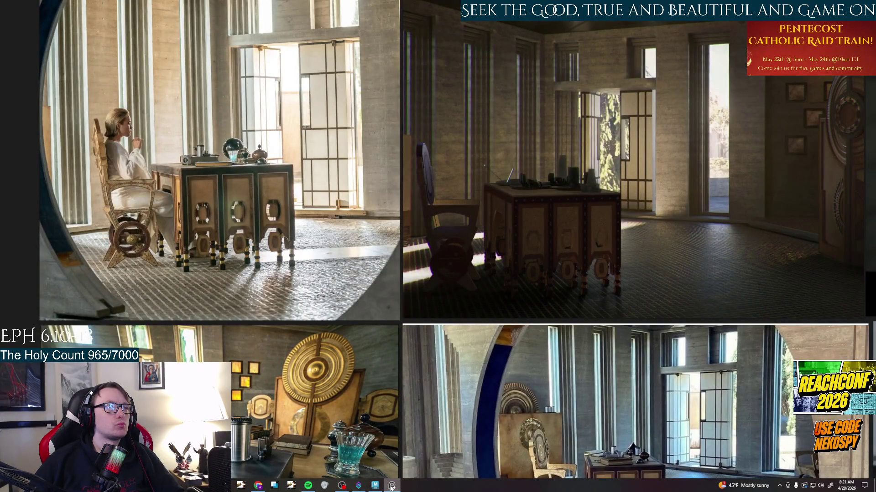
scroll(475, 284, down, 2)
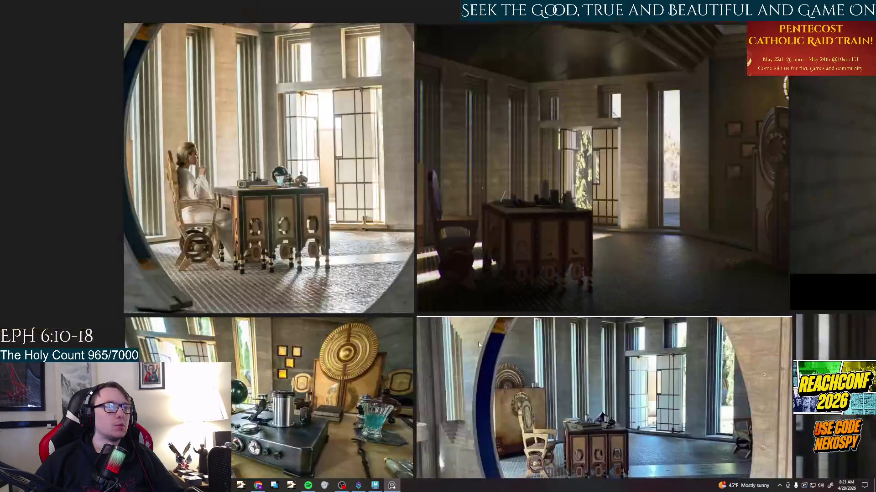
scroll(593, 253, down, 2)
scroll(479, 273, up, 3)
scroll(412, 310, up, 3)
scroll(412, 310, up, 2)
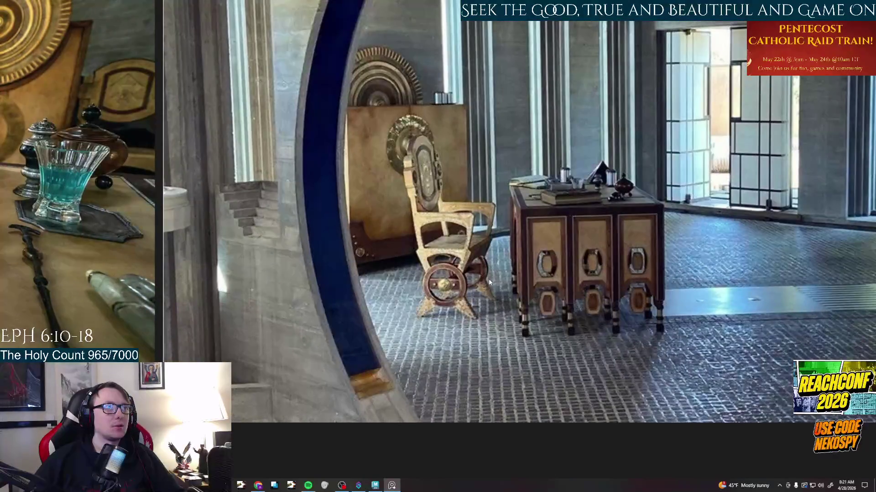
scroll(490, 283, down, 3)
scroll(433, 176, up, 4)
scroll(424, 192, up, 2)
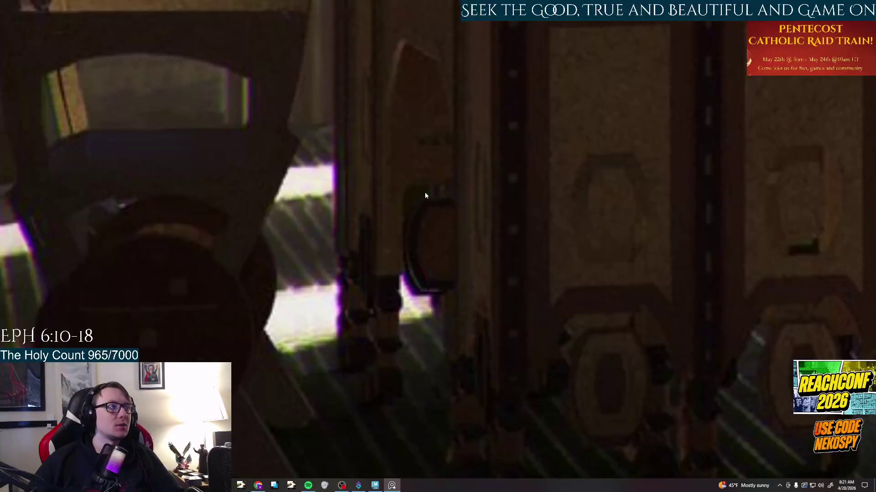
scroll(425, 192, down, 1)
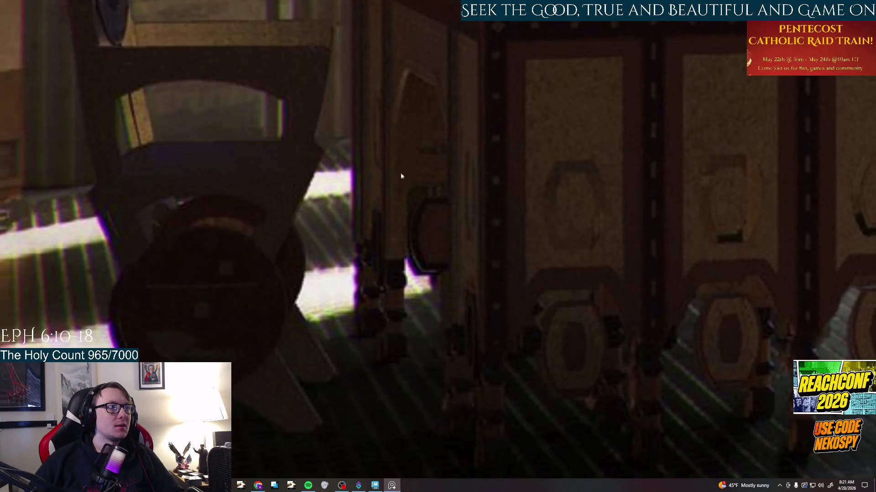
scroll(398, 288, down, 2)
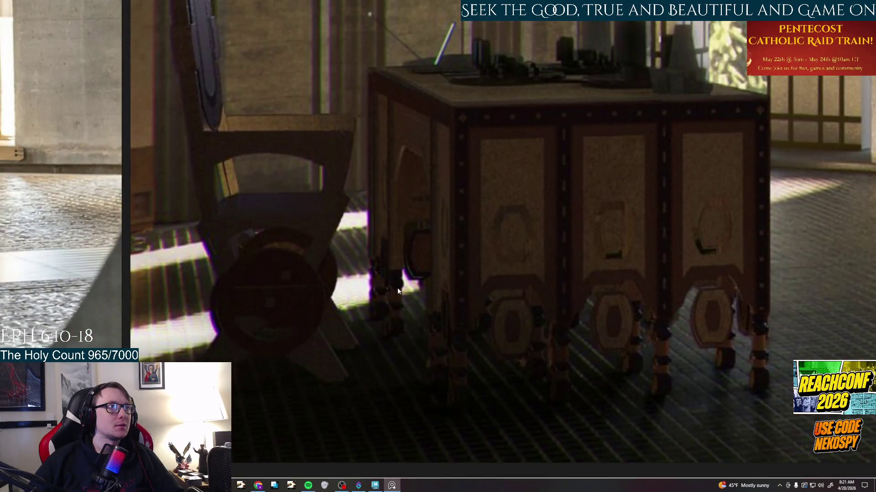
Return from the reference render to the Maya scene and orbit around the desk.
click(381, 486)
mouse_move(401, 267)
alt+mouse_down()
mouse_move(428, 262)
mouse_move(448, 328)
alt+mouse_up()
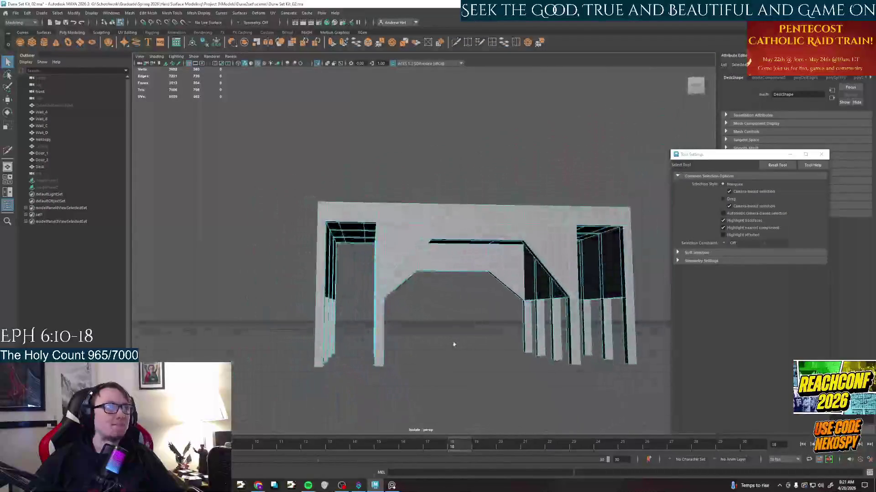
scroll(453, 343, up, 3)
scroll(452, 342, down, 4)
Frame the whole desk and undo an accidental scale of the desk object.
mouse_move(452, 342)
alt+mouse_down()
mouse_move(455, 352)
mouse_move(437, 335)
alt+mouse_up()
alt+middle_drag(444, 329, 432, 318)
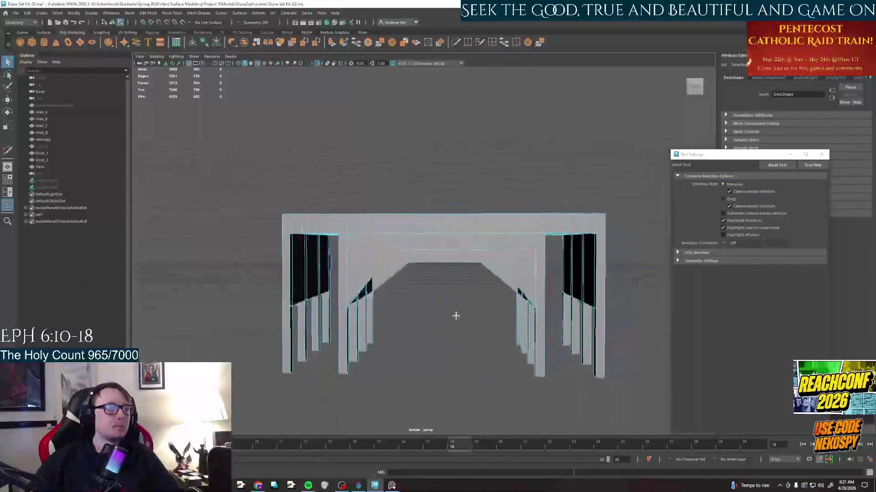
alt+drag(429, 321, 428, 376)
click(425, 295)
right_drag(426, 295, 429, 312)
drag(453, 353, 446, 353)
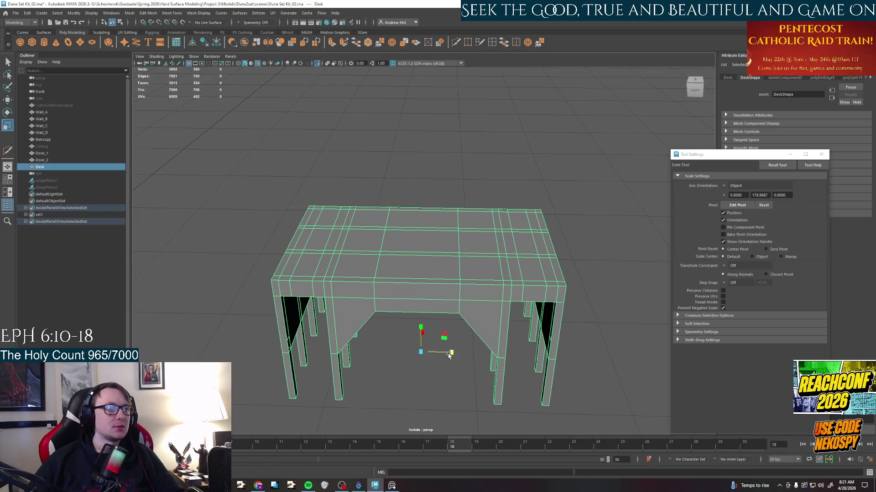
key(z)
alt+drag(558, 259, 501, 246)
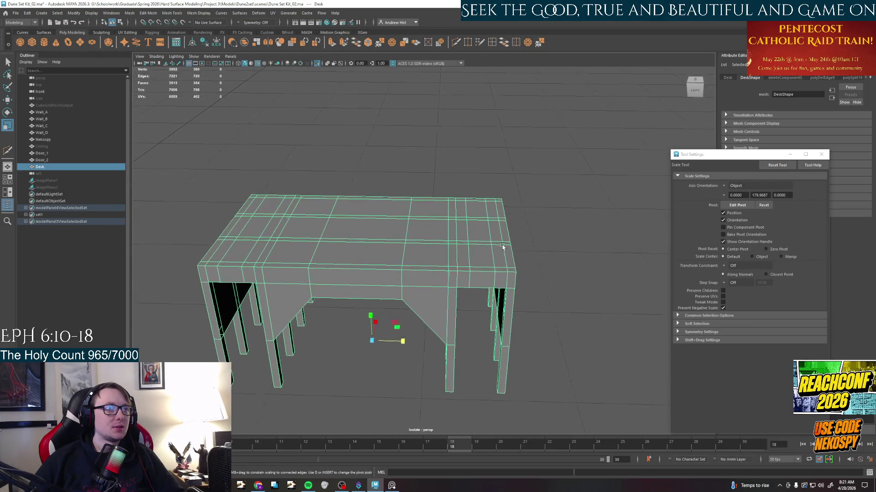
Try selecting edge loops and faces on the desk's right end, then clear the selection.
right_drag(438, 250, 424, 255)
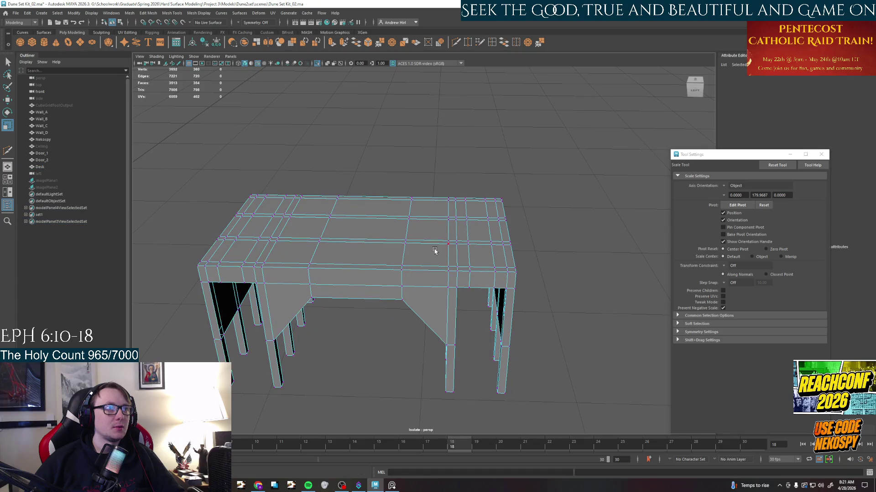
right_click(460, 283)
double_click(451, 294)
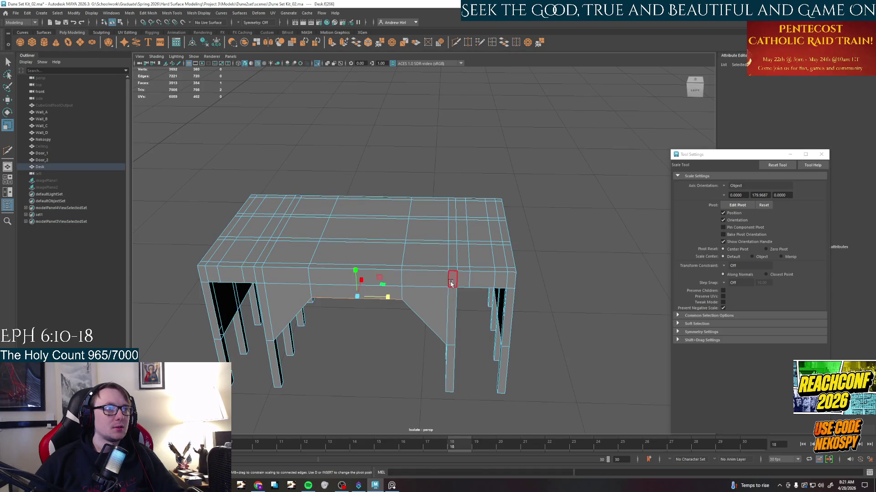
shift+double_click(505, 284)
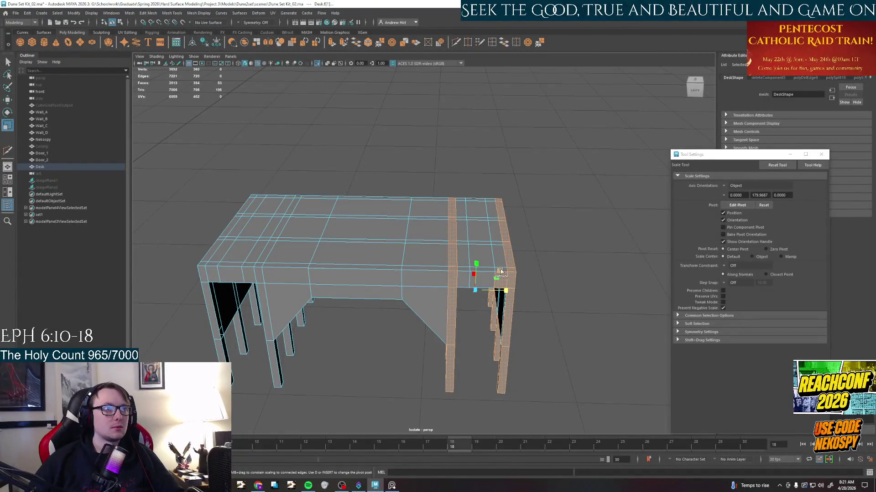
key(q)
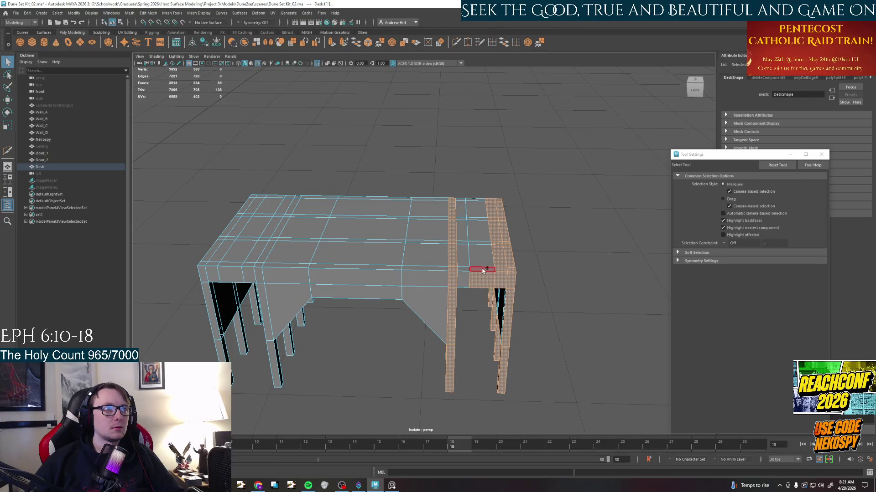
alt+drag(472, 281, 527, 286)
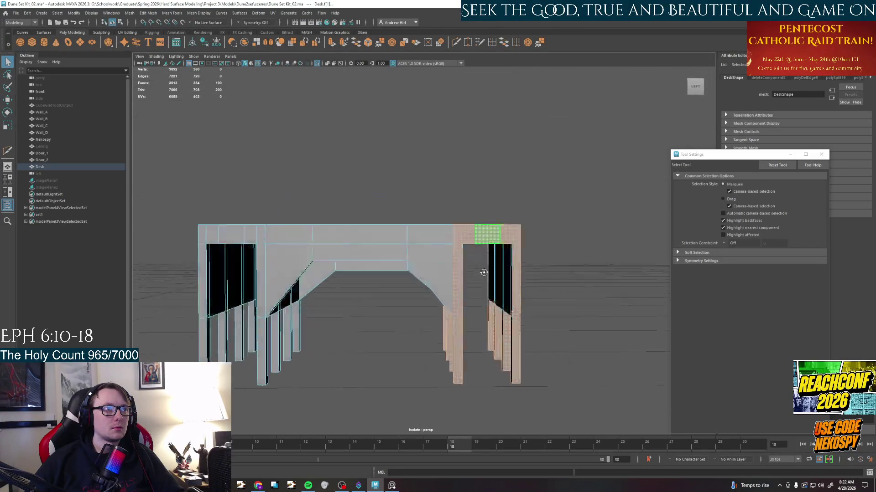
click(518, 290)
shift+click(508, 299)
click(458, 315)
Select the right-end arch section's faces and shift it toward the desk's centre.
alt+drag(459, 315, 458, 301)
click(459, 301)
click(427, 308)
mouse_move(427, 308)
alt+mouse_down()
mouse_move(439, 289)
mouse_move(463, 294)
mouse_move(413, 322)
mouse_move(410, 269)
alt+mouse_up()
click(462, 294)
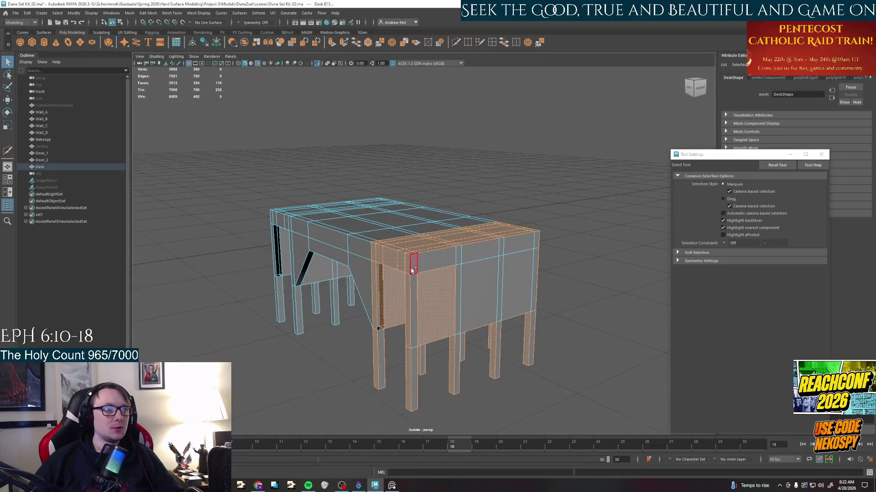
shift+click(534, 243)
shift+click(425, 308)
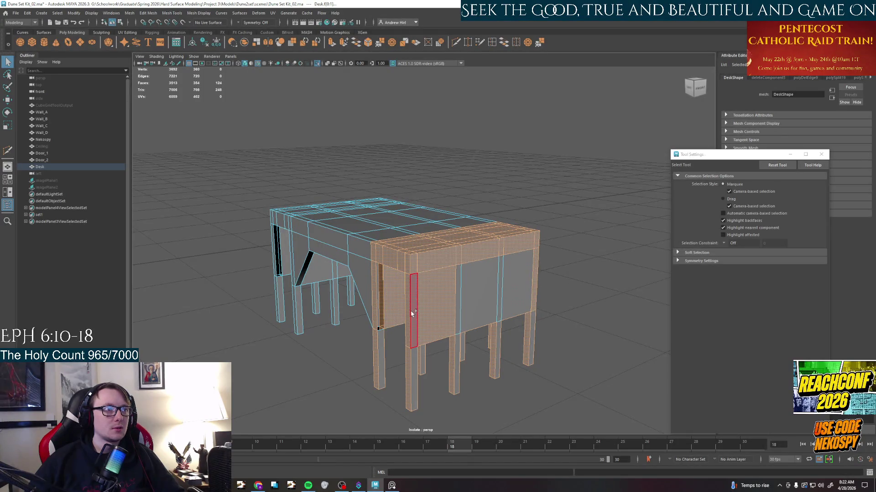
alt+drag(397, 337, 445, 328)
key(w)
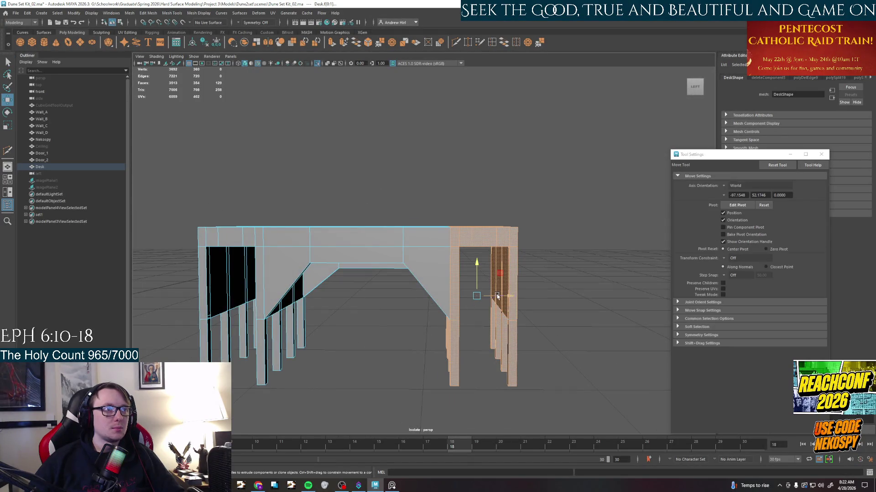
drag(498, 295, 480, 295)
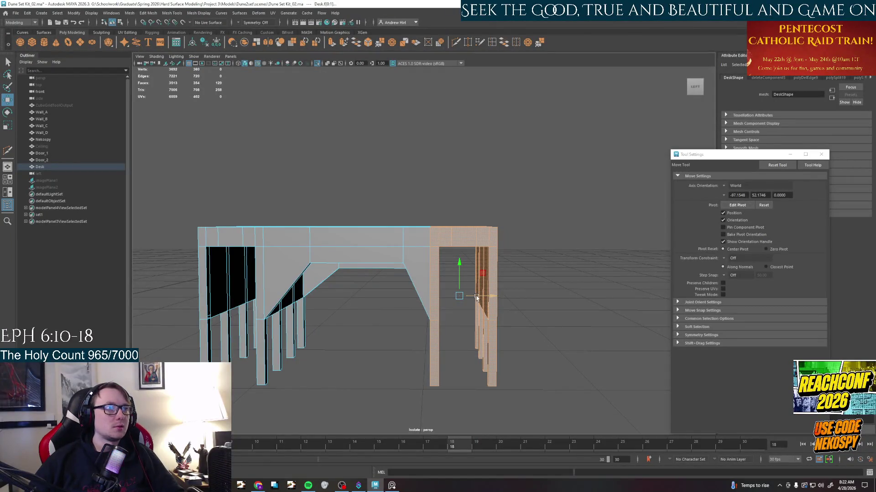
Select the right-end side faces, column top and leg, and push them further inward.
mouse_move(478, 301)
alt+mouse_down()
mouse_move(536, 315)
mouse_move(517, 299)
mouse_move(449, 296)
alt+mouse_up()
click(537, 305)
click(490, 304)
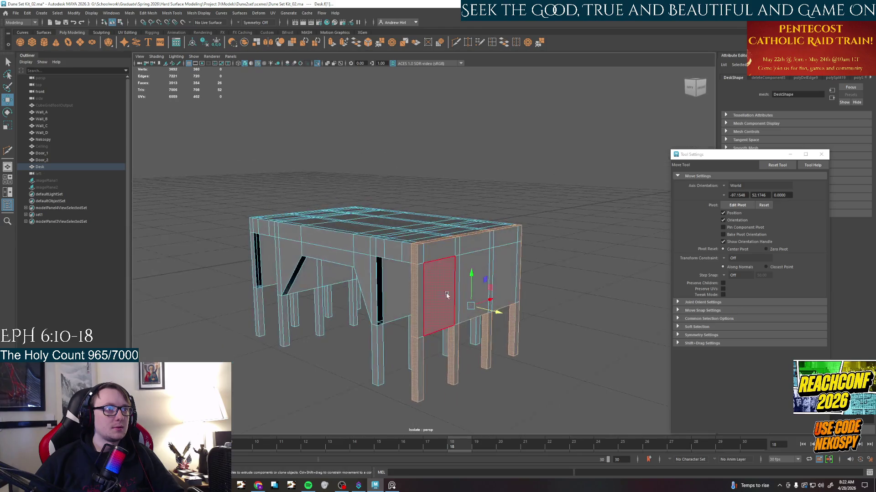
click(419, 259)
key(q)
drag(499, 244, 518, 241)
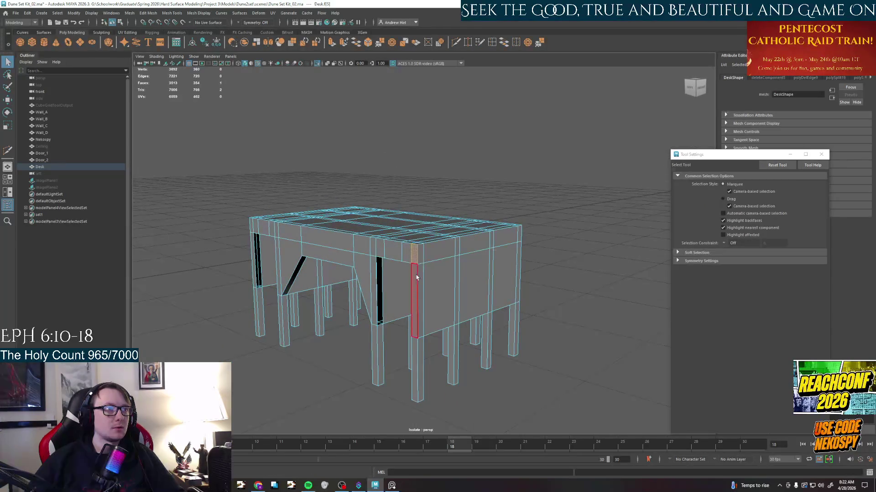
shift+click(521, 233)
mouse_move(420, 301)
alt+mouse_down()
mouse_move(424, 341)
mouse_move(459, 327)
alt+mouse_up()
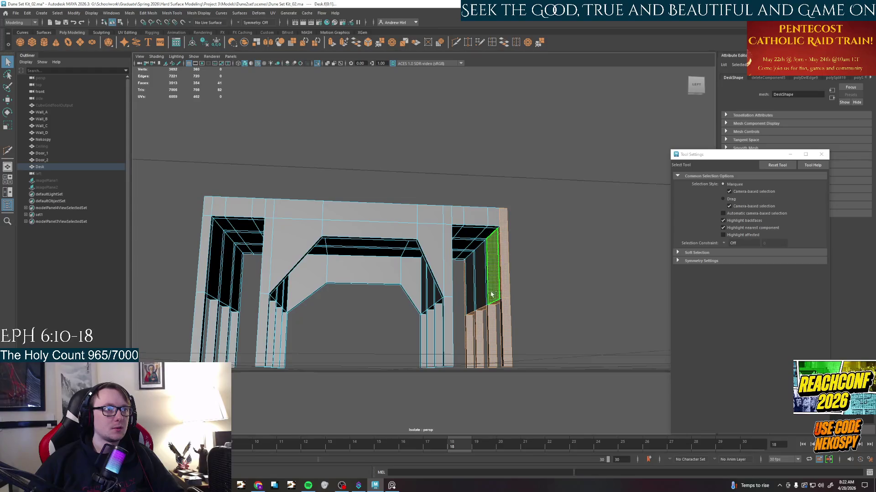
shift+click(472, 288)
alt+drag(472, 301, 497, 296)
key(w)
mouse_move(509, 296)
mouse_down()
mouse_move(484, 282)
mouse_move(495, 295)
mouse_up()
Inspect the desk from high and low, then delete an edge loop running across the desktop.
key(q)
key(w)
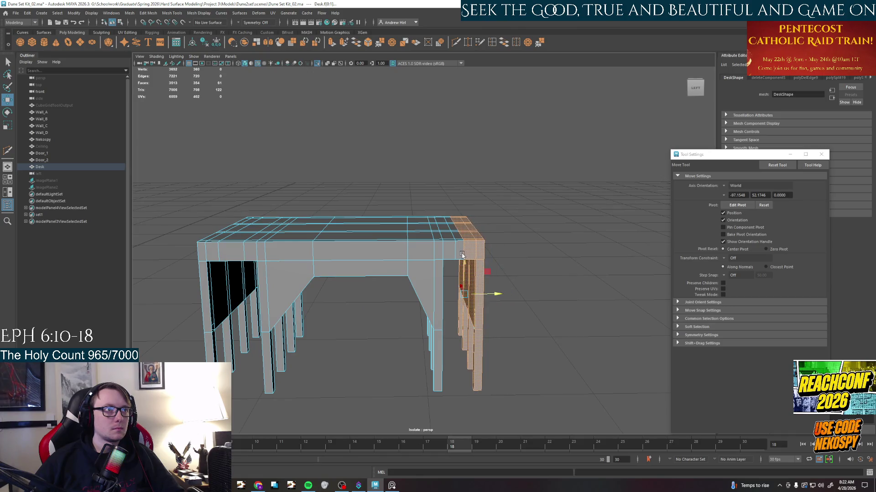
click(492, 271)
mouse_move(411, 288)
alt+mouse_down()
mouse_move(451, 356)
mouse_move(438, 322)
alt+mouse_up()
alt+right_drag(431, 328, 466, 315)
mouse_move(463, 299)
alt+mouse_down()
mouse_move(421, 308)
mouse_move(450, 292)
mouse_move(451, 329)
alt+mouse_up()
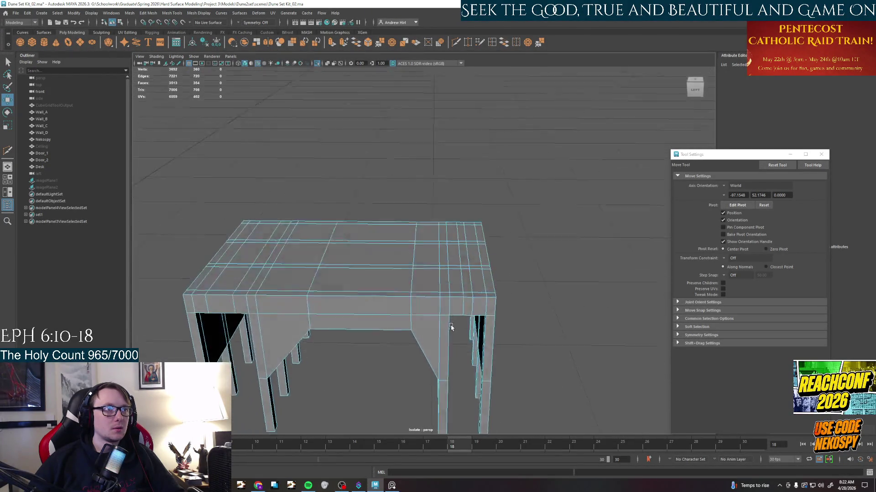
right_drag(469, 313, 479, 301)
click(473, 316)
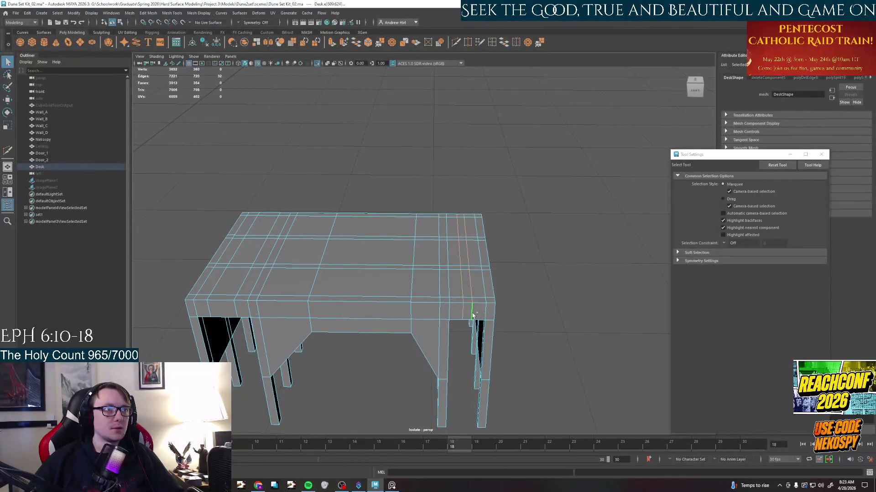
key(ctrl+Delete)
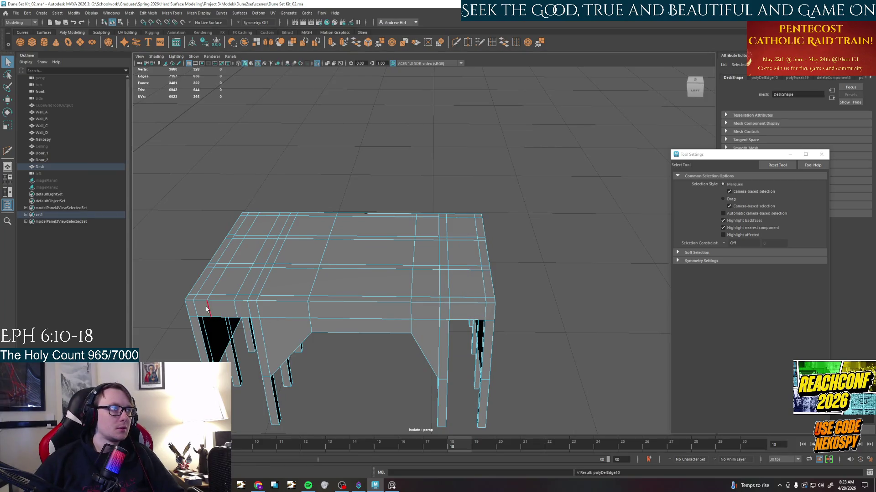
Delete a second surplus edge loop across the desktop.
click(206, 308)
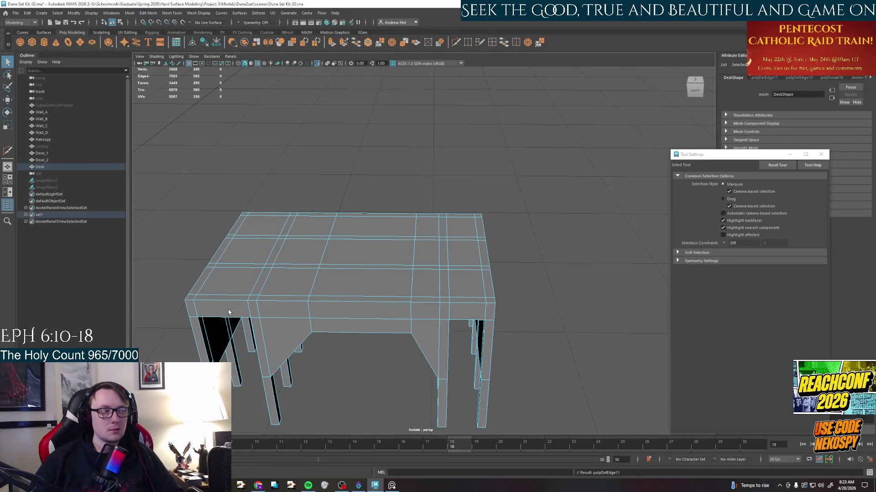
key(ctrl+Delete)
mouse_move(229, 312)
alt+mouse_down()
mouse_move(315, 240)
mouse_move(333, 252)
alt+mouse_up()
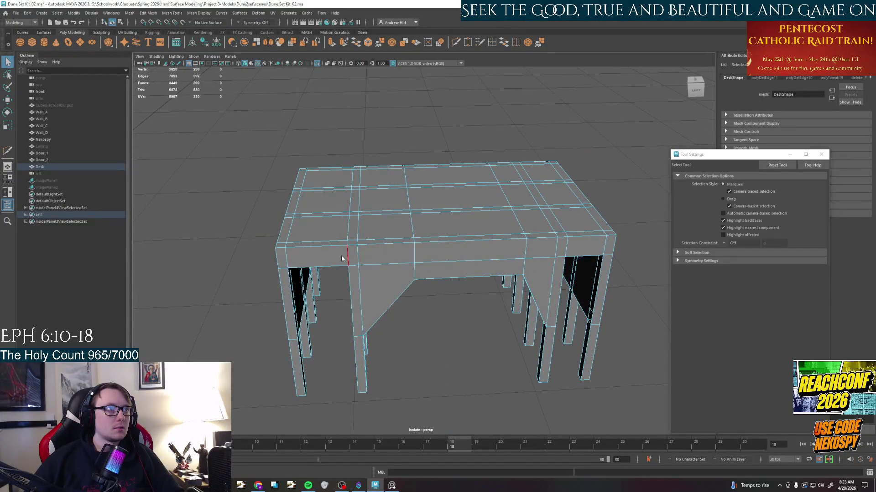
Select the left corner section with its legs and side panels, move it, then undo the move.
double_click(344, 253)
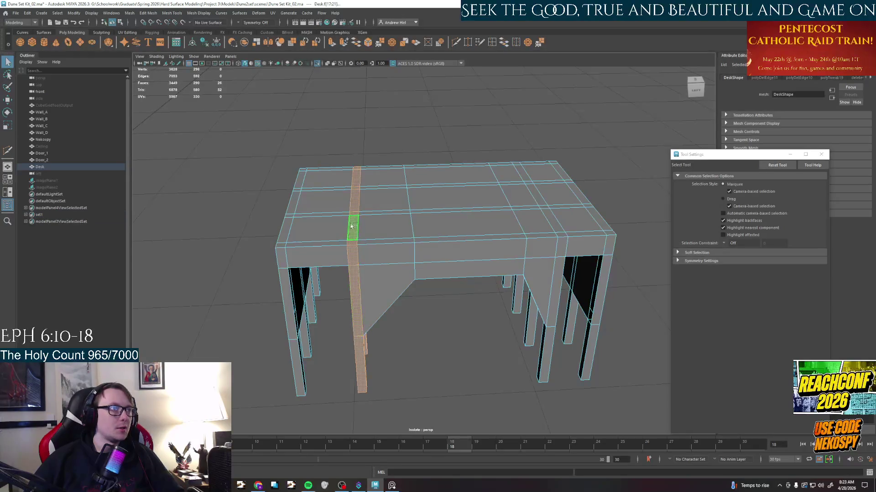
shift+double_click(342, 256)
alt+drag(343, 257, 327, 250)
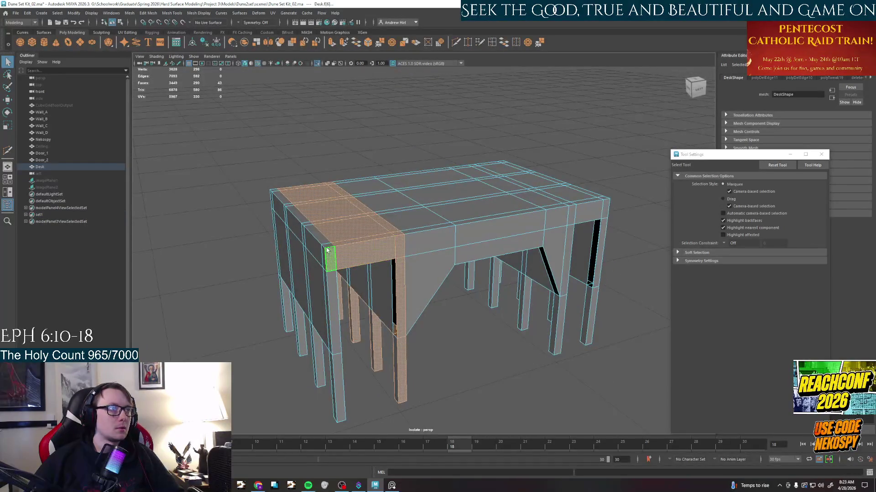
shift+double_click(327, 250)
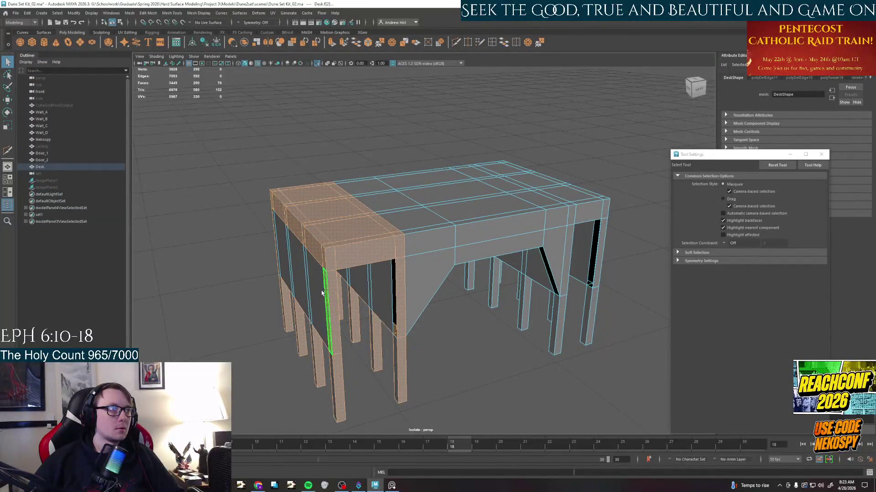
shift+double_click(277, 248)
mouse_move(277, 248)
alt+mouse_down()
mouse_move(340, 273)
mouse_move(313, 277)
mouse_move(322, 267)
mouse_move(404, 274)
mouse_move(375, 274)
mouse_move(406, 258)
mouse_move(352, 274)
alt+mouse_up()
shift+click(313, 277)
key(w)
key(z)
Re-pick faces on the inner left panel, then select the desk's left end from a frontal view.
click(411, 267)
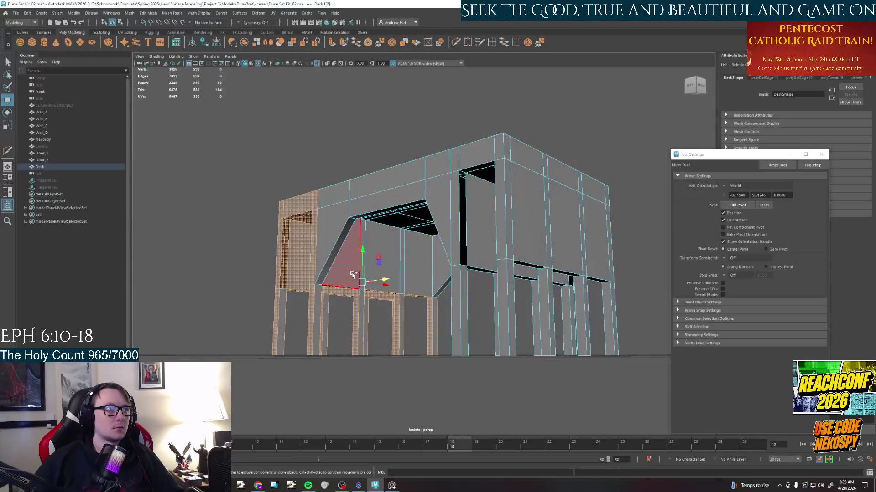
click(353, 274)
mouse_move(410, 274)
alt+mouse_down()
mouse_move(367, 278)
mouse_move(421, 289)
mouse_move(385, 276)
alt+mouse_up()
click(453, 287)
alt+drag(453, 287, 435, 281)
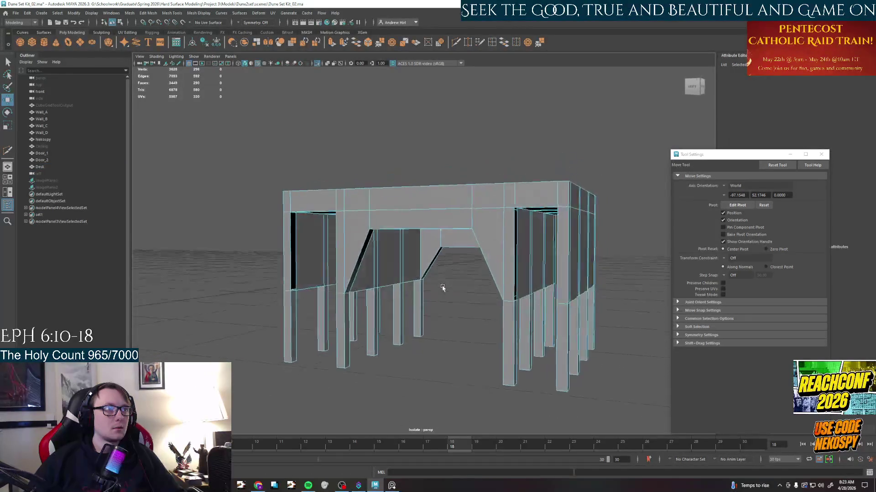
click(319, 327)
alt+drag(356, 308, 469, 260)
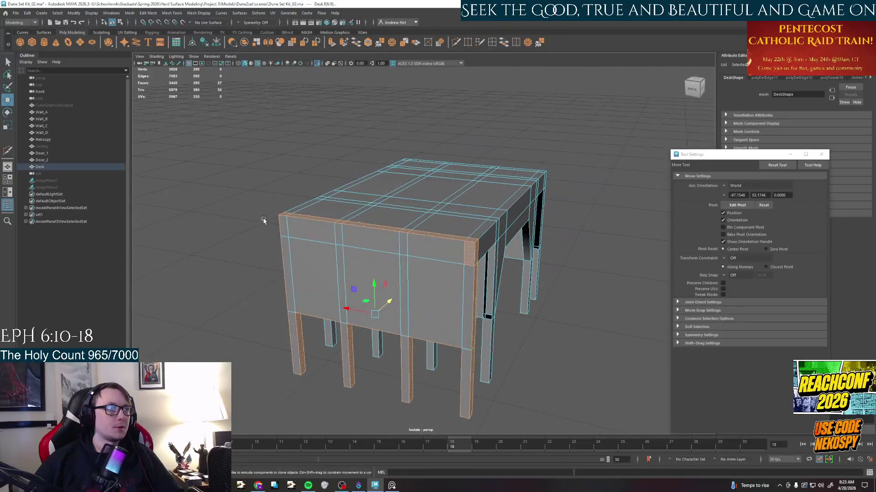
click(302, 274)
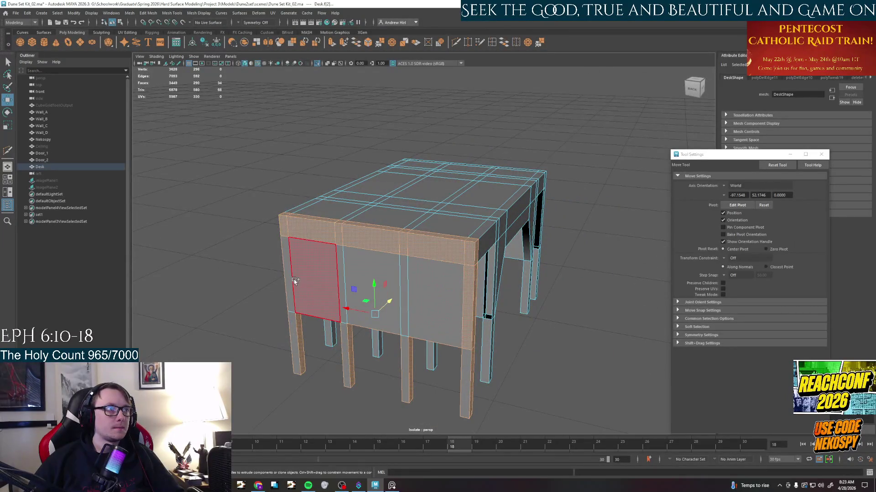
key(Delete)
mouse_move(289, 280)
alt+mouse_down()
mouse_move(352, 289)
mouse_move(351, 274)
mouse_move(375, 276)
mouse_move(415, 315)
mouse_move(451, 319)
mouse_move(418, 313)
alt+mouse_up()
shift+click(309, 250)
shift+click(333, 250)
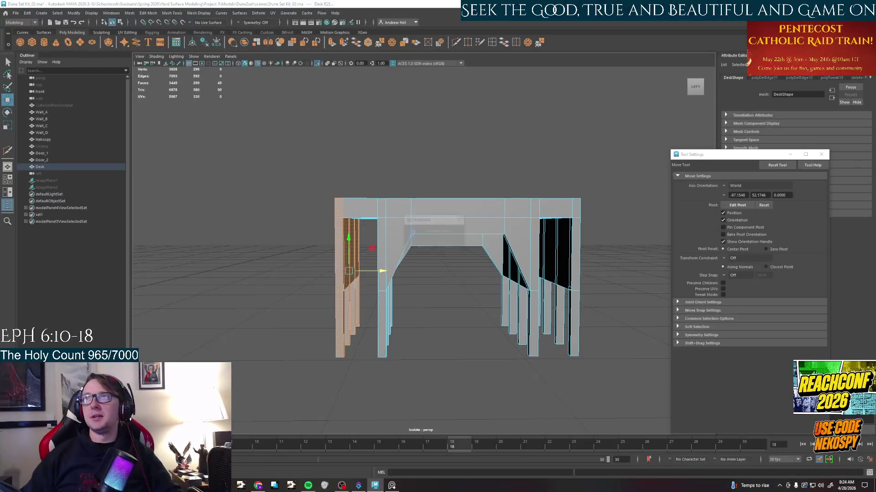
click(448, 247)
scroll(471, 308, up, 3)
mouse_move(471, 308)
alt+mouse_down()
mouse_move(479, 315)
mouse_move(468, 317)
mouse_move(470, 310)
mouse_move(461, 333)
mouse_move(405, 282)
mouse_move(303, 312)
mouse_move(391, 352)
mouse_move(404, 329)
mouse_move(399, 371)
alt+mouse_up()
scroll(406, 282, down, 3)
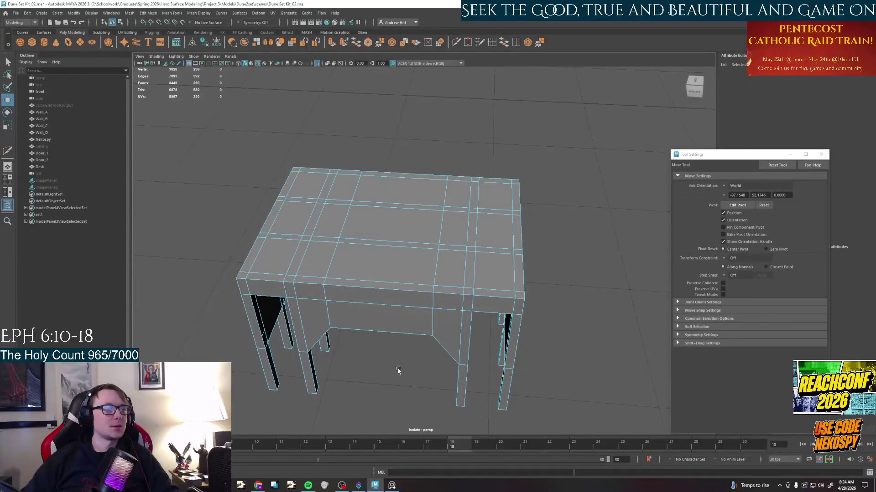
alt+drag(428, 342, 411, 329)
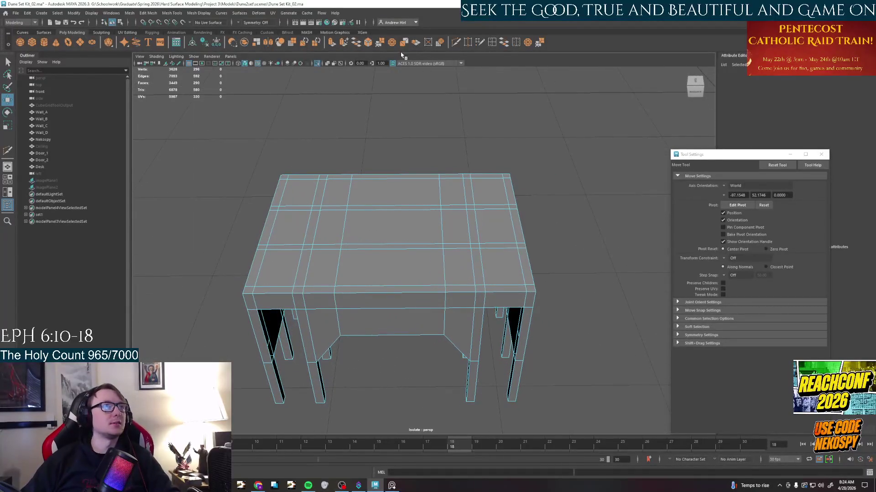
Marquee-select all faces of the desk's right half and delete them.
key(q)
key(ctrl+shift+x)
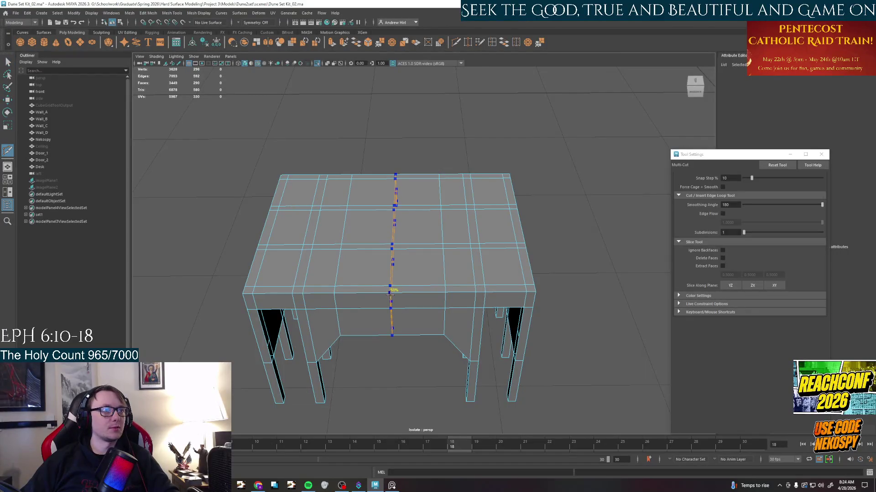
right_click(429, 259)
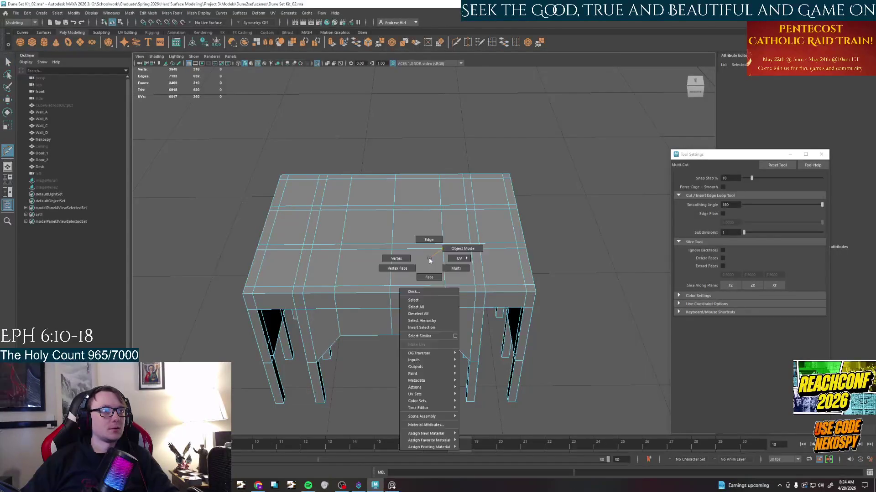
right_drag(429, 258, 429, 278)
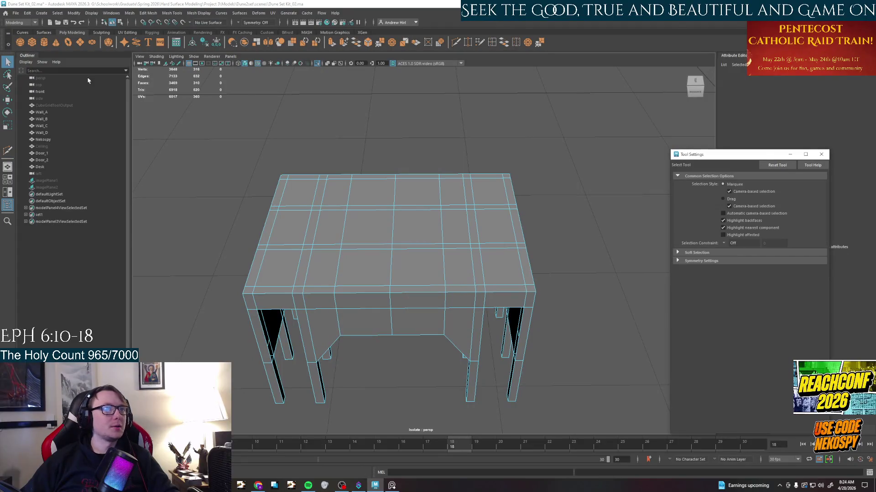
alt+middle_drag(597, 316, 553, 127)
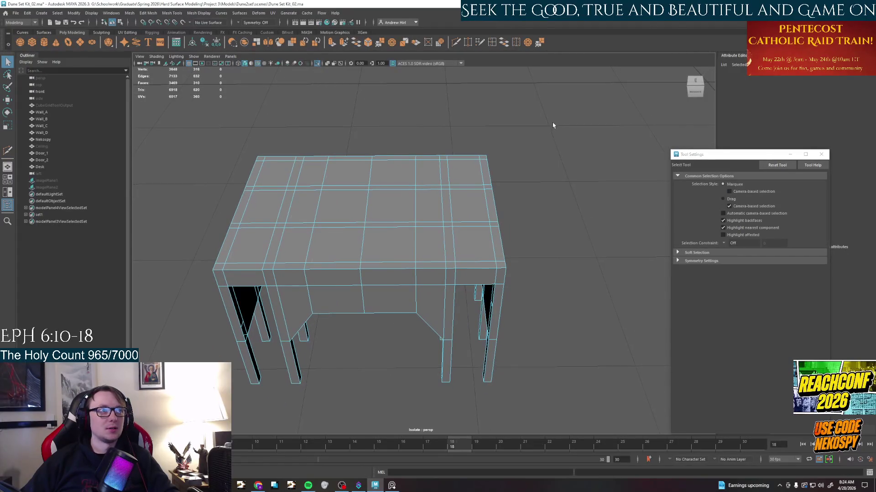
drag(553, 127, 401, 412)
key(Delete)
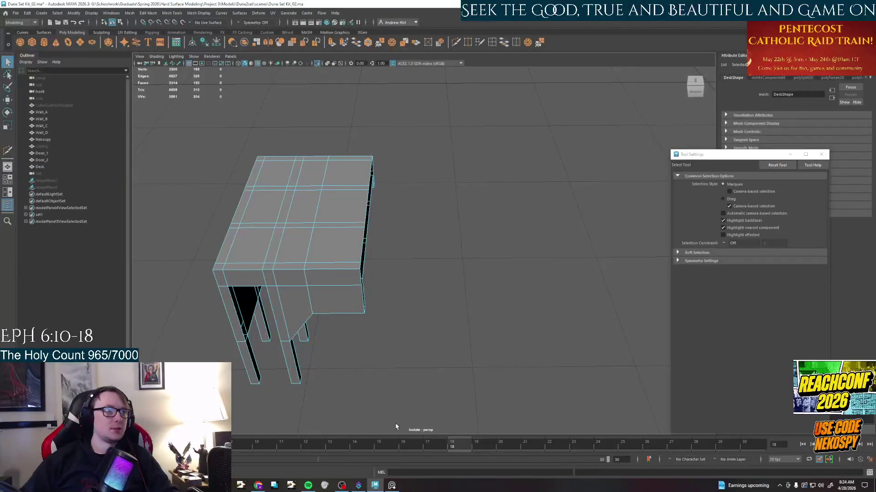
Return to object mode, frame the remaining half desk and bring up the Mesh operations.
right_drag(317, 234, 321, 259)
key(f)
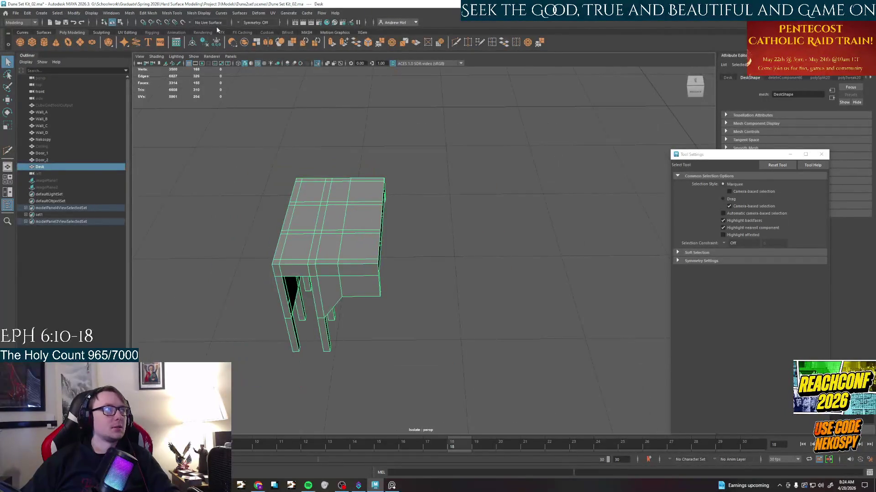
scroll(349, 255, down, 5)
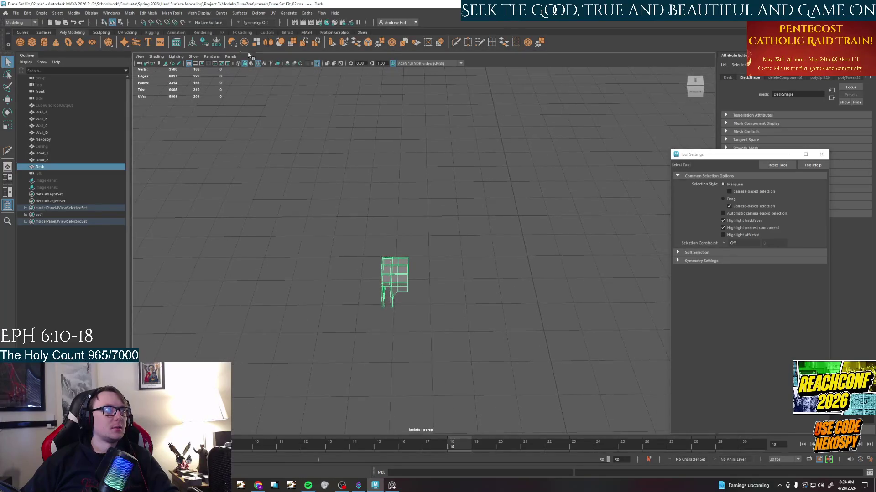
click(130, 13)
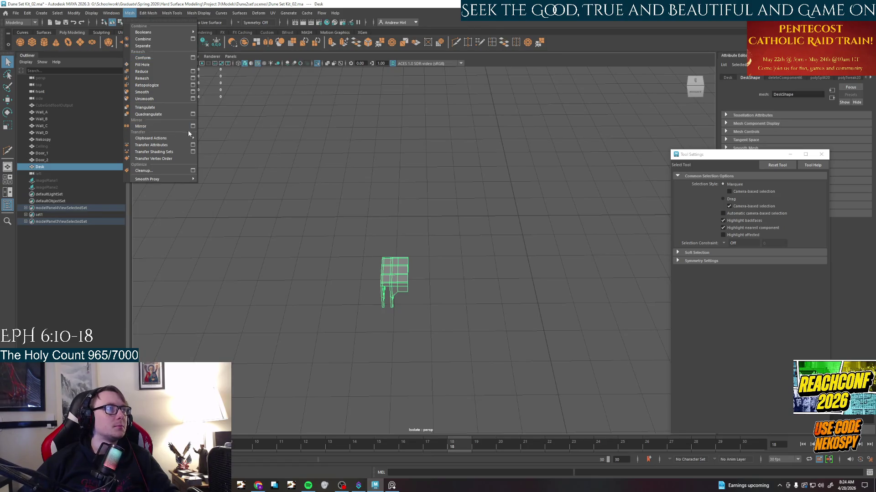
Try a first Mirror with Combine with Original enabled, then undo the unwanted result.
click(196, 127)
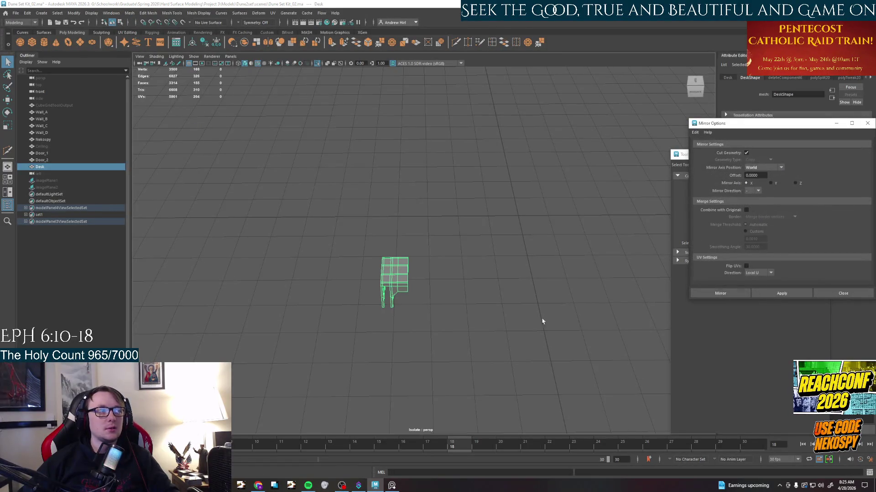
scroll(546, 318, up, 2)
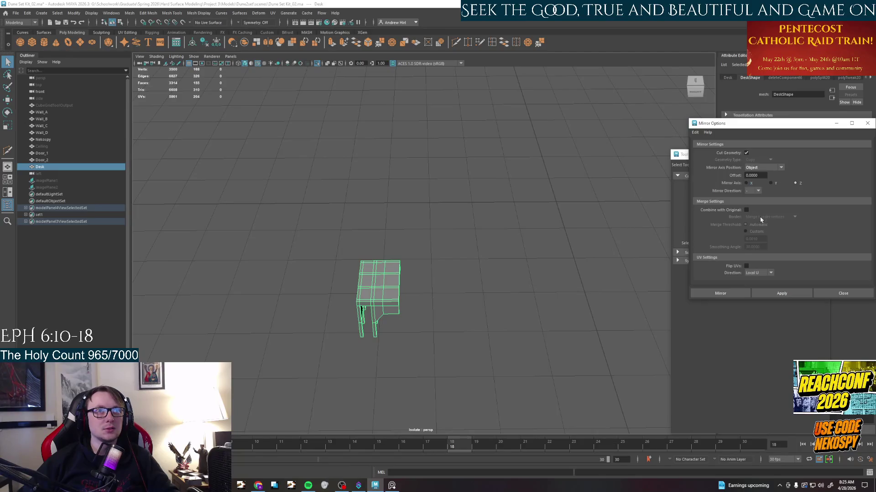
key(w)
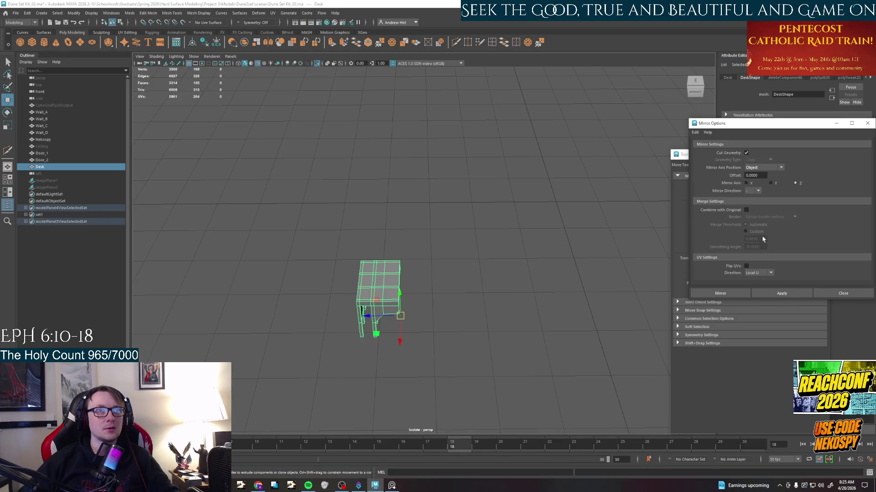
click(746, 210)
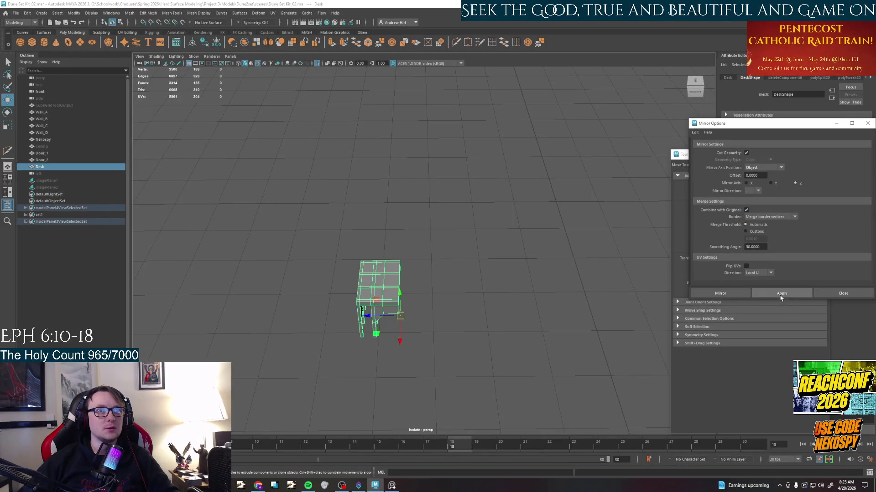
click(782, 293)
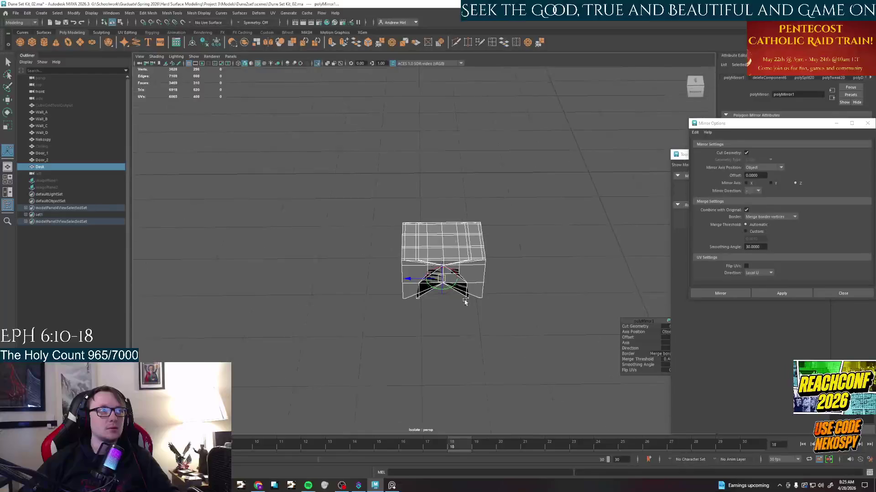
scroll(463, 308, up, 5)
key(ctrl+z)
scroll(446, 271, down, 4)
Reposition the half desk, set the mirror plane to World position and mirror it into a full desk.
right_click(445, 272)
mouse_move(438, 260)
alt+mouse_down()
mouse_move(417, 274)
mouse_move(418, 294)
alt+mouse_up()
key(w)
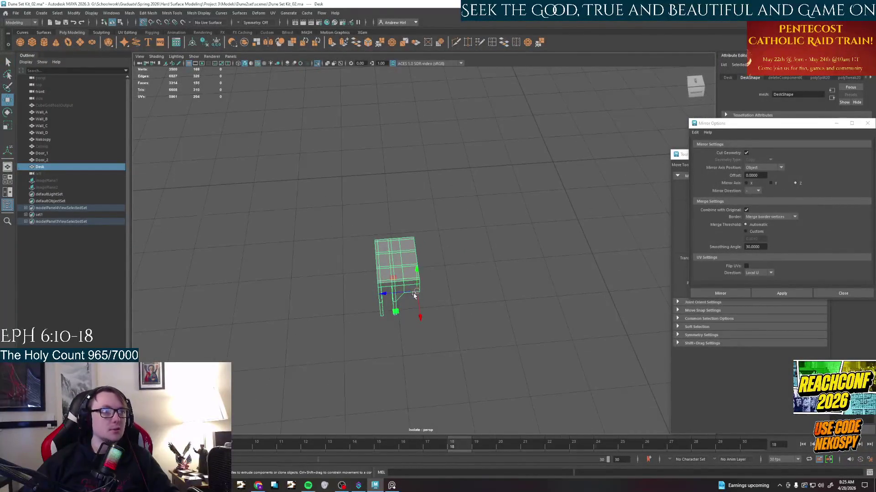
drag(413, 296, 564, 162)
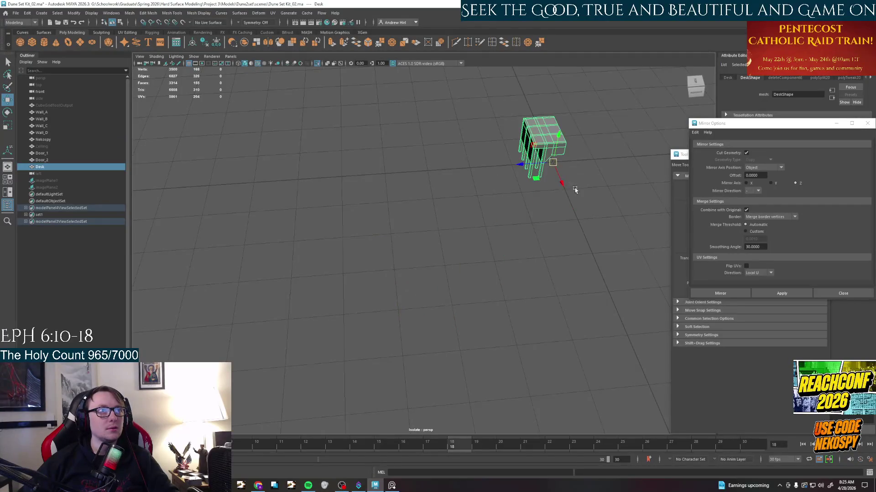
alt+middle_drag(574, 190, 411, 240)
alt+right_drag(410, 239, 497, 264)
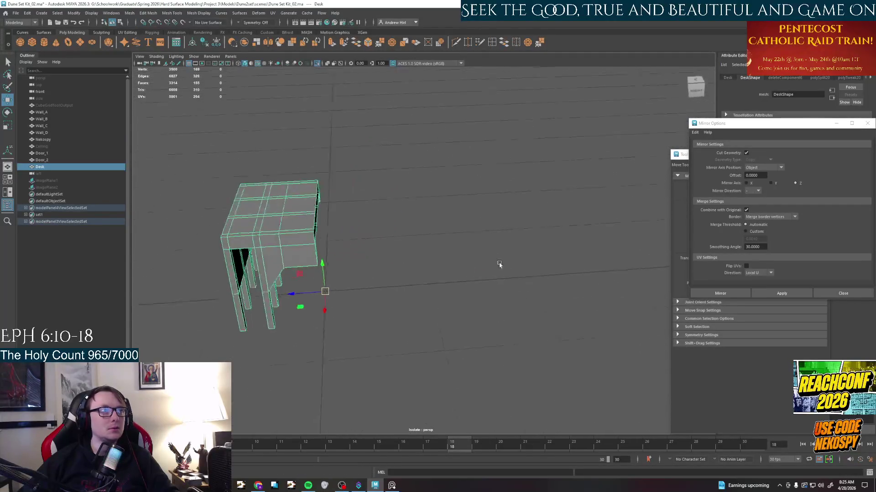
click(779, 168)
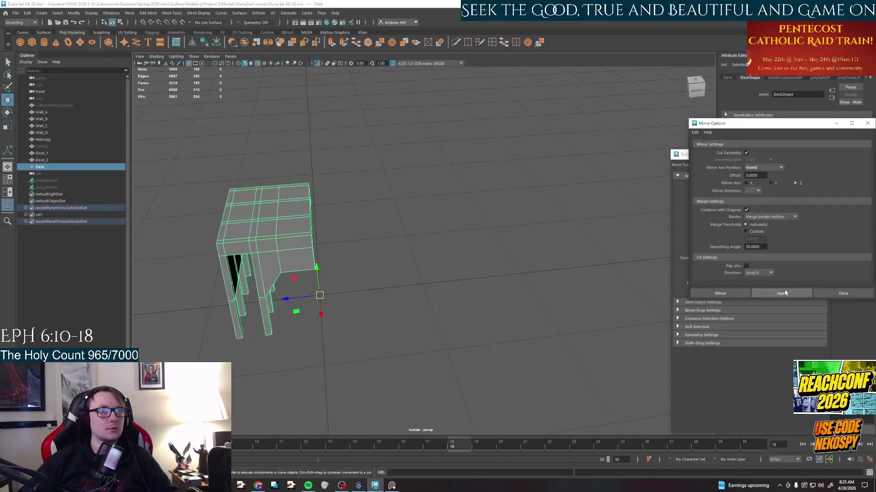
click(753, 296)
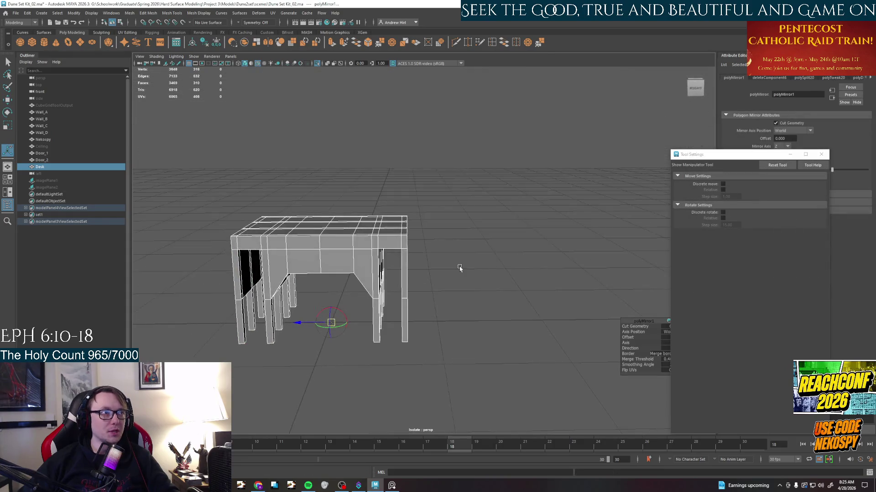
Close the tool settings and delete the stray edge left across the desktop.
alt+middle_drag(506, 273, 498, 225)
right_drag(497, 224, 498, 274)
alt+drag(479, 260, 506, 307)
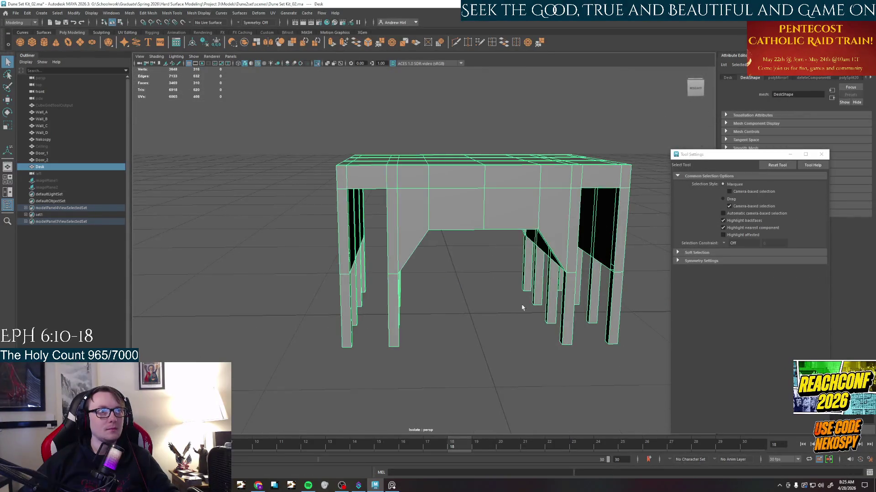
click(825, 155)
mouse_move(479, 239)
alt+mouse_down()
mouse_move(410, 360)
mouse_move(459, 248)
mouse_move(483, 261)
mouse_move(489, 247)
alt+mouse_up()
right_drag(489, 247, 479, 287)
click(490, 244)
key(Delete)
Inspect the merged desk from below and above, ready to cut edges near a top corner.
alt+drag(491, 254, 479, 226)
alt+right_drag(479, 226, 498, 257)
alt+drag(498, 257, 453, 278)
alt+drag(508, 272, 503, 253)
alt+right_drag(502, 253, 492, 247)
alt+drag(488, 259, 485, 136)
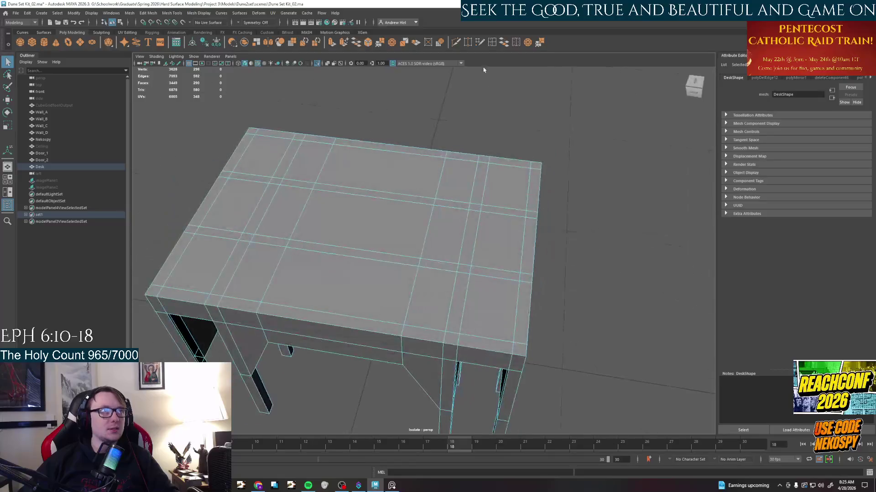
click(457, 43)
alt+drag(479, 274, 492, 332)
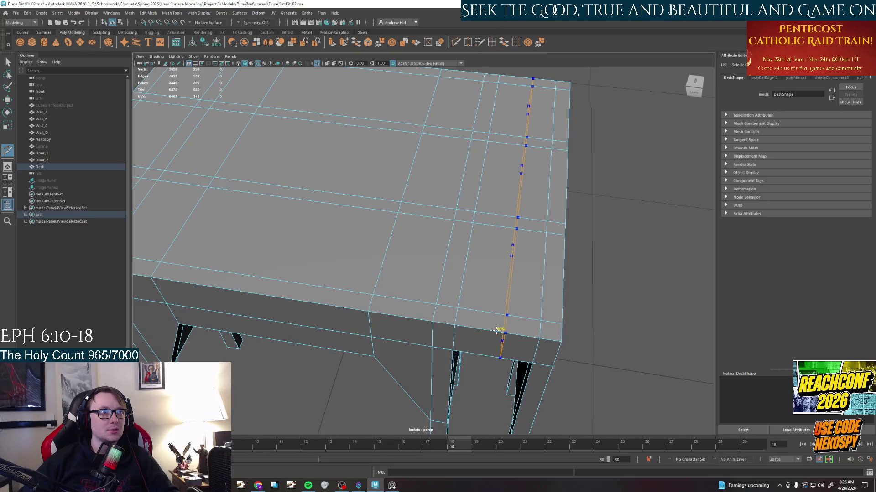
Start a Multi-Cut near the desk corner, then back out of it and undo.
click(493, 332)
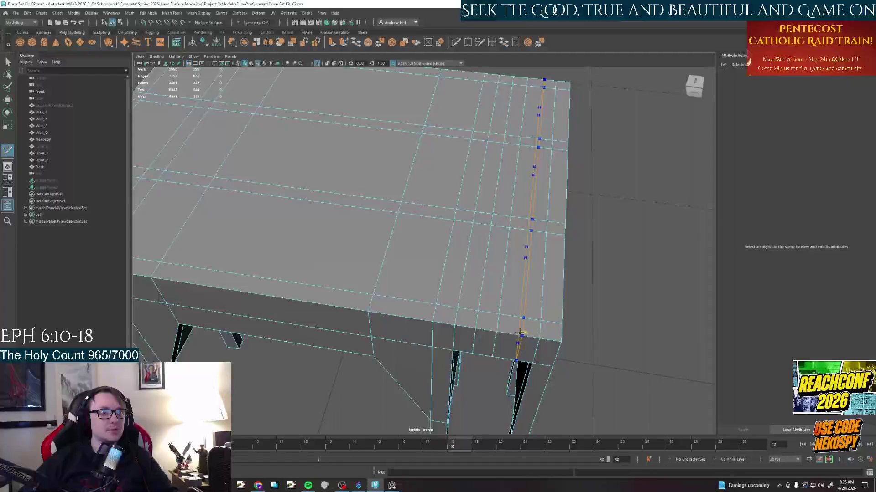
right_drag(490, 336, 491, 301)
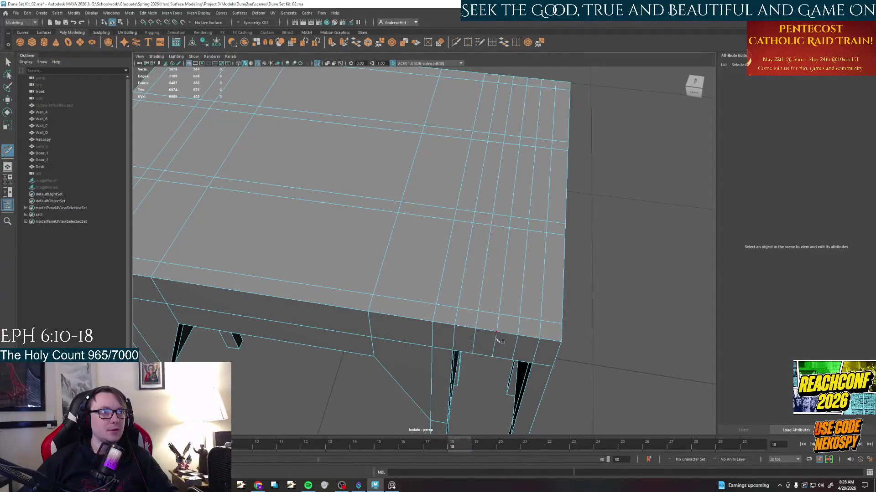
click(494, 344)
key(q)
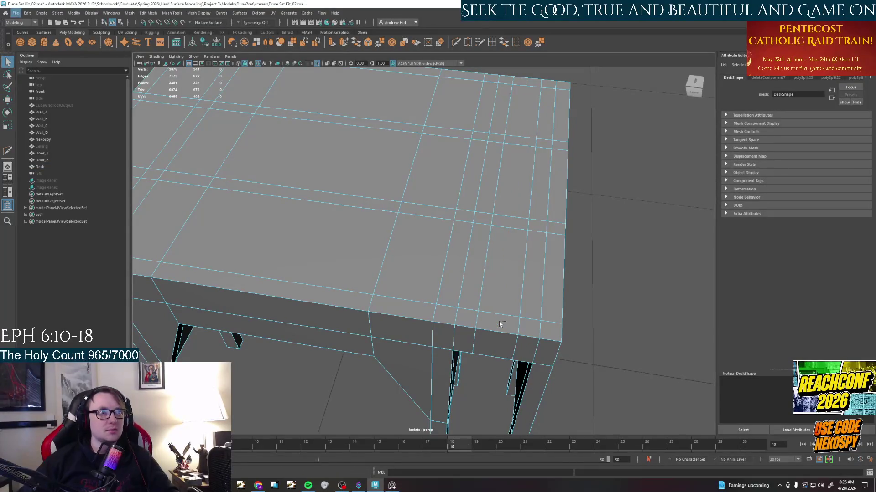
key(ctrl+z)
Inspect the panel gaps under the desk, then bring up the rendered reference image.
click(499, 322)
mouse_move(499, 322)
alt+mouse_down()
mouse_move(512, 320)
mouse_move(521, 301)
alt+mouse_up()
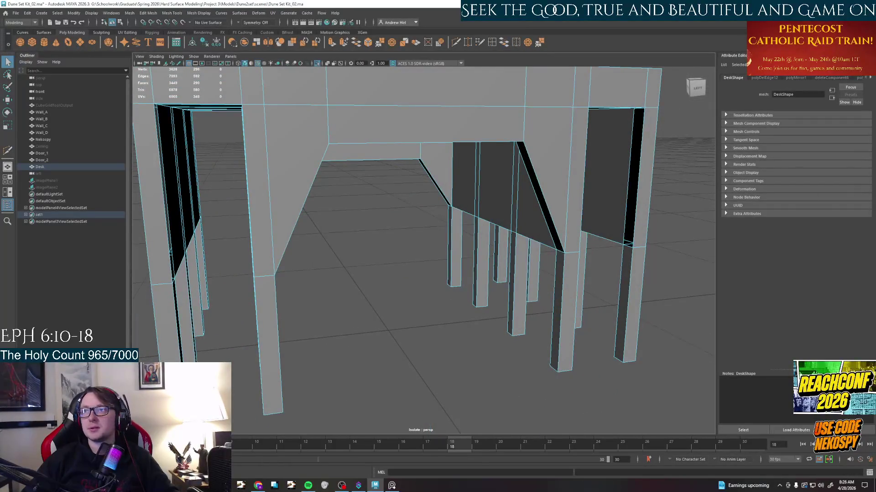
alt+drag(594, 203, 544, 252)
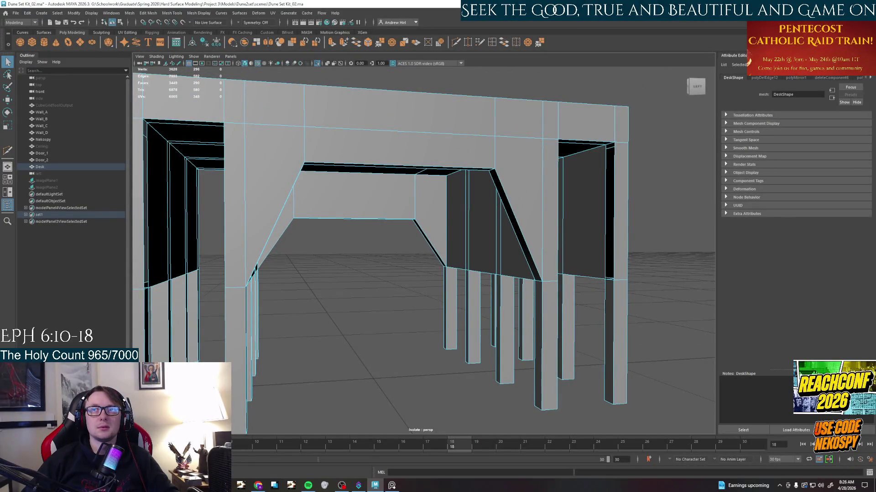
mouse_move(466, 233)
alt+mouse_down()
mouse_move(423, 232)
mouse_move(485, 232)
alt+mouse_up()
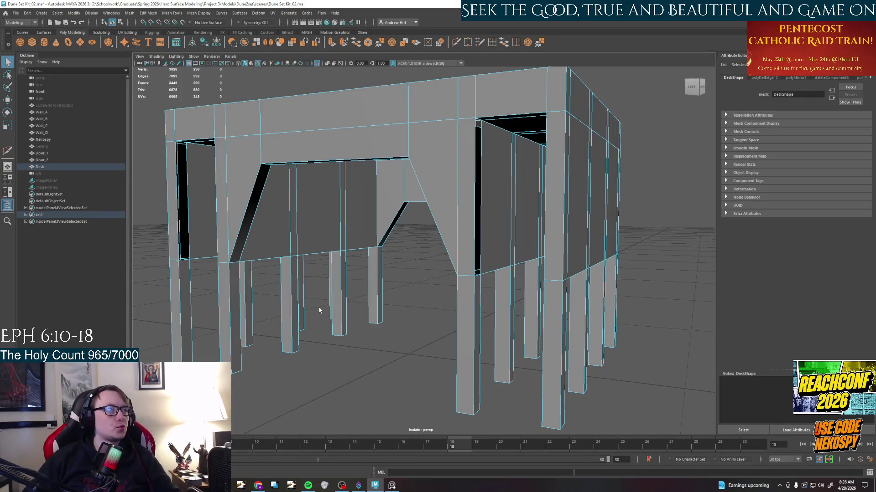
click(393, 486)
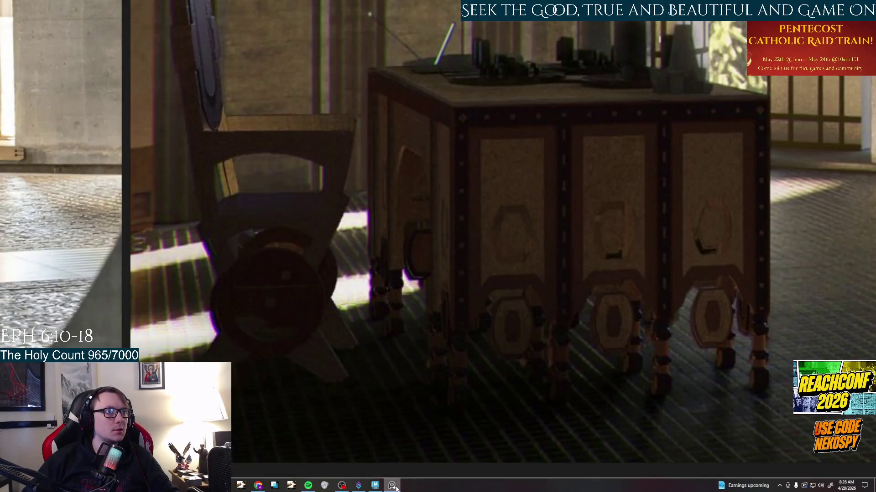
Minimize the Photos reference render and return to orbiting the desk in Maya.
click(392, 486)
mouse_move(424, 274)
alt+mouse_down()
mouse_move(483, 330)
mouse_move(438, 307)
mouse_move(457, 323)
mouse_move(479, 287)
alt+mouse_up()
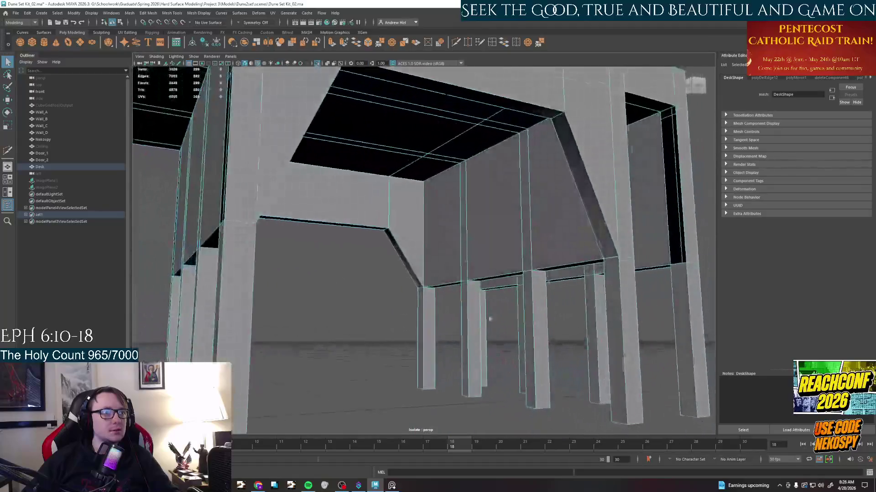
Select the slanted faces in a side-panel gap, study it from under the desktop and ready the Bridge tool.
click(602, 234)
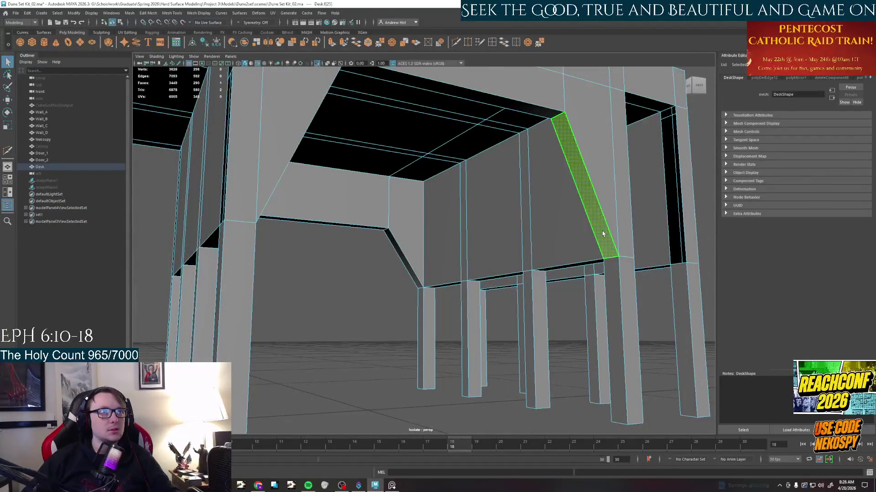
click(609, 179)
mouse_move(608, 180)
alt+mouse_down()
mouse_move(578, 237)
mouse_move(479, 261)
mouse_move(472, 271)
mouse_move(285, 258)
mouse_move(345, 283)
mouse_move(583, 183)
mouse_move(370, 264)
mouse_move(321, 274)
mouse_move(363, 303)
alt+mouse_up()
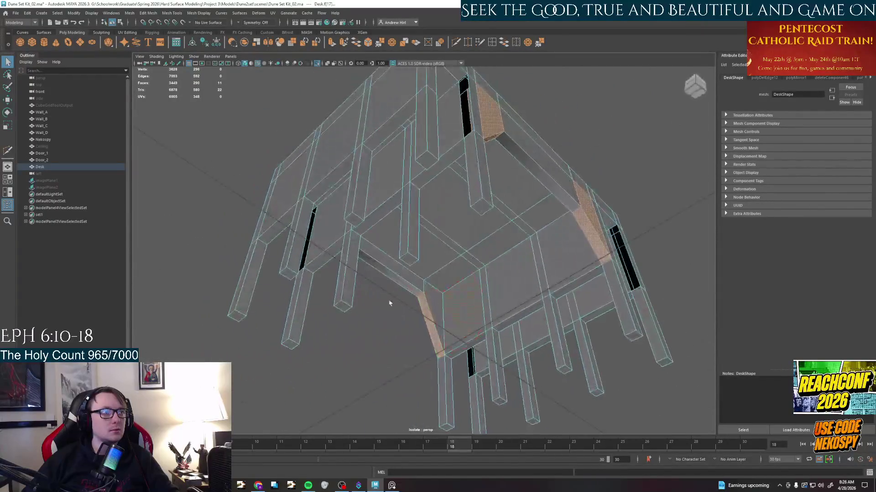
alt+drag(438, 302, 404, 318)
alt+right_drag(404, 318, 479, 322)
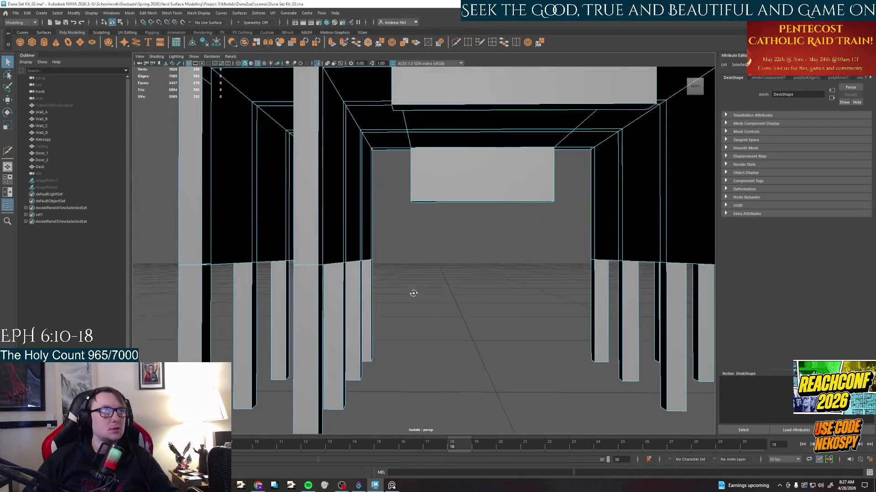
click(496, 42)
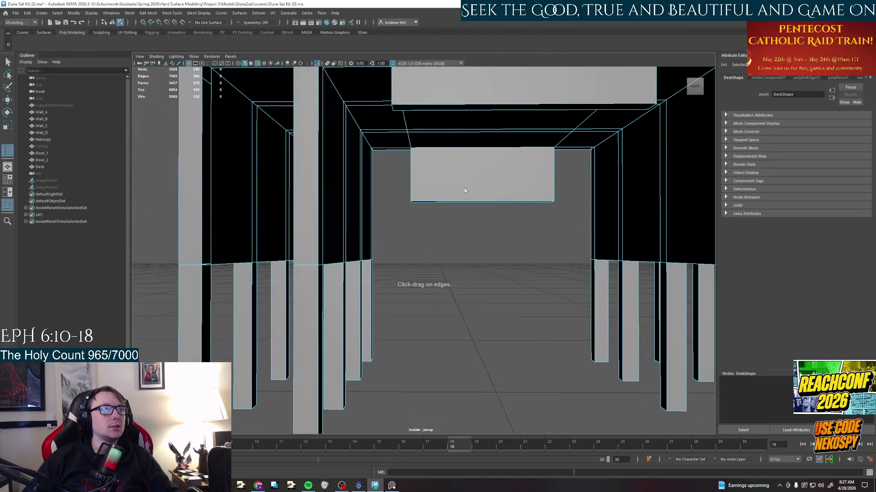
alt+right_drag(465, 178, 411, 206)
alt+drag(425, 219, 457, 244)
scroll(420, 251, up, 2)
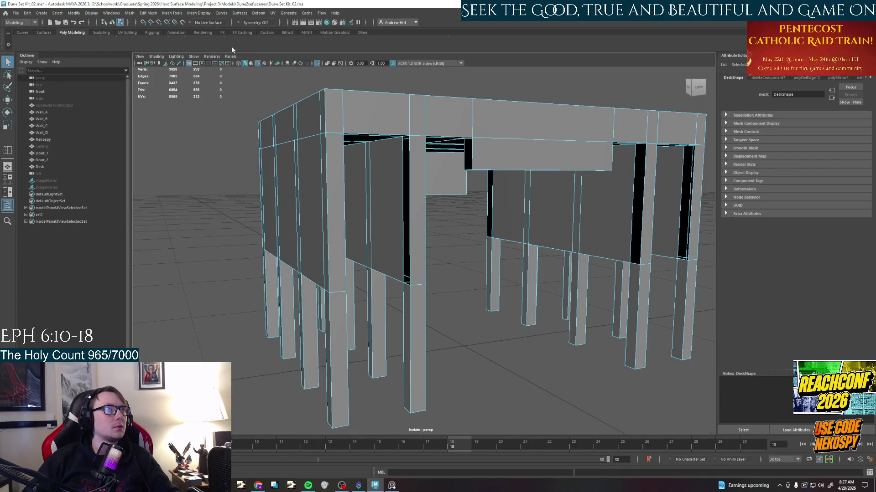
Save the scene via File > Save Scene.
click(15, 12)
click(43, 49)
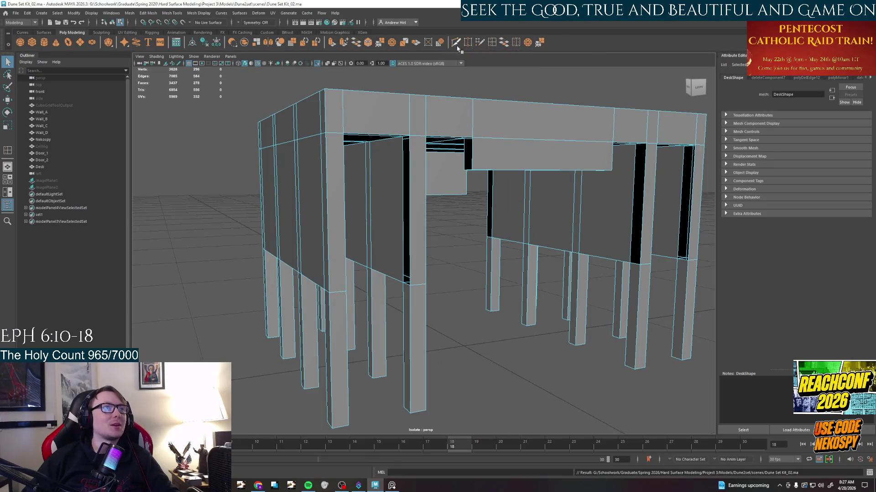
alt+drag(425, 226, 406, 252)
Bridge the first side-panel gap closed and repeat the bridge on the next edge pair.
right_click(305, 198)
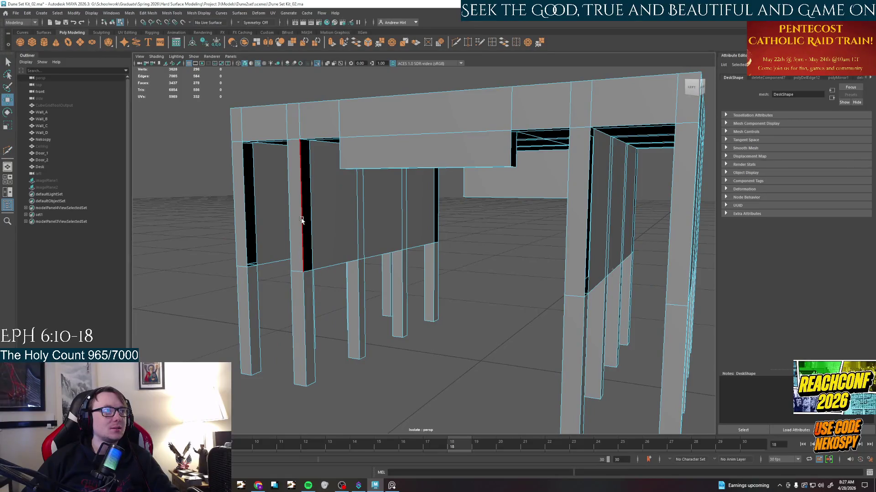
click(303, 220)
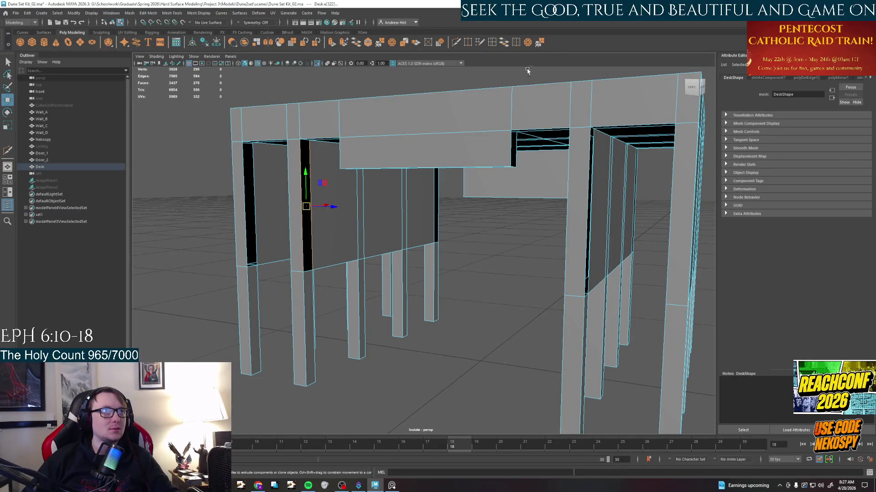
shift+click(432, 205)
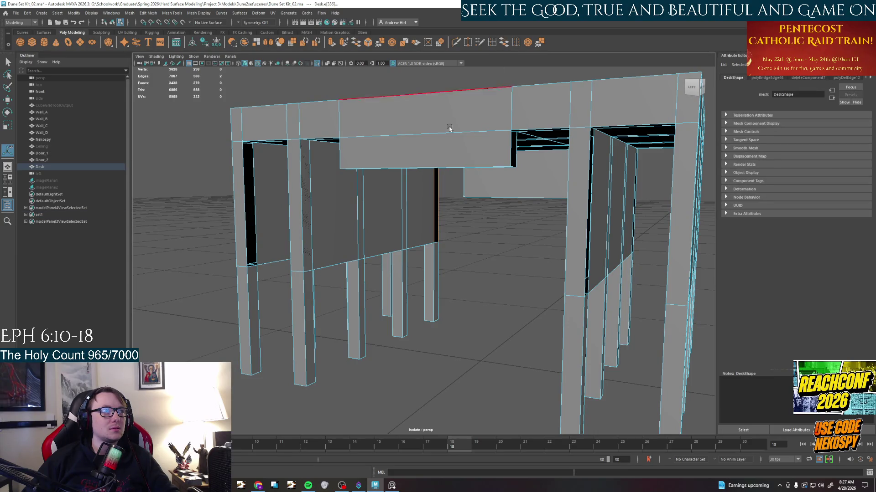
key(g)
mouse_move(463, 107)
alt+middle_down()
mouse_move(342, 206)
mouse_move(266, 222)
alt+middle_up()
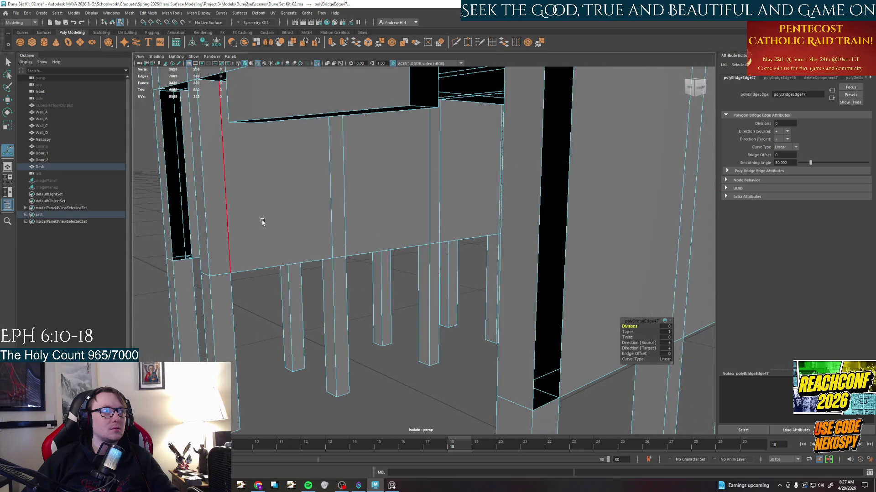
Extrude the faces beside the next gap and the pillar gap to give them thickness.
right_click(229, 226)
click(219, 206)
key(ctrl+e)
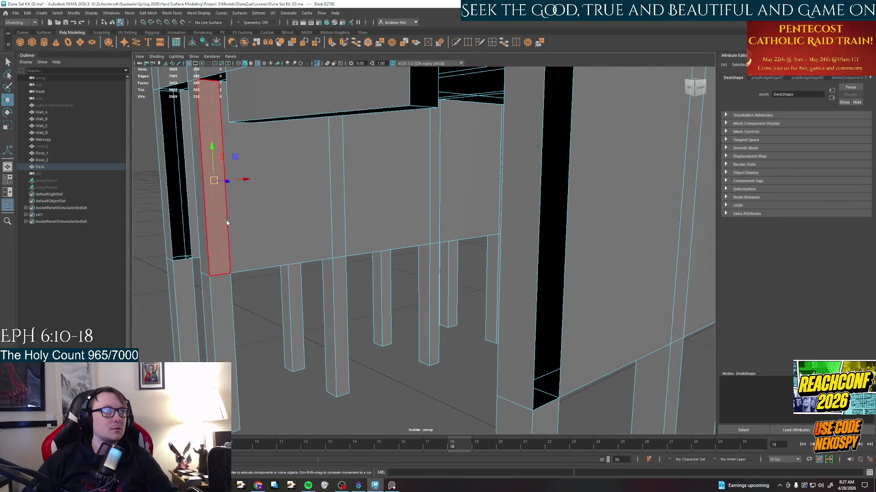
mouse_move(236, 181)
mouse_down()
mouse_move(244, 180)
mouse_move(226, 180)
mouse_up()
alt+middle_drag(226, 192, 283, 233)
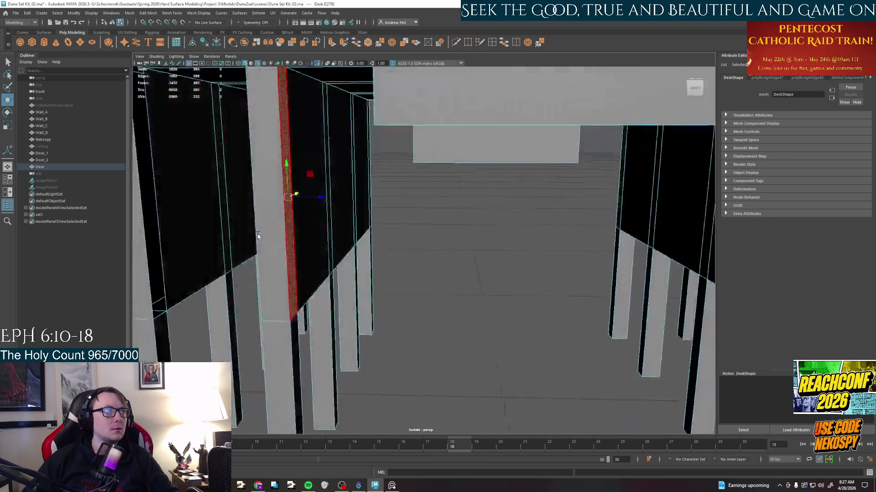
click(369, 171)
key(ctrl+e)
Bridge the gap between the two pillars and the next panel-bottom gap closed.
click(418, 203)
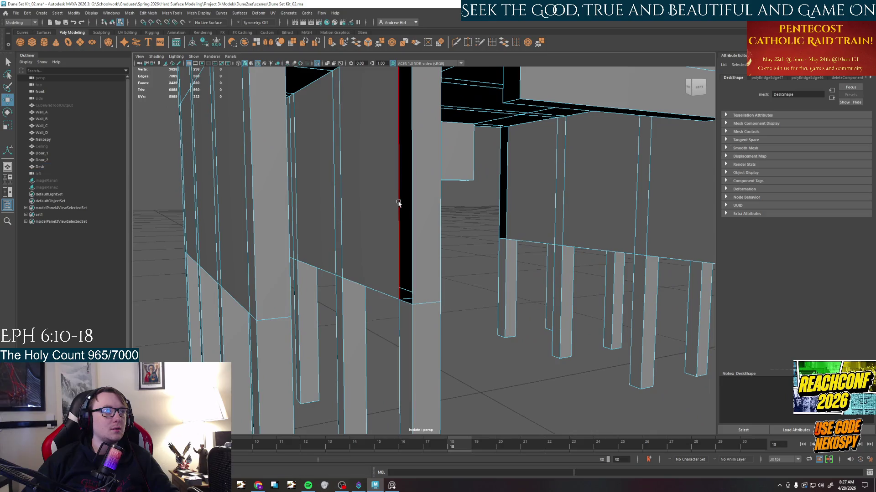
click(505, 42)
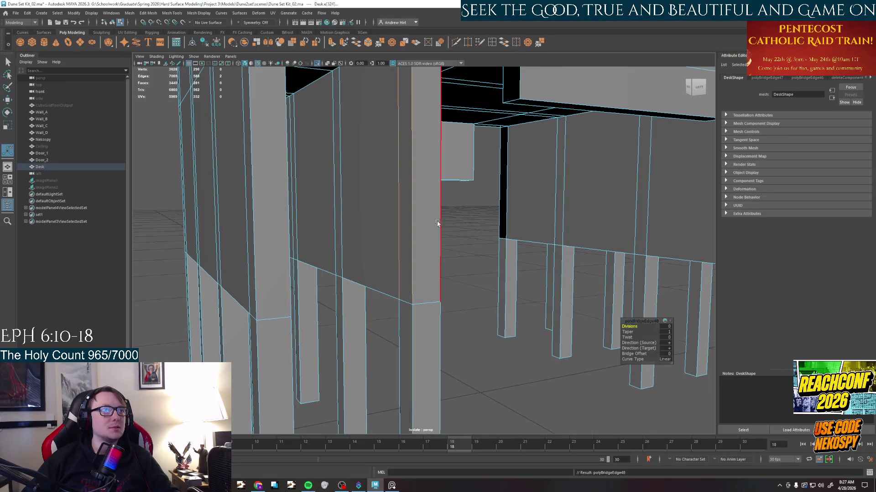
right_click(405, 297)
click(405, 297)
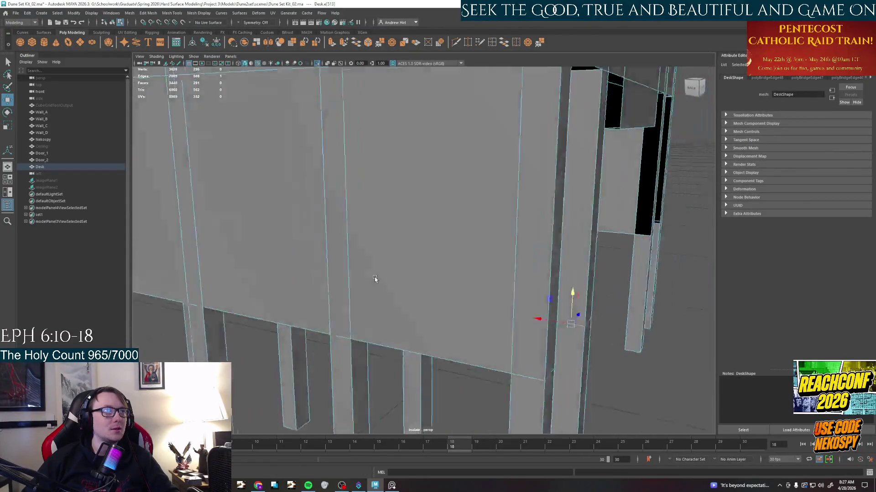
alt+drag(392, 274, 479, 260)
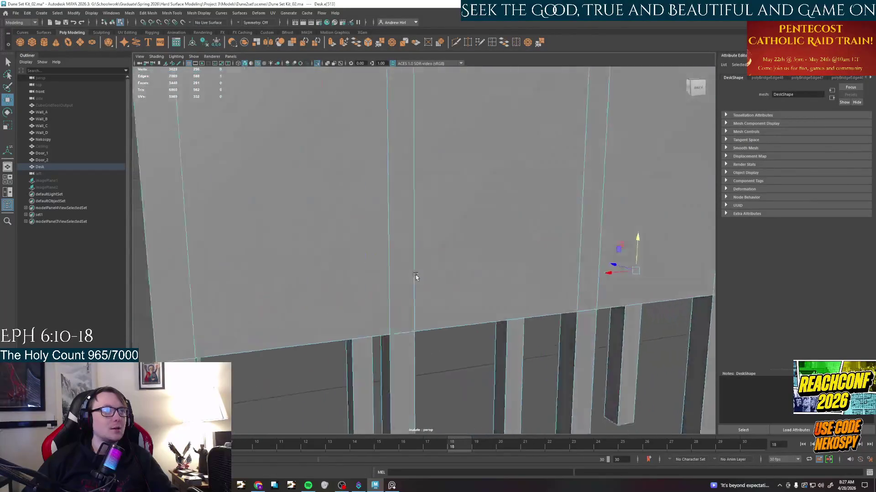
click(281, 232)
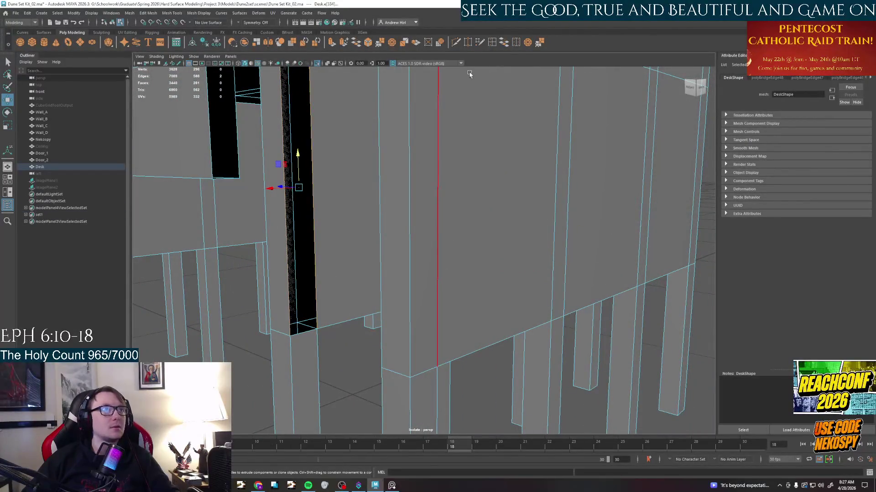
click(505, 42)
Check the bridged side and switch to Multi-Cut in edge selection.
mouse_move(342, 205)
alt+mouse_down()
mouse_move(422, 210)
mouse_move(461, 197)
alt+mouse_up()
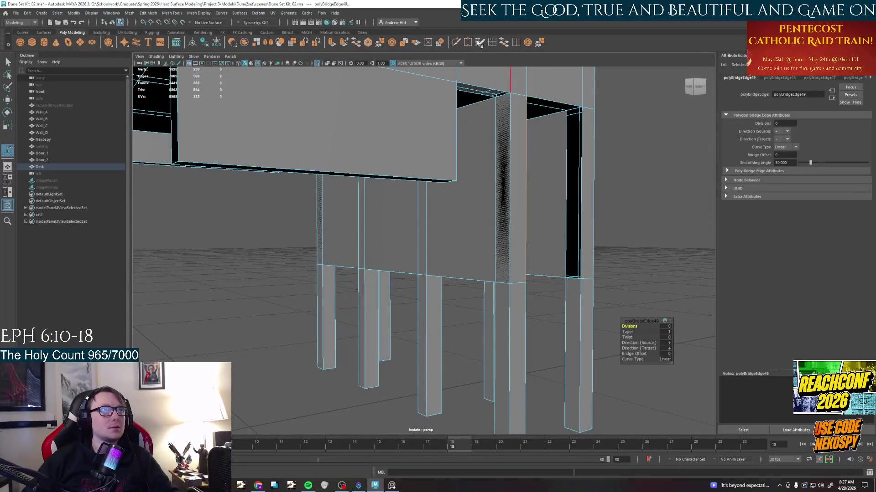
click(458, 43)
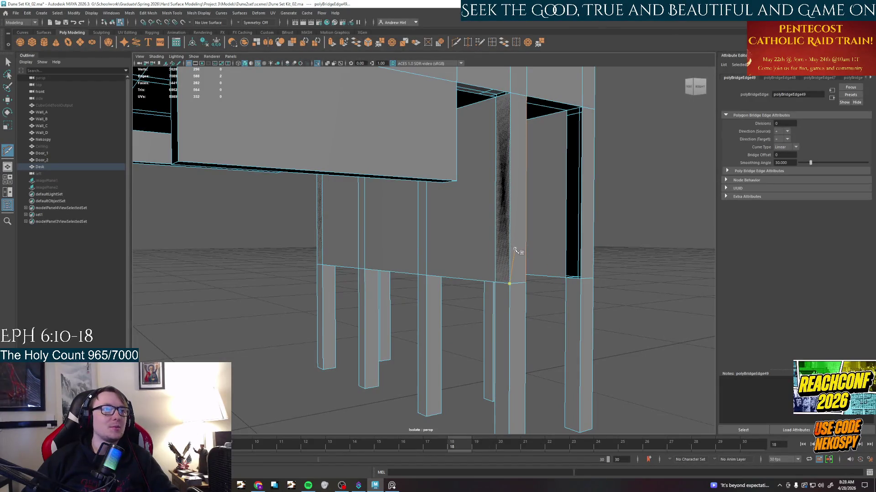
mouse_move(543, 296)
alt+mouse_down()
mouse_move(503, 301)
mouse_move(489, 287)
alt+mouse_up()
right_click(488, 288)
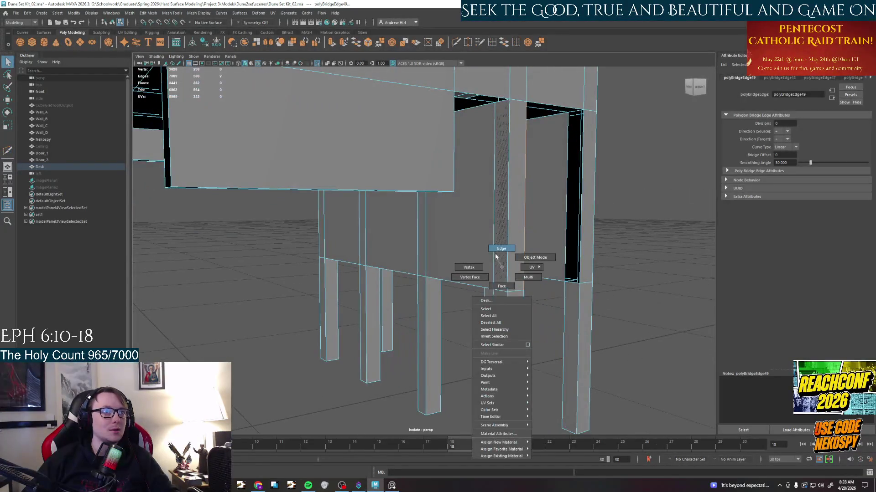
Slide the vertical edge beside the column sideways along X to reshape it.
click(508, 205)
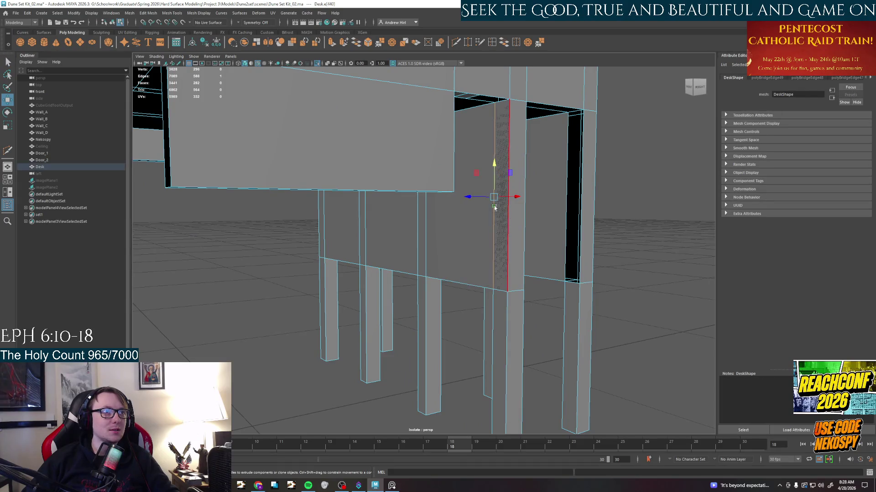
mouse_move(476, 198)
mouse_down()
mouse_move(539, 198)
mouse_move(527, 199)
mouse_move(492, 310)
mouse_up()
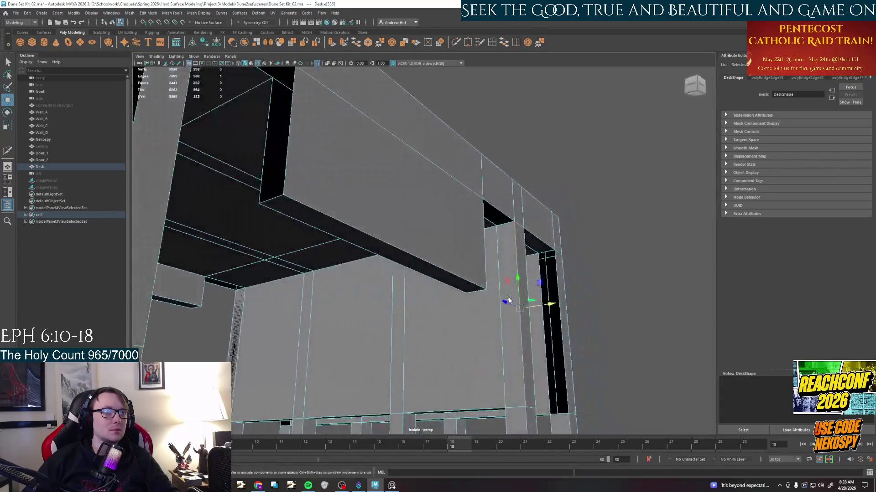
right_drag(492, 309, 491, 287)
alt+drag(491, 301, 509, 260)
right_click(508, 260)
right_drag(509, 269, 509, 251)
right_drag(491, 215, 492, 198)
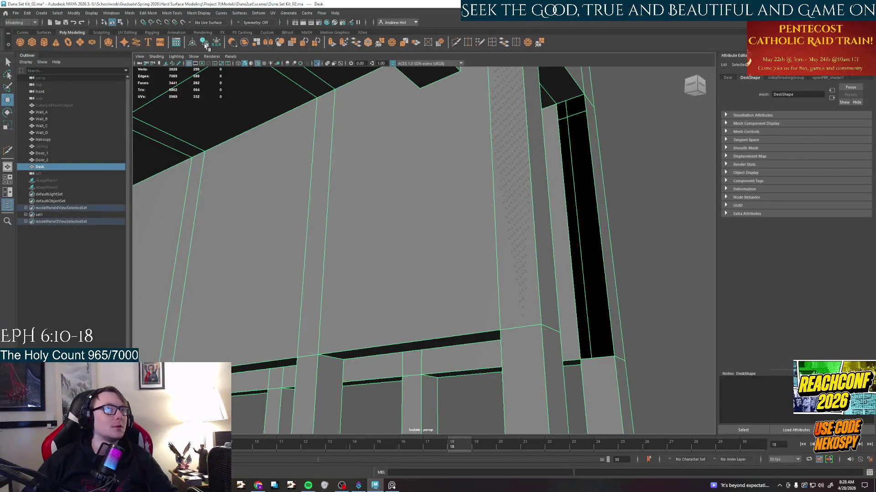
click(475, 283)
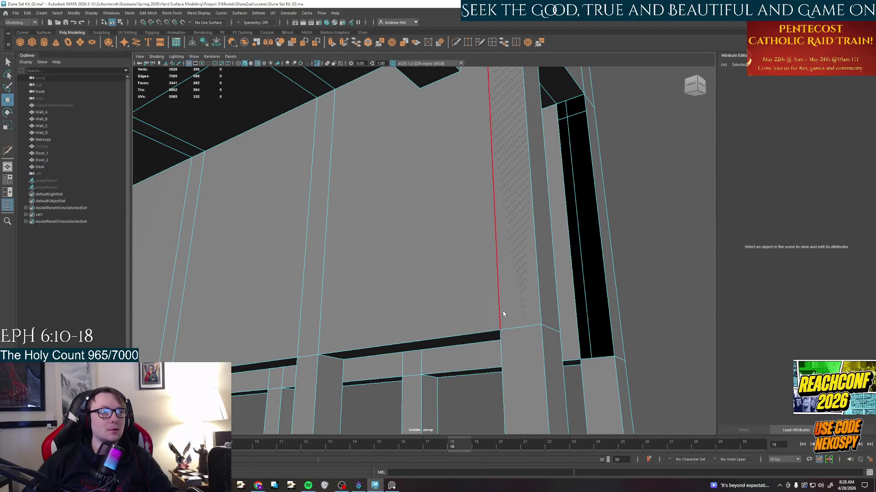
Pick the column faces and push the neighbouring face inward with an extrude.
right_drag(503, 283, 474, 293)
click(520, 321)
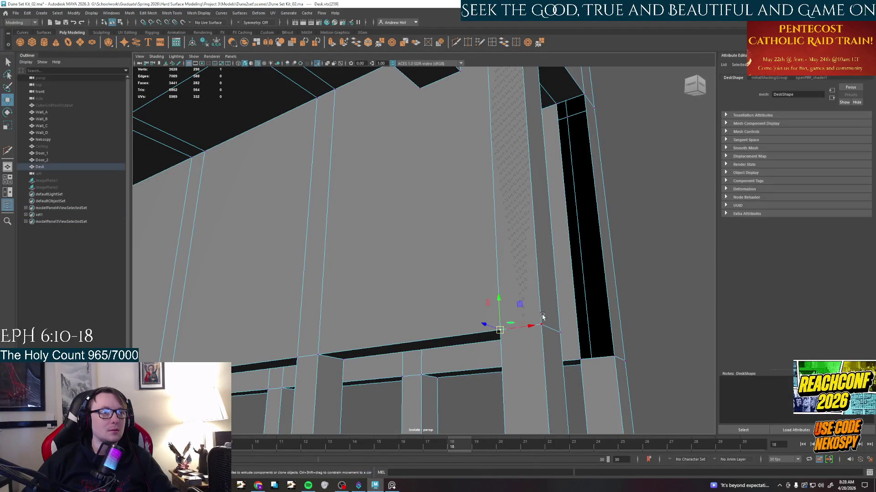
click(513, 205)
right_drag(515, 270, 514, 288)
click(516, 279)
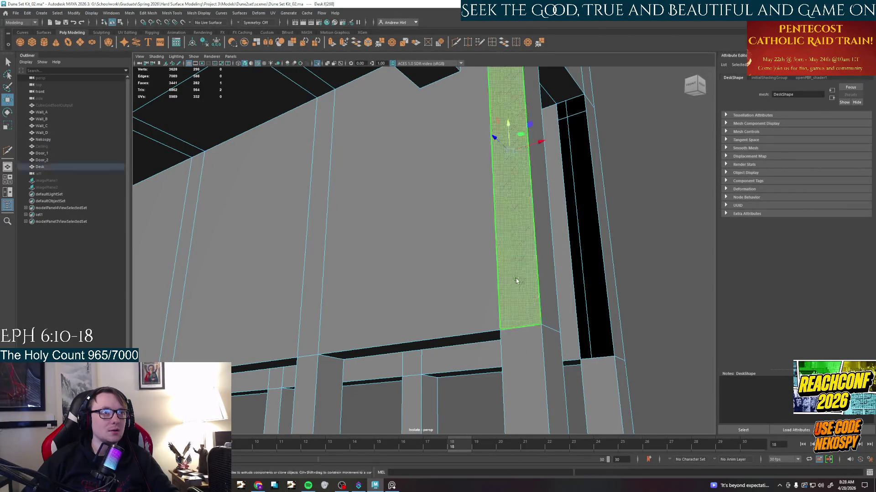
alt+drag(515, 279, 438, 206)
click(420, 157)
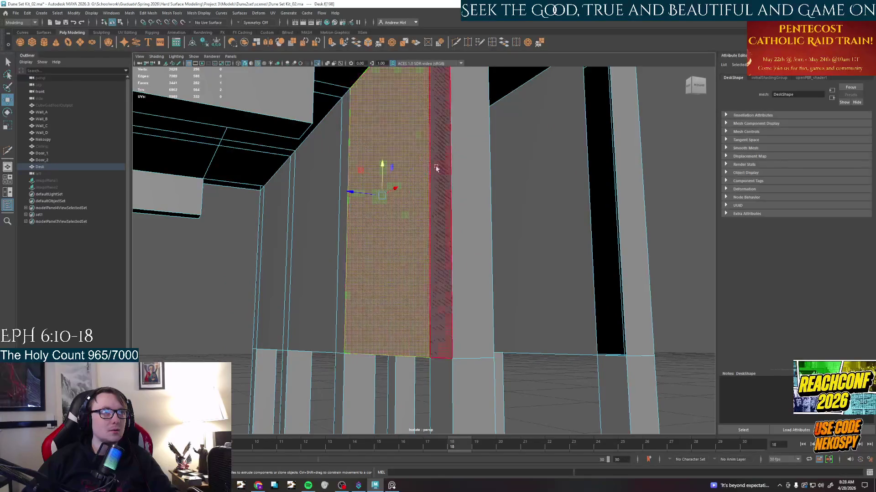
drag(409, 158, 367, 165)
Select the leftover tall column face and delete it.
click(410, 150)
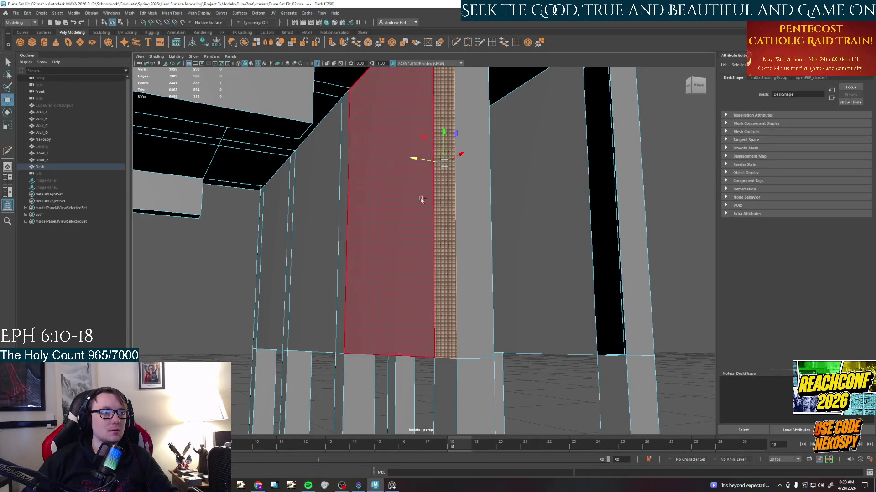
alt+drag(411, 206, 342, 205)
right_drag(514, 236, 524, 276)
click(523, 277)
scroll(438, 226, up, 4)
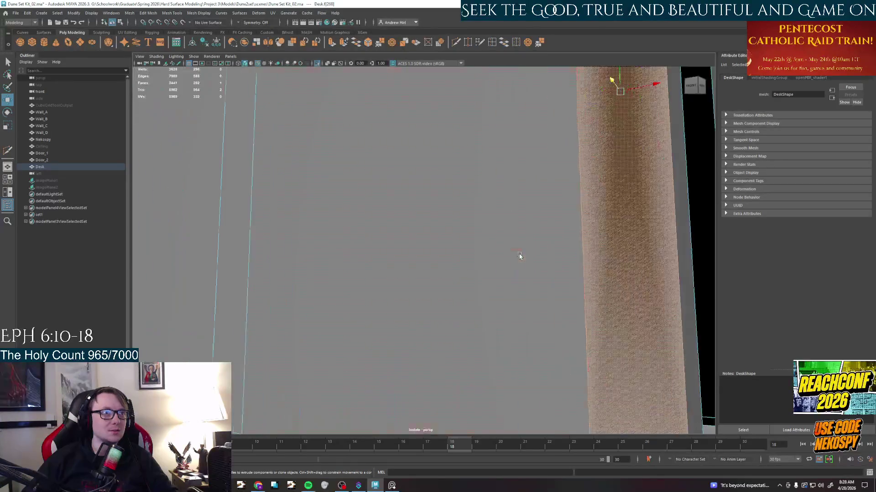
scroll(438, 226, down, 4)
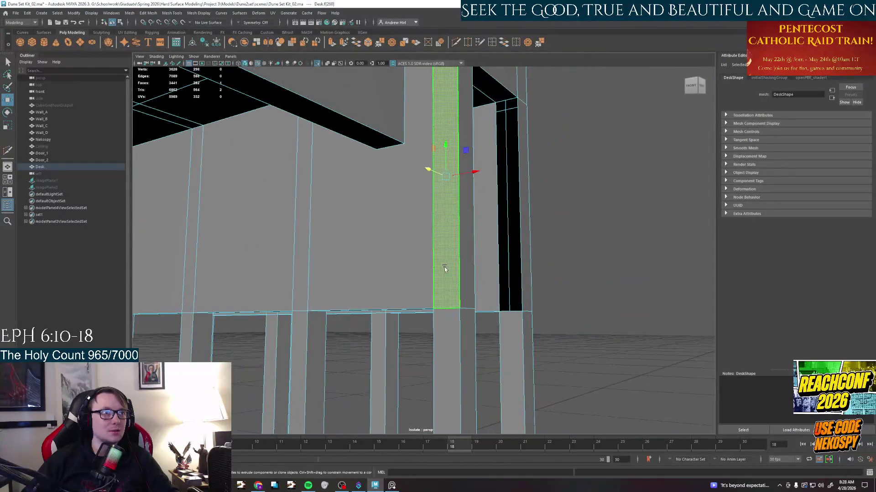
key(Delete)
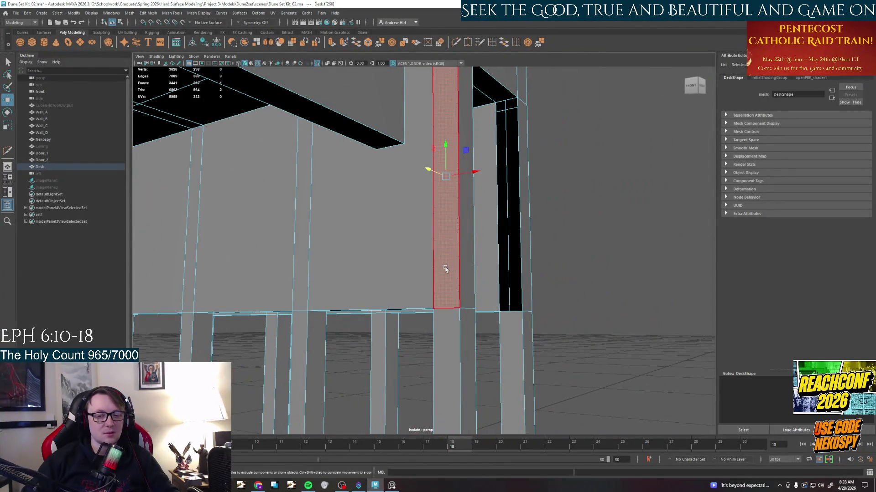
mouse_move(437, 273)
alt+mouse_down()
mouse_move(350, 313)
mouse_move(347, 291)
alt+mouse_up()
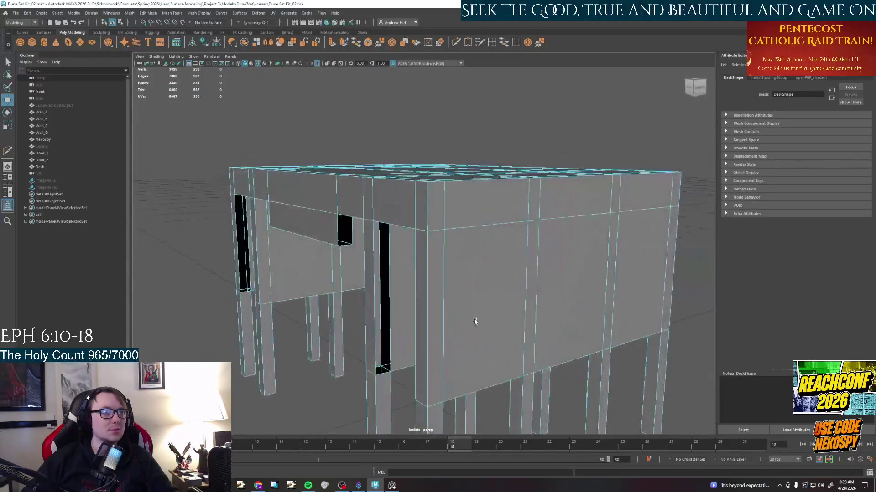